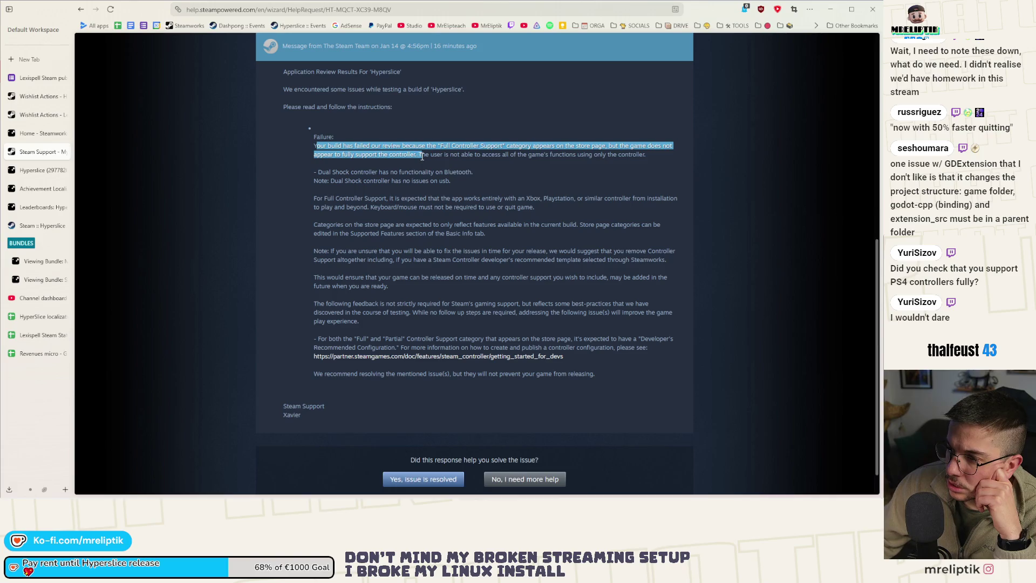
# Step: Reread the support ticket's failed-review reason and the DualShock Bluetooth notes
pyautogui.moveTo(386, 162); pyautogui.dragTo(461, 185)
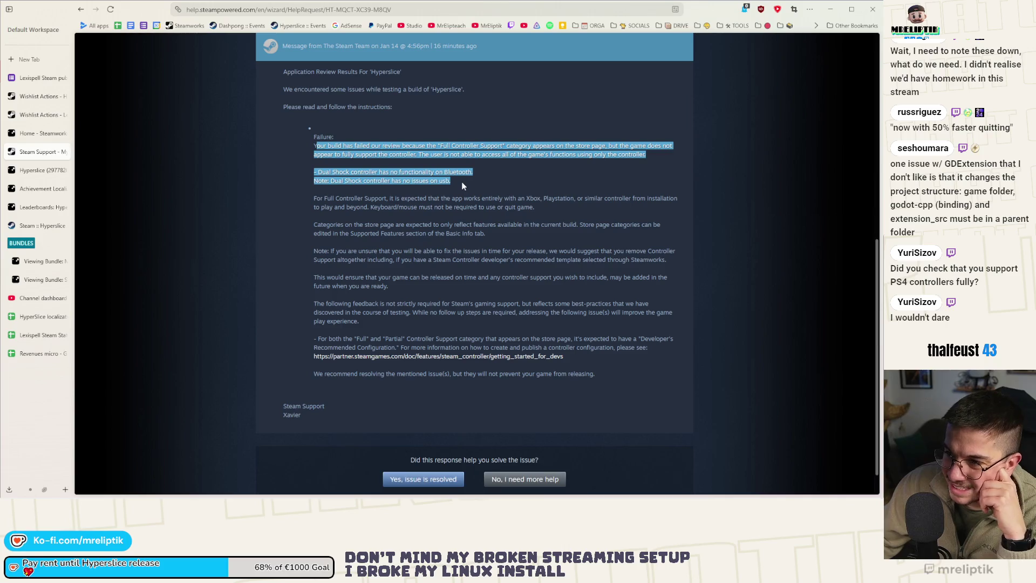
pyautogui.click(446, 178)
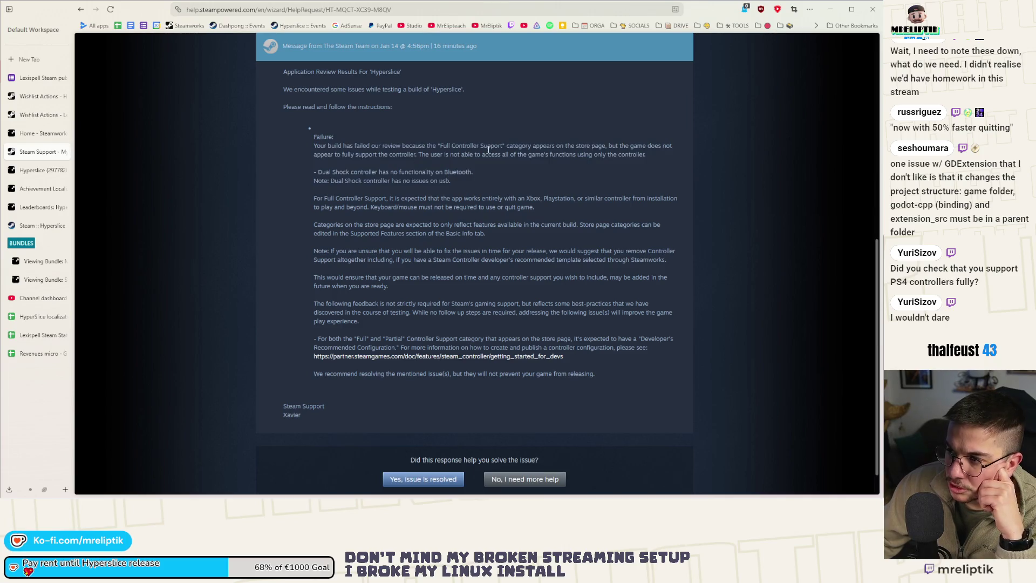
pyautogui.moveTo(400, 147); pyautogui.dragTo(508, 156)
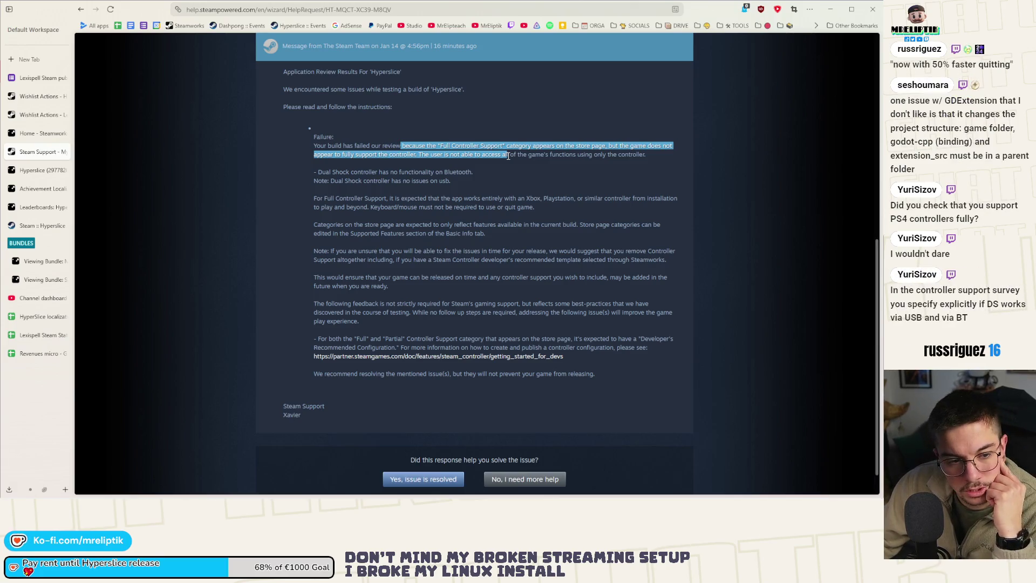
pyautogui.moveTo(317, 173); pyautogui.dragTo(473, 173)
pyautogui.click(489, 177)
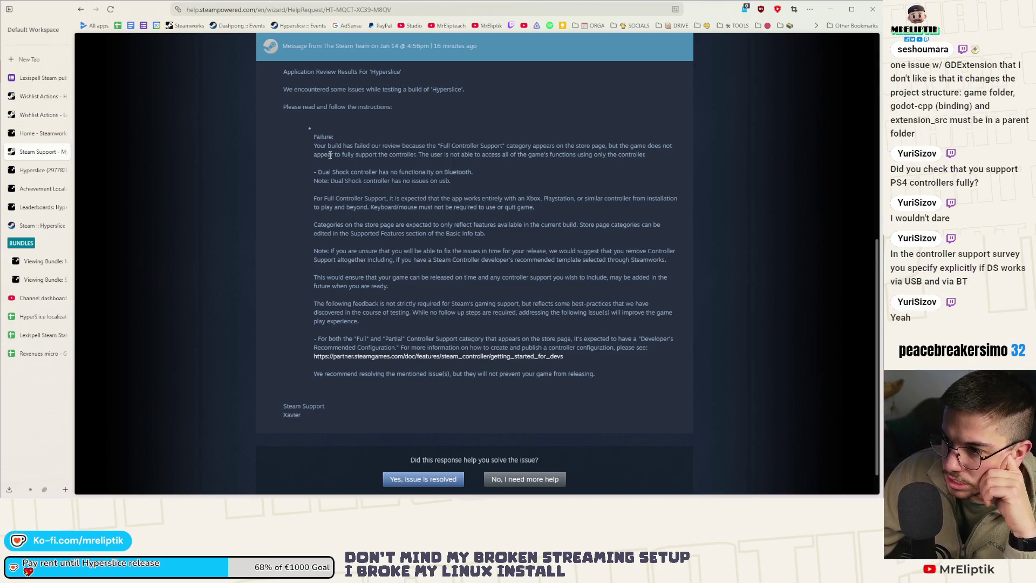
pyautogui.moveTo(313, 145)
pyautogui.mouseDown()
pyautogui.moveTo(653, 149)
pyautogui.moveTo(654, 158)
pyautogui.mouseUp()
pyautogui.click(593, 152)
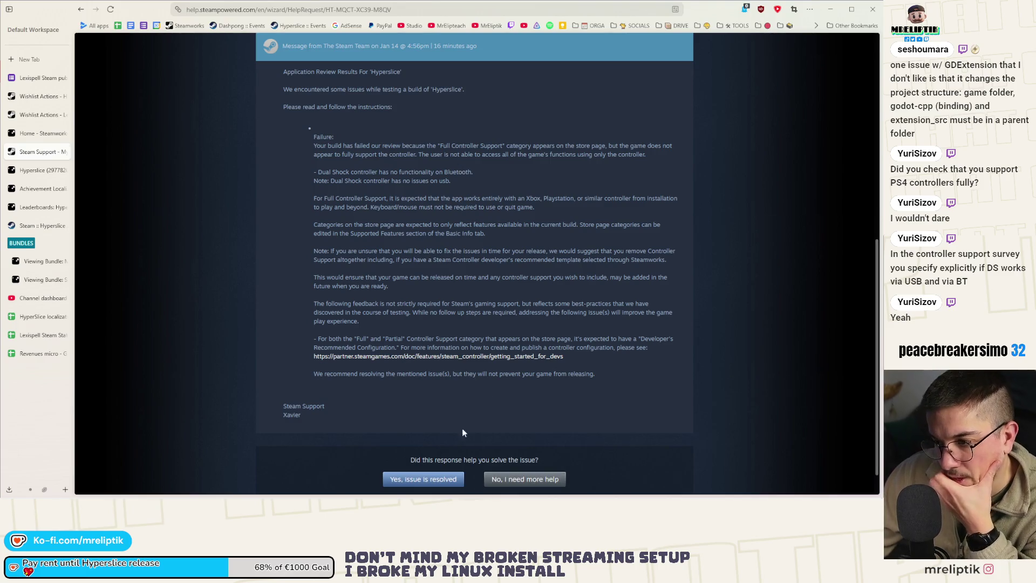
pyautogui.scroll(-1, 433, 390)
pyautogui.scroll(3, 374, 407)
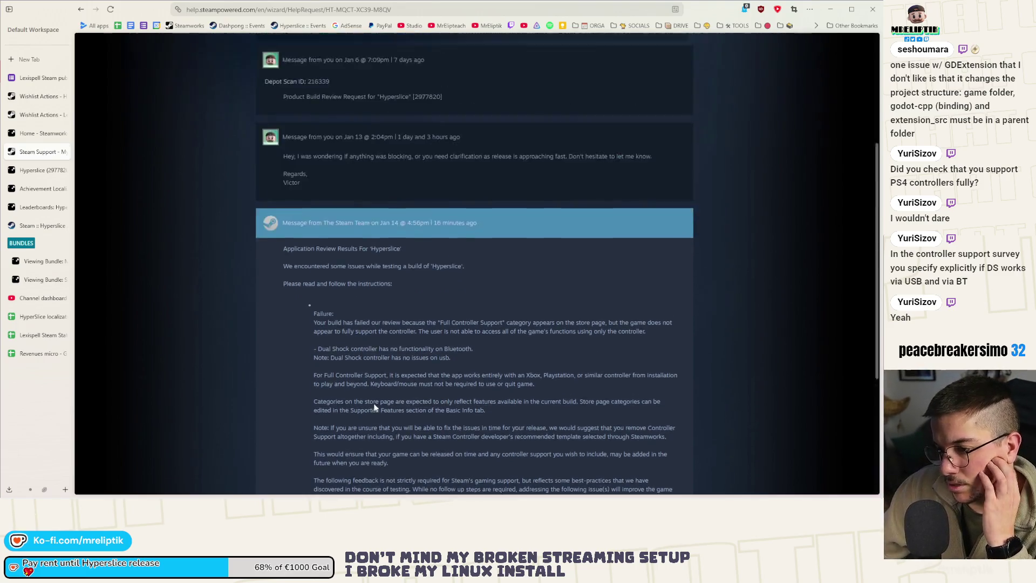
pyautogui.scroll(2, 91, 237)
pyautogui.scroll(-6, 253, 254)
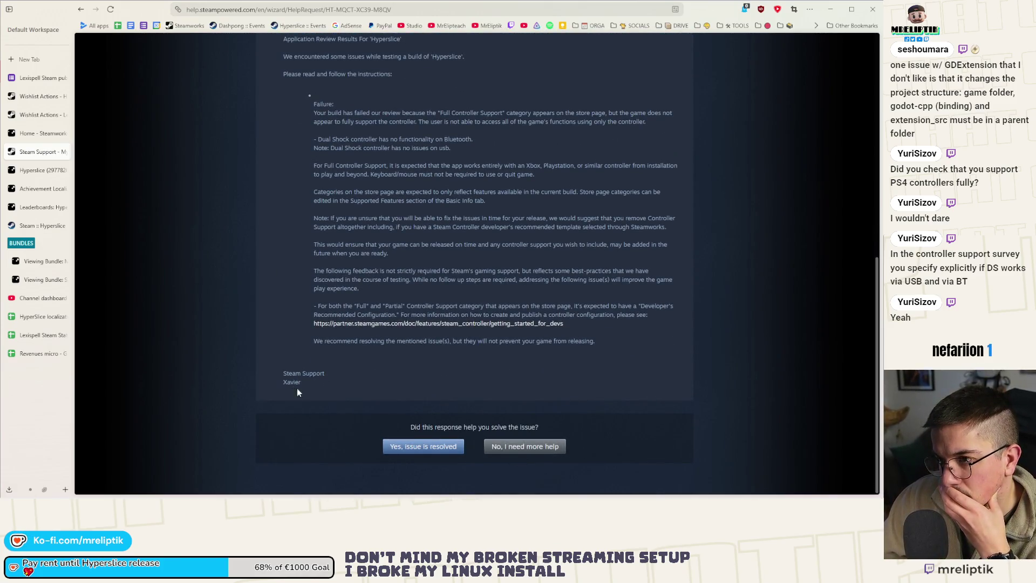
pyautogui.scroll(5, 298, 393)
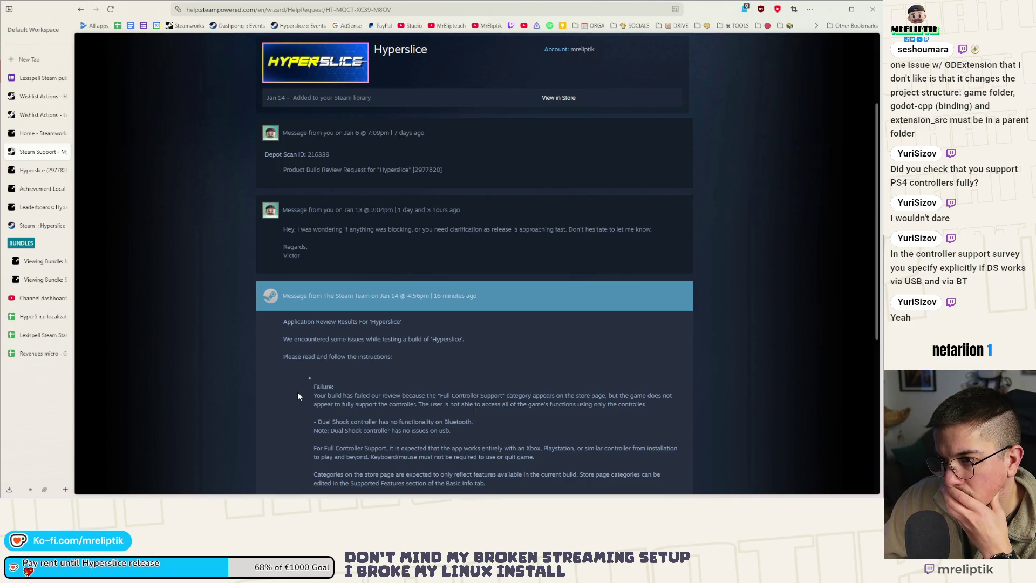
# Step: Compare the Steamworks home dashboard, the Hyperslice app admin page and the ticket's review message
pyautogui.click(33, 135)
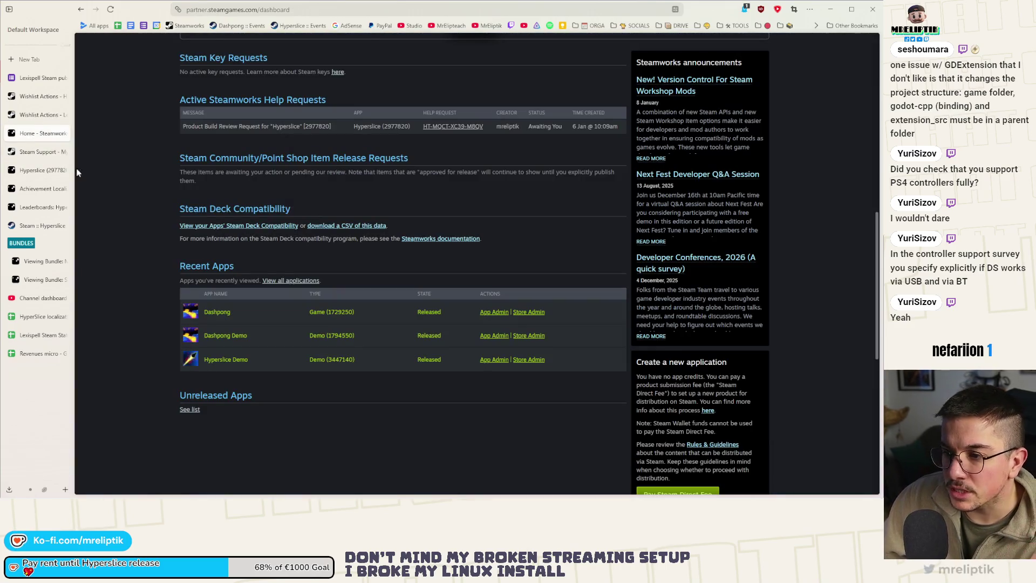
pyautogui.click(31, 154)
pyautogui.click(34, 170)
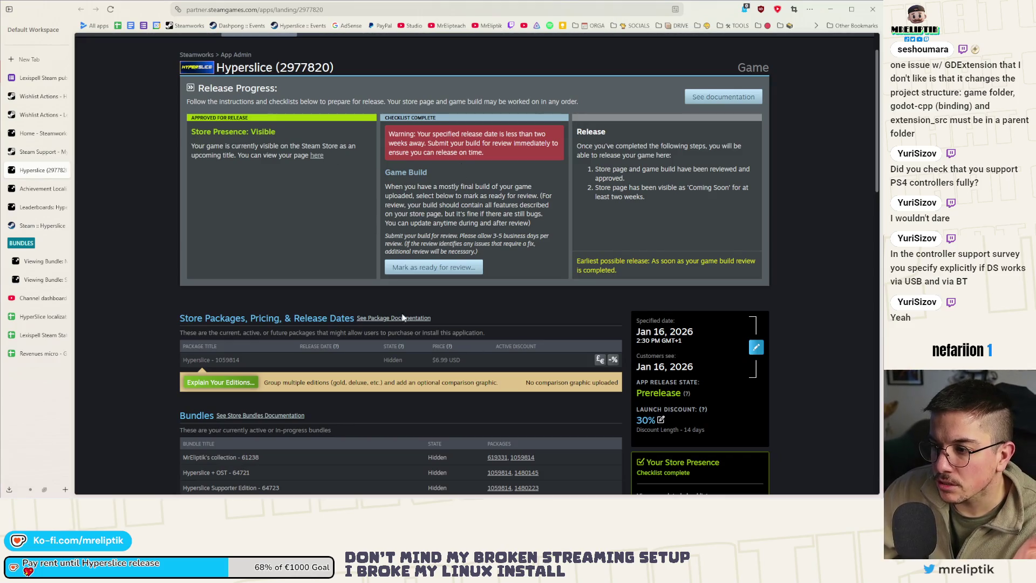
pyautogui.click(110, 9)
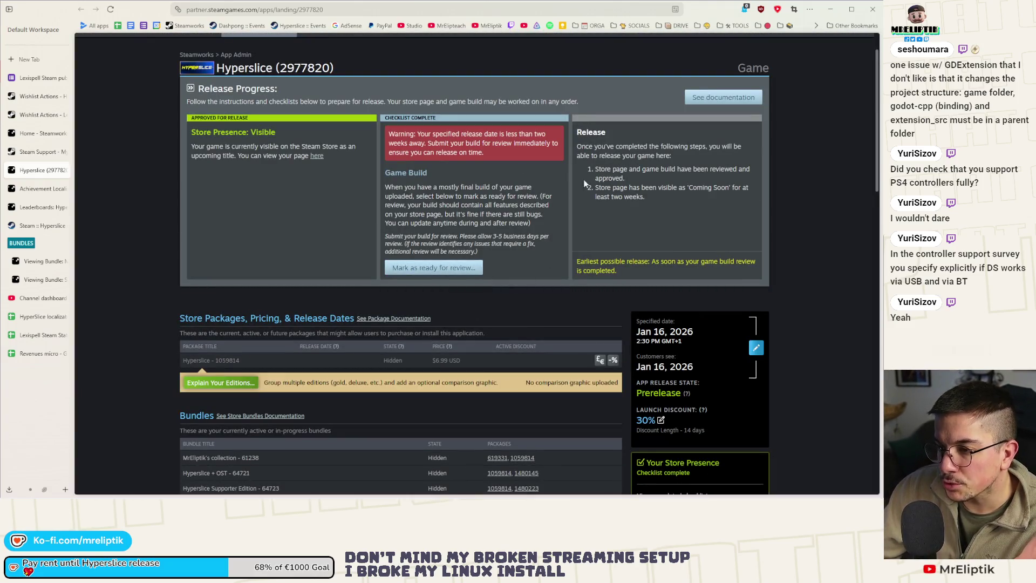
pyautogui.click(38, 153)
pyautogui.scroll(-4, 390, 323)
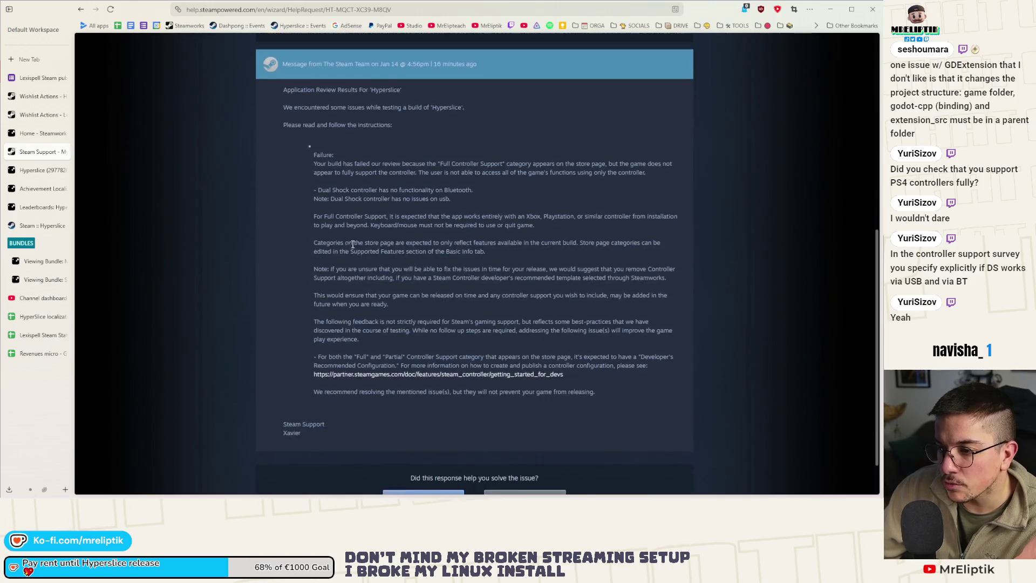
pyautogui.moveTo(314, 221)
pyautogui.mouseDown()
pyautogui.moveTo(405, 334)
pyautogui.moveTo(485, 363)
pyautogui.moveTo(492, 355)
pyautogui.mouseUp()
pyautogui.click(475, 306)
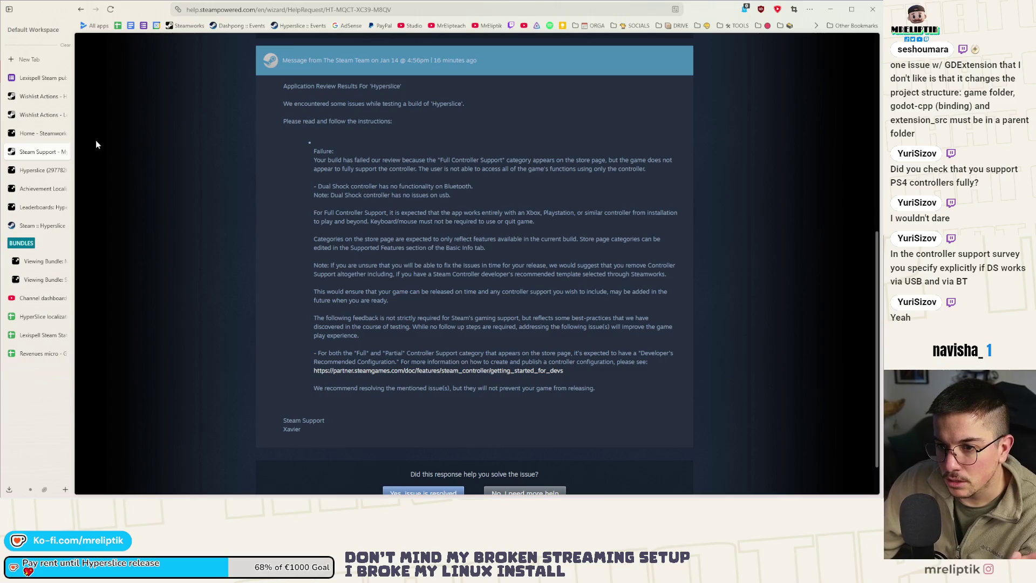
pyautogui.click(39, 134)
pyautogui.scroll(10, 243, 259)
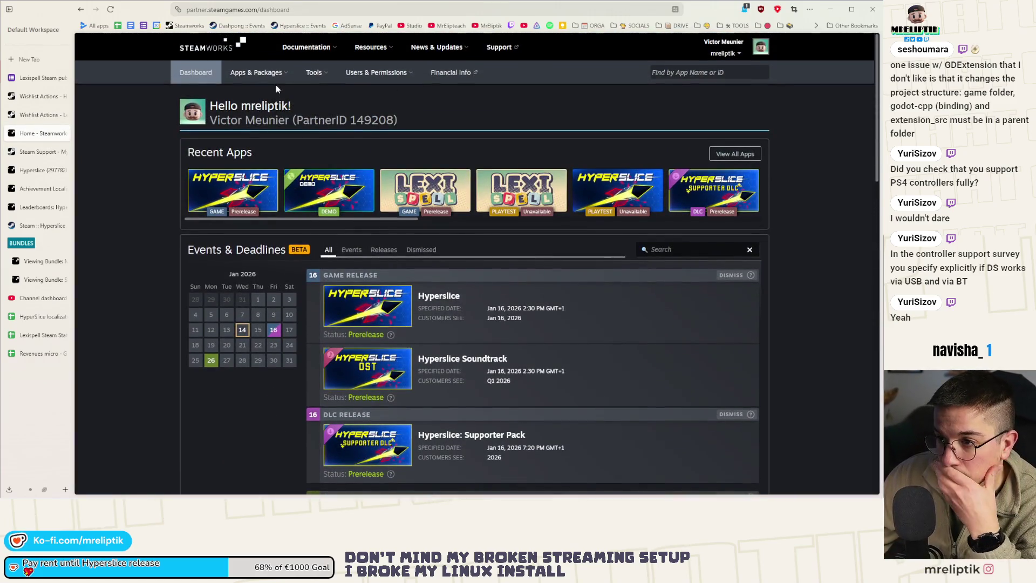
pyautogui.moveTo(254, 72)
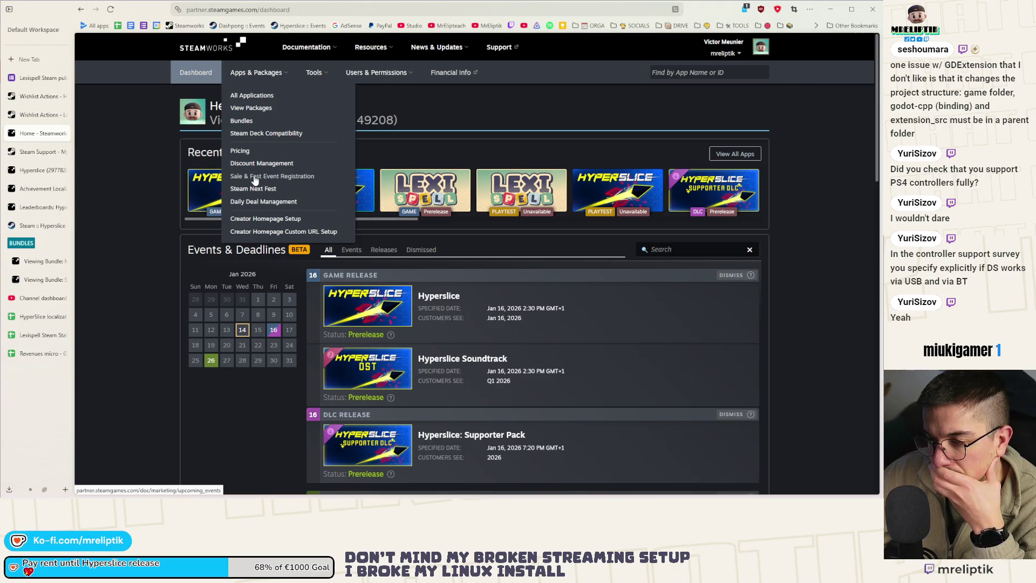
pyautogui.scroll(-5, 228, 299)
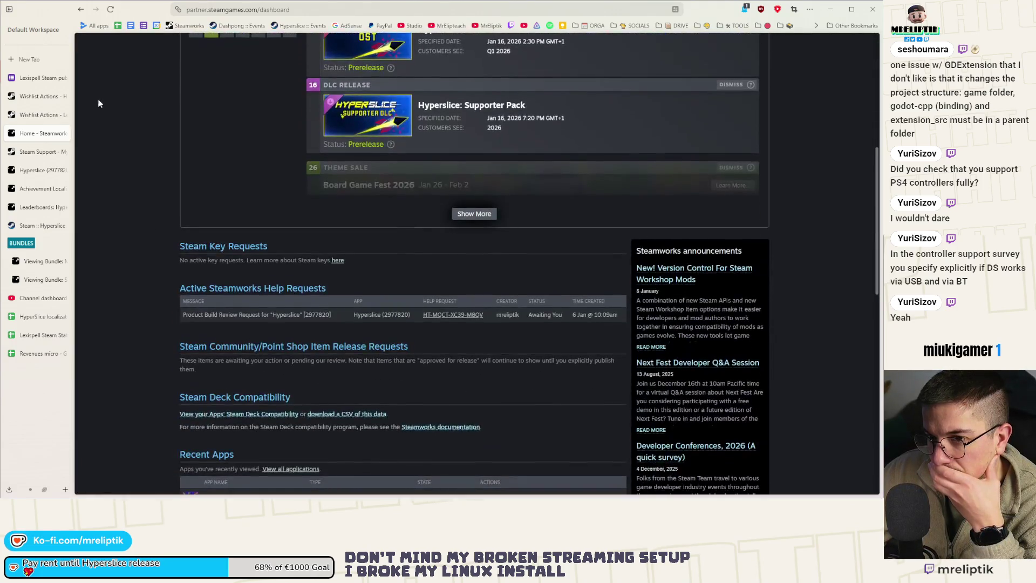
# Step: From the Hyperslice app admin page, open the Controller Support editor on its store page
pyautogui.click(53, 152)
pyautogui.click(38, 171)
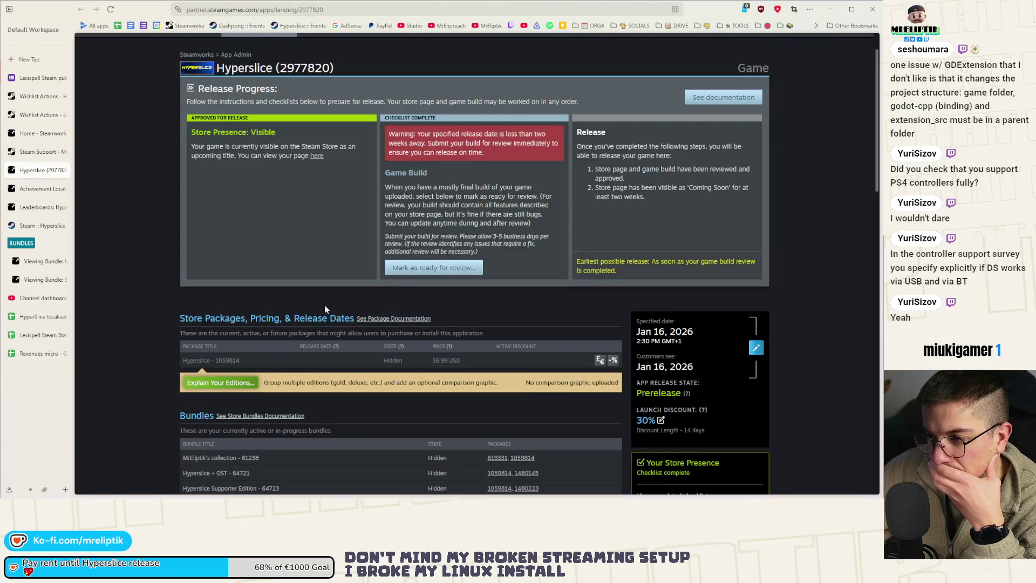
pyautogui.scroll(-5, 298, 307)
pyautogui.scroll(-3, 280, 292)
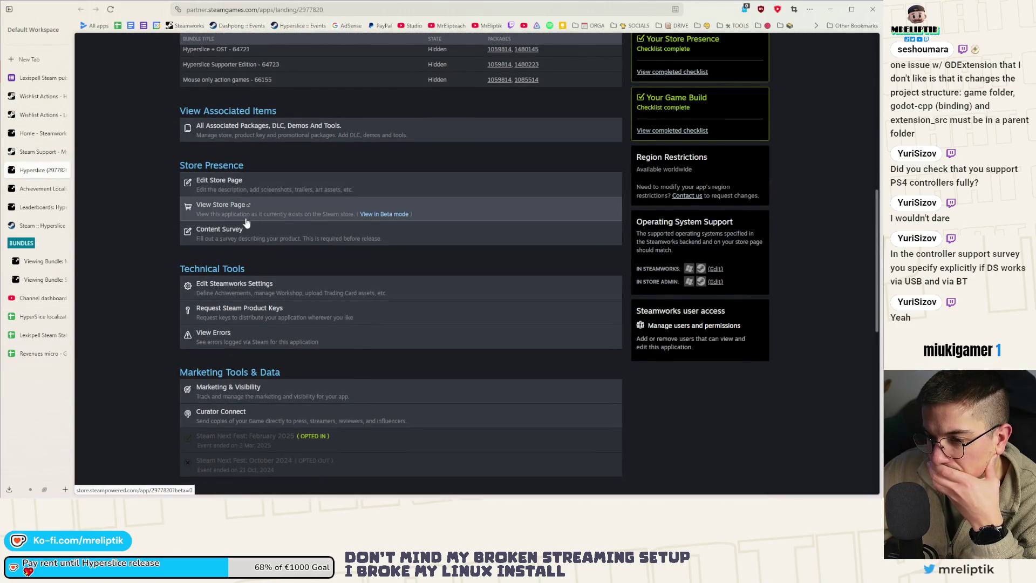
pyautogui.scroll(-2, 241, 290)
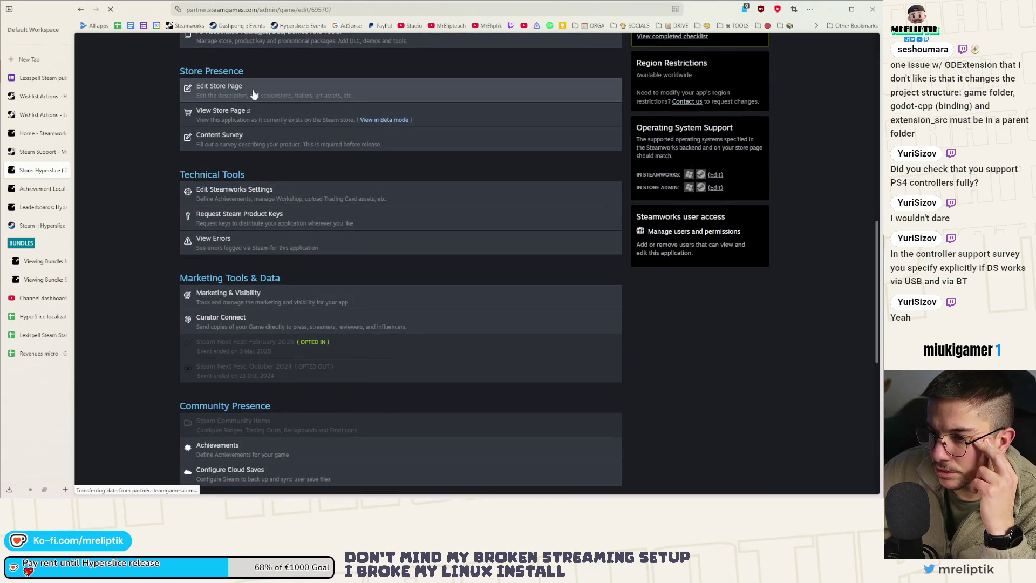
pyautogui.scroll(-10, 204, 280)
pyautogui.scroll(-15, 203, 280)
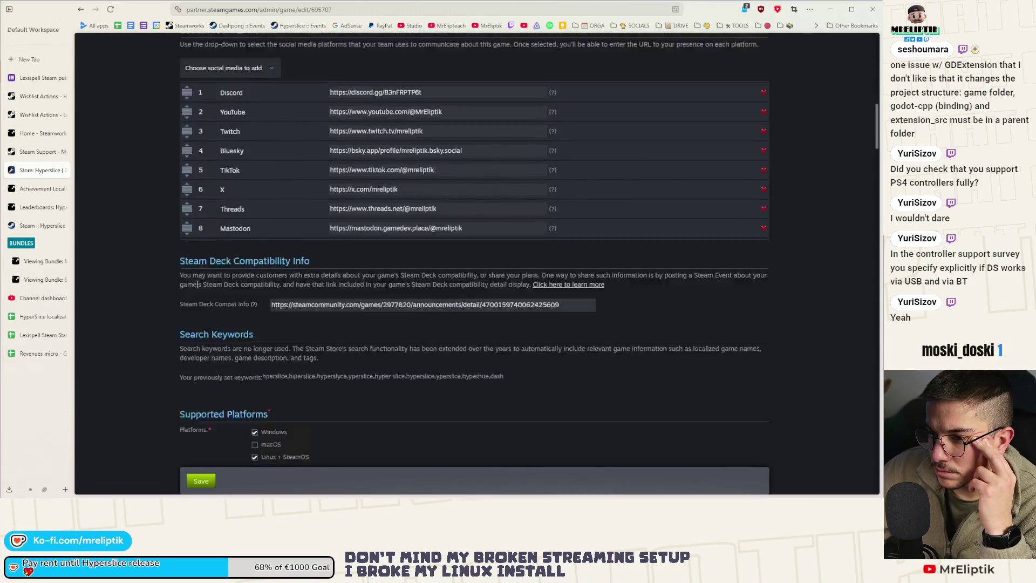
pyautogui.scroll(-15, 196, 285)
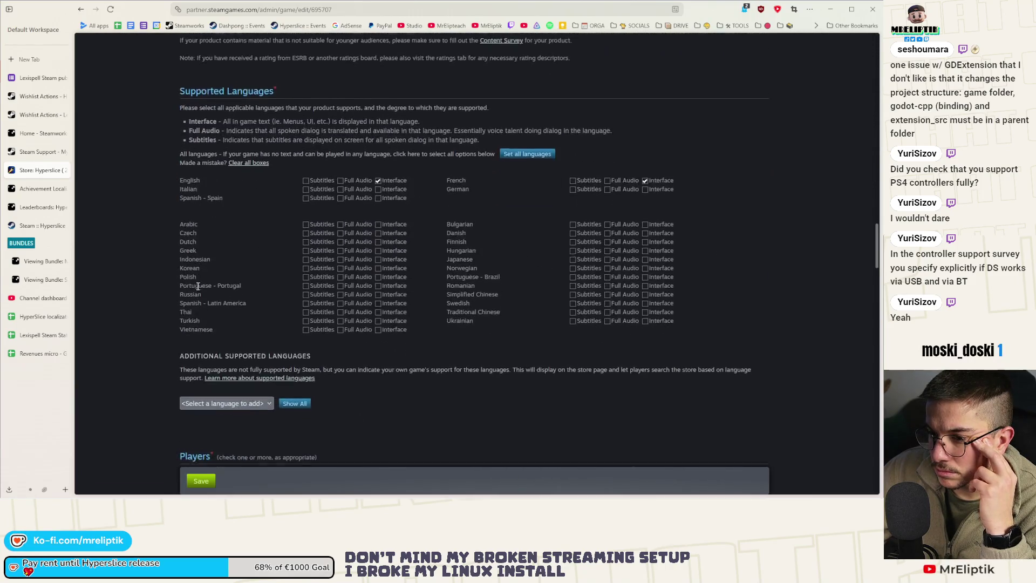
pyautogui.scroll(-12, 197, 290)
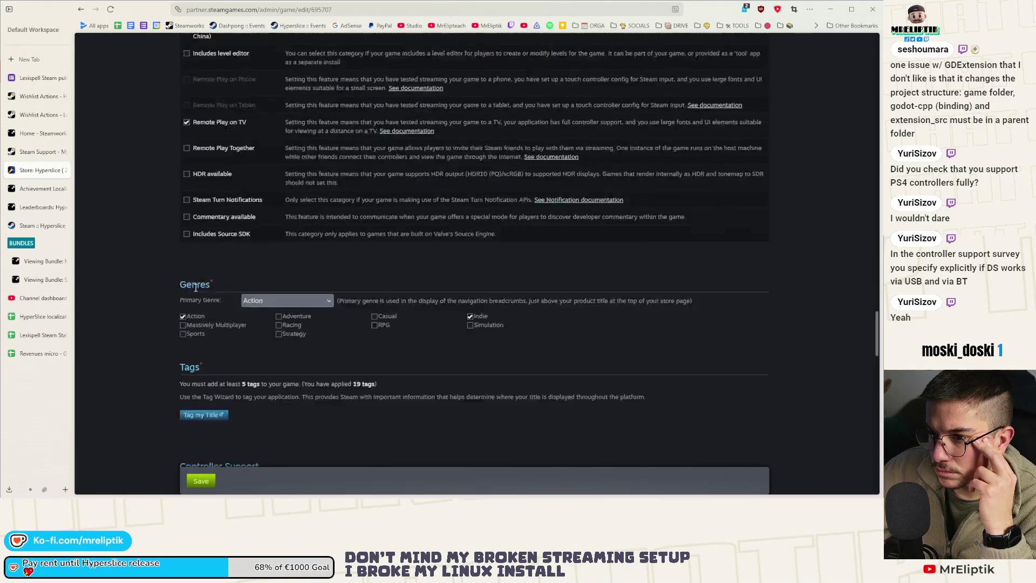
pyautogui.scroll(-3, 150, 289)
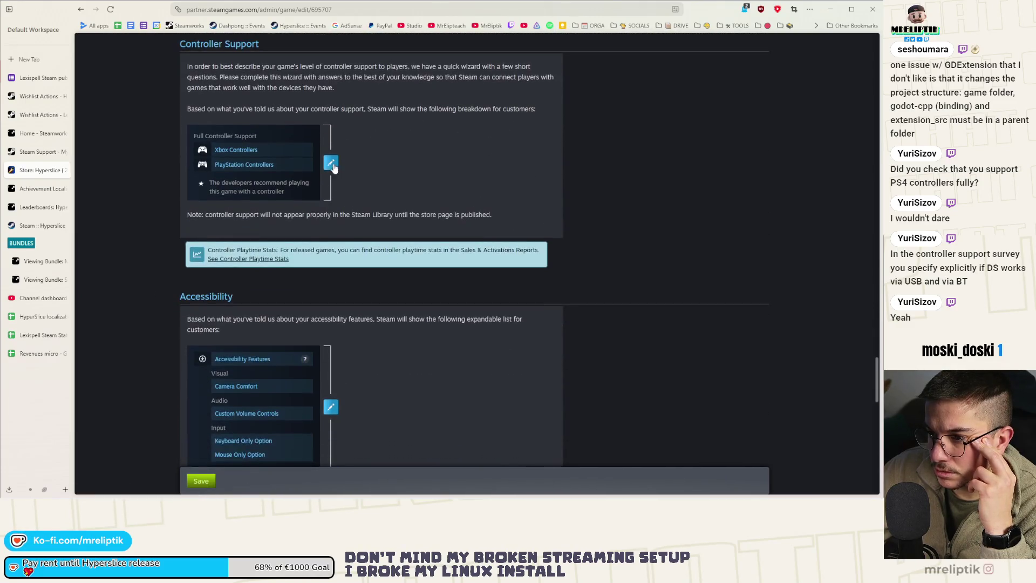
pyautogui.click(331, 162)
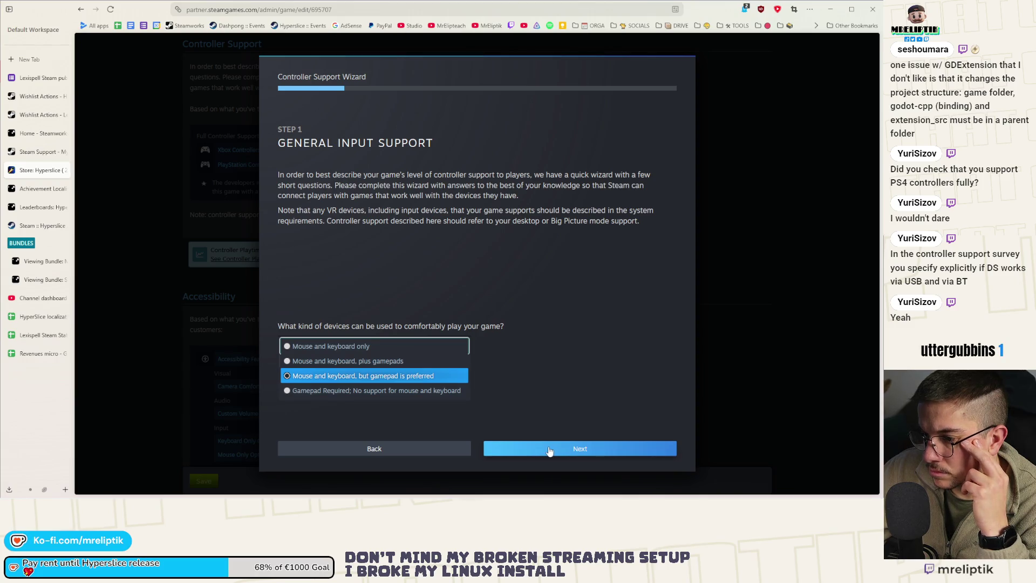
# Step: Declare gamepad-preferred, full Xbox, USB-only DualShock/DualSense, no Steam Input API, and save
pyautogui.click(549, 451)
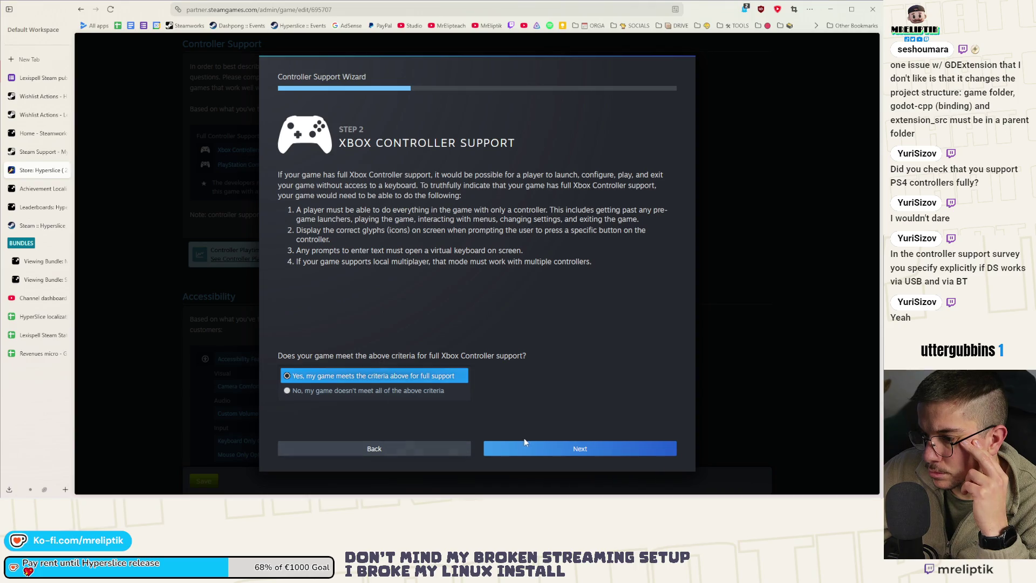
pyautogui.click(543, 451)
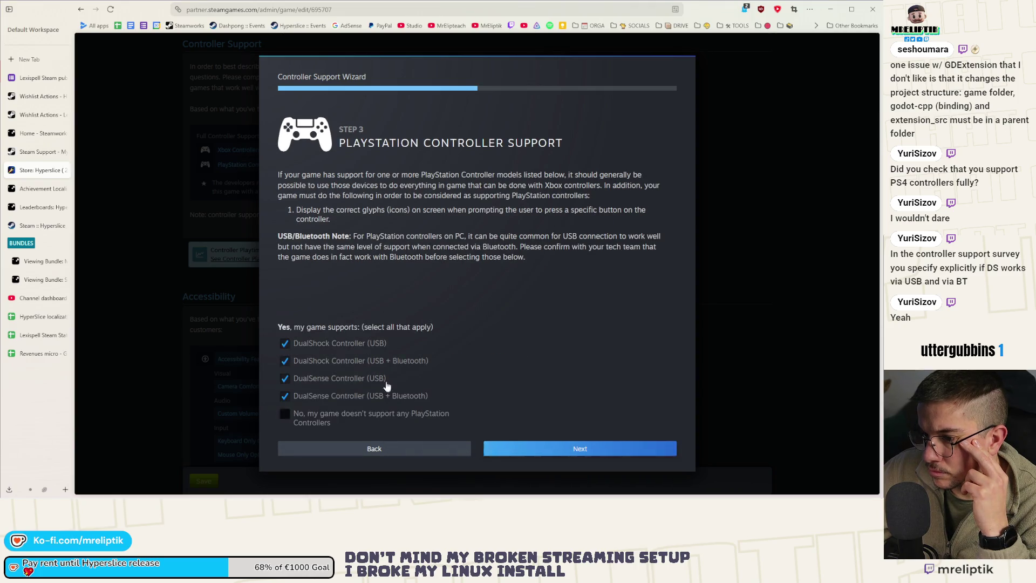
pyautogui.click(353, 371)
pyautogui.click(346, 399)
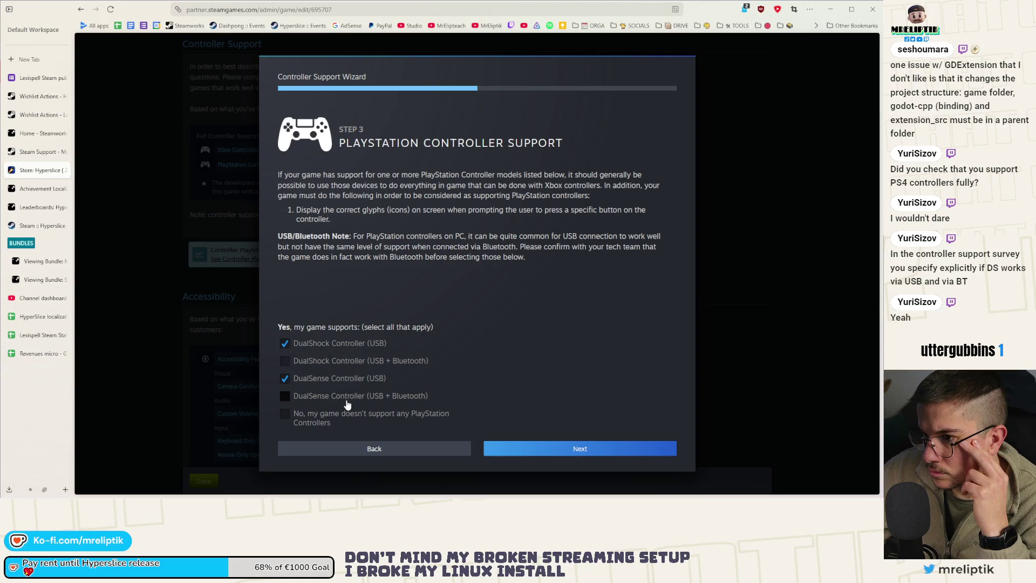
pyautogui.click(555, 456)
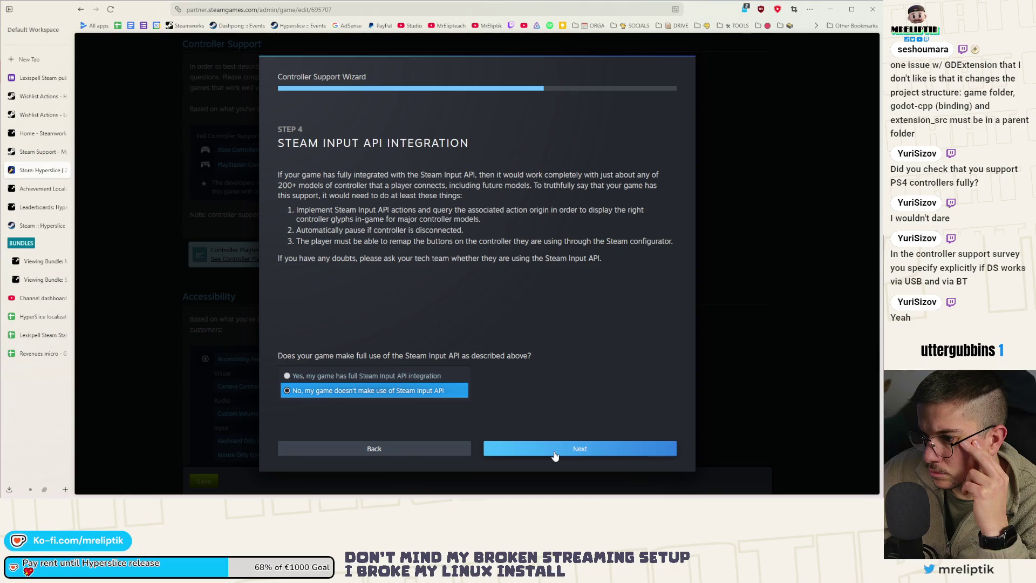
pyautogui.click(555, 456)
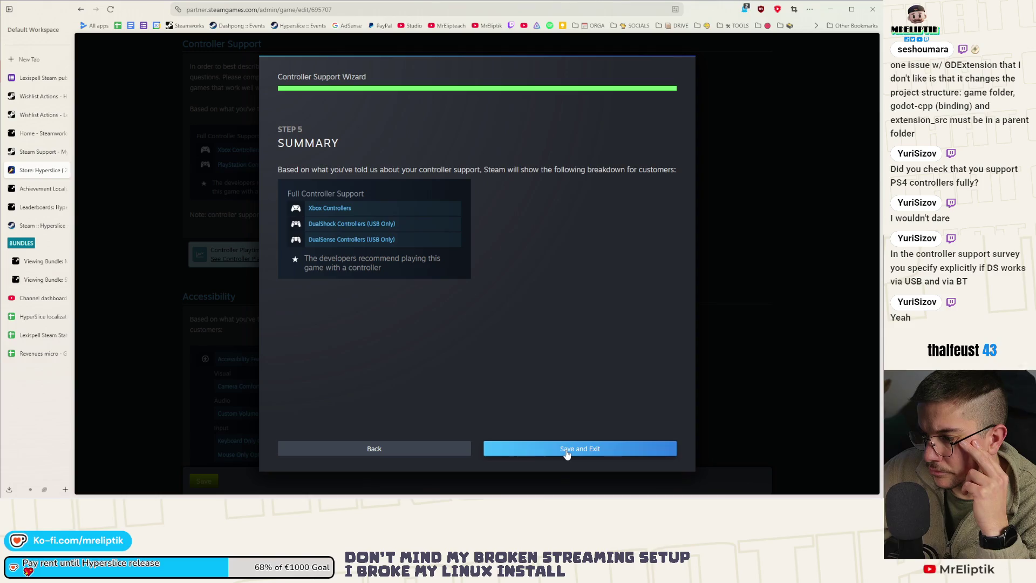
pyautogui.click(565, 453)
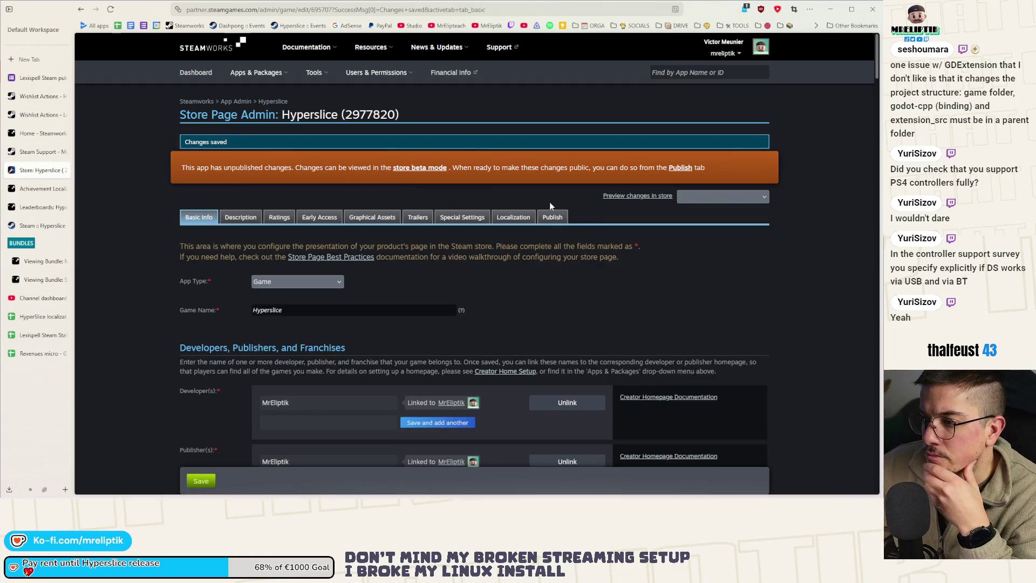
# Step: Use 'Publish to public' for Hyperslice's store page, then return to the Godot editor
pyautogui.click(552, 217)
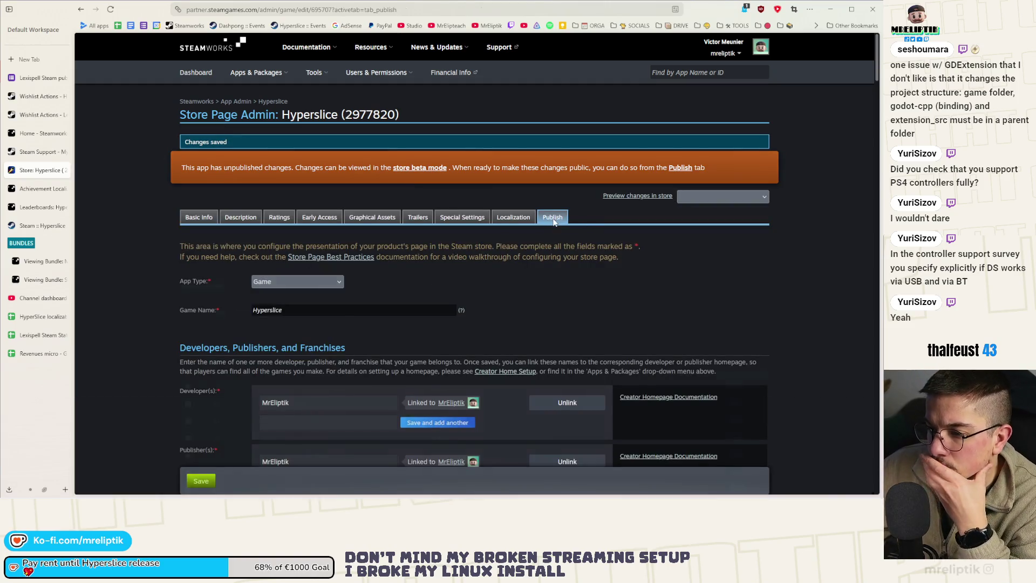
pyautogui.scroll(-5, 351, 356)
pyautogui.scroll(5, 328, 353)
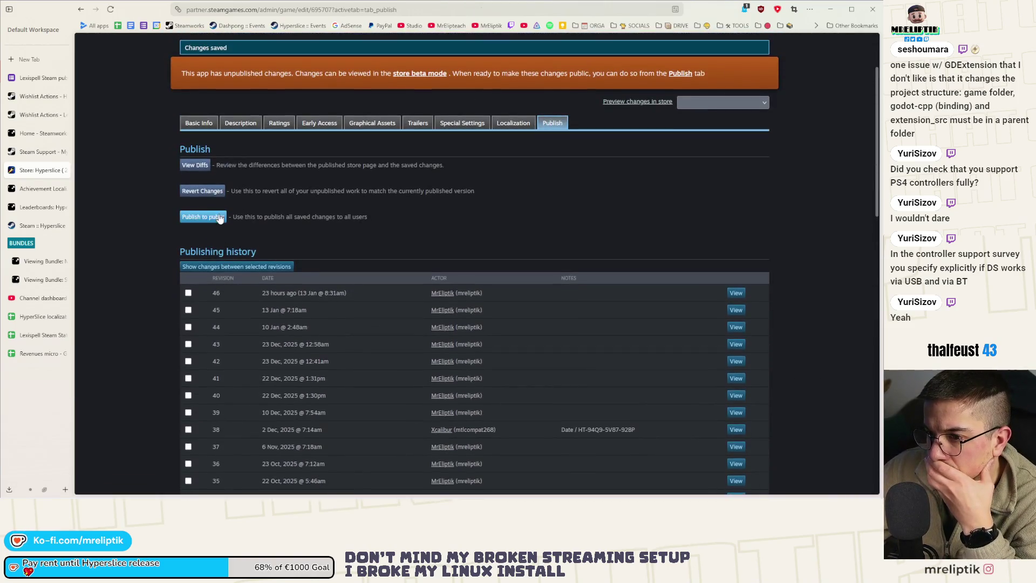
pyautogui.click(282, 267)
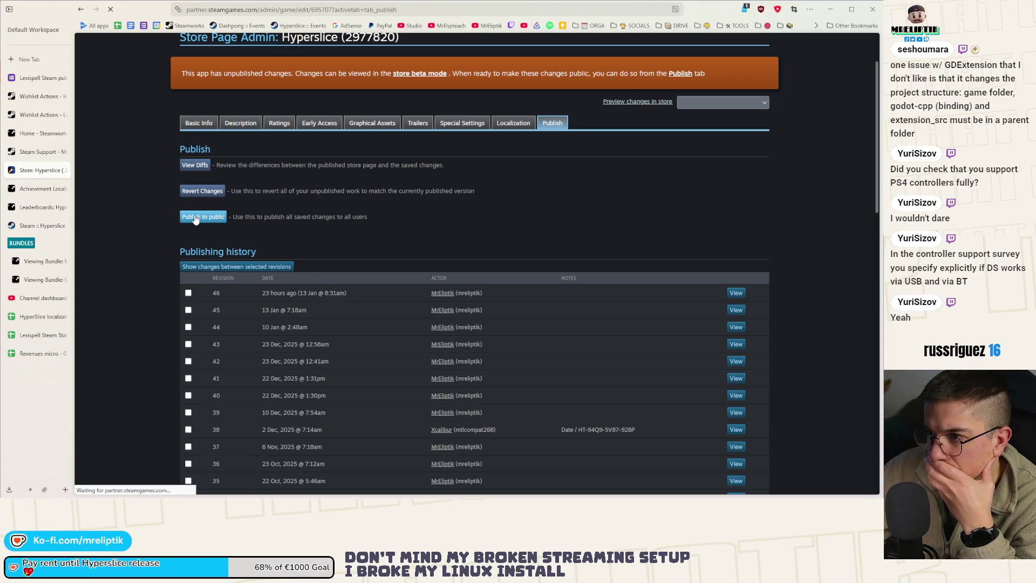
pyautogui.hotkey('alt', 'Tab')
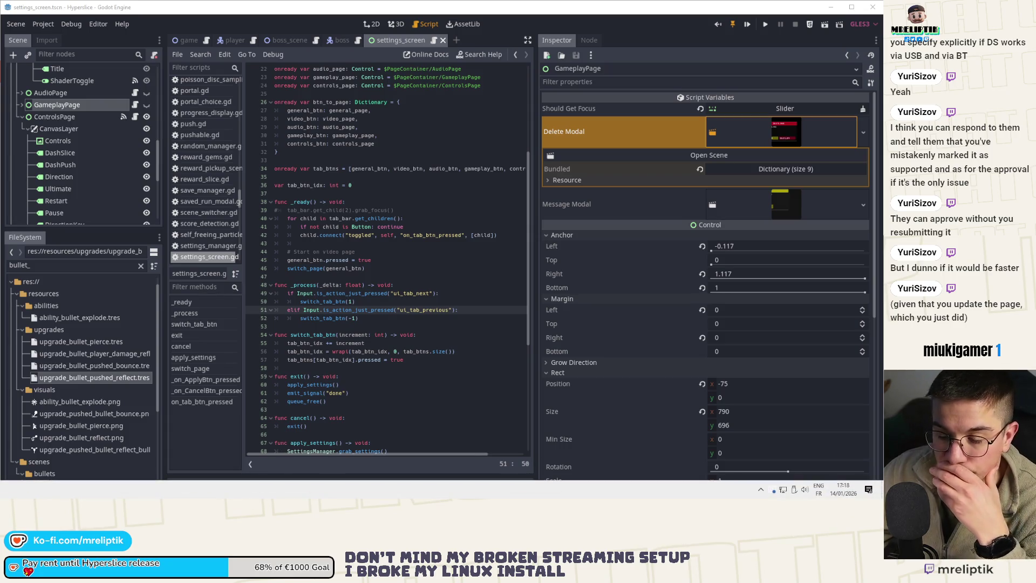
# Step: Widen the script editor and test-run Hyperslice, then close the game window
pyautogui.click(281, 160)
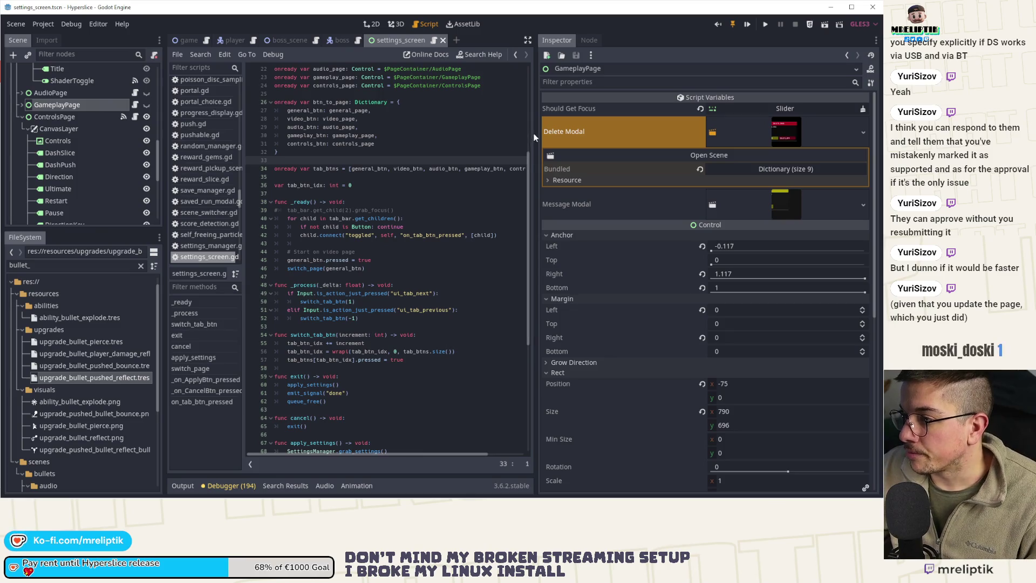
pyautogui.moveTo(534, 133); pyautogui.dragTo(696, 134)
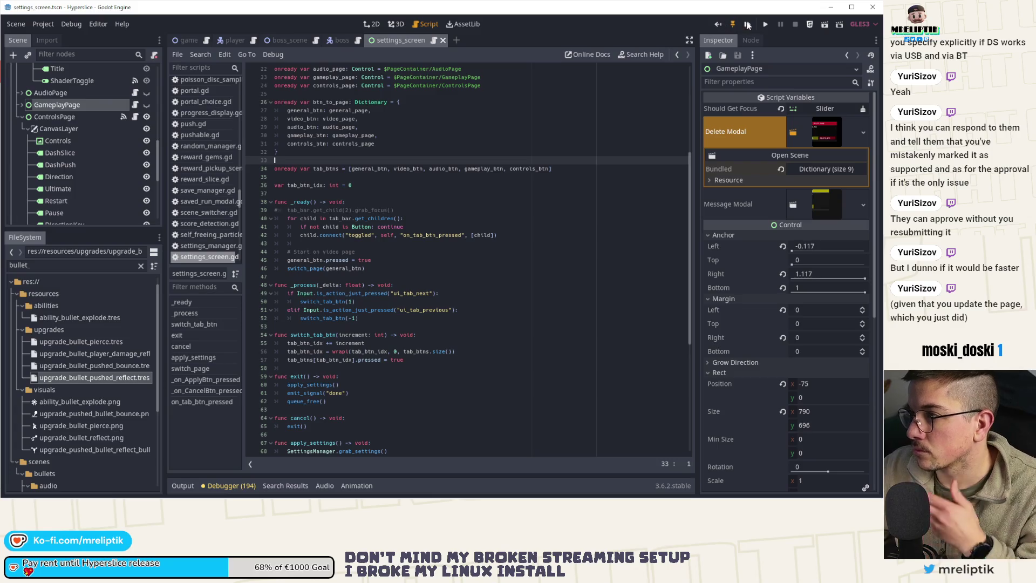
pyautogui.click(764, 24)
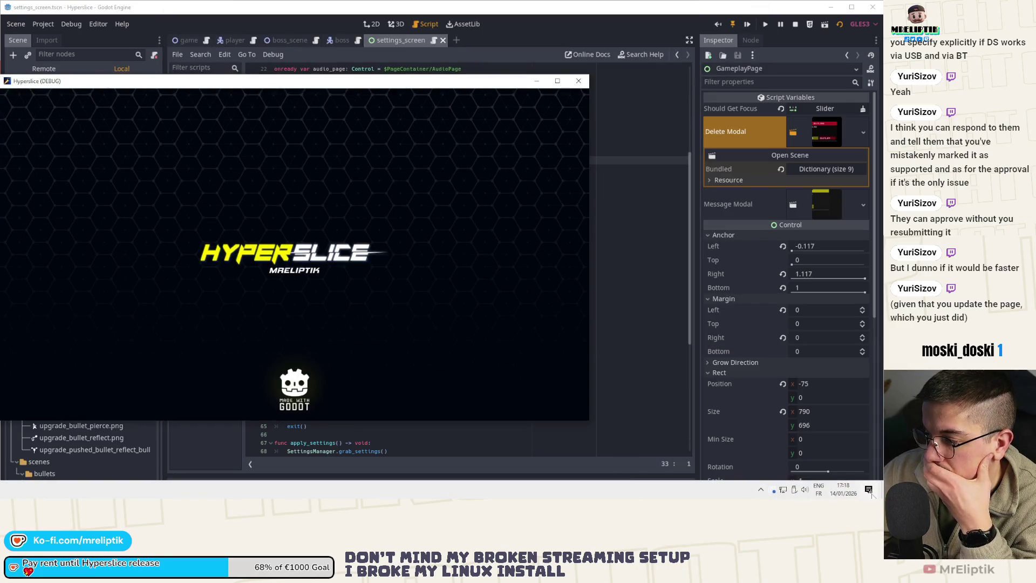
pyautogui.click(869, 489)
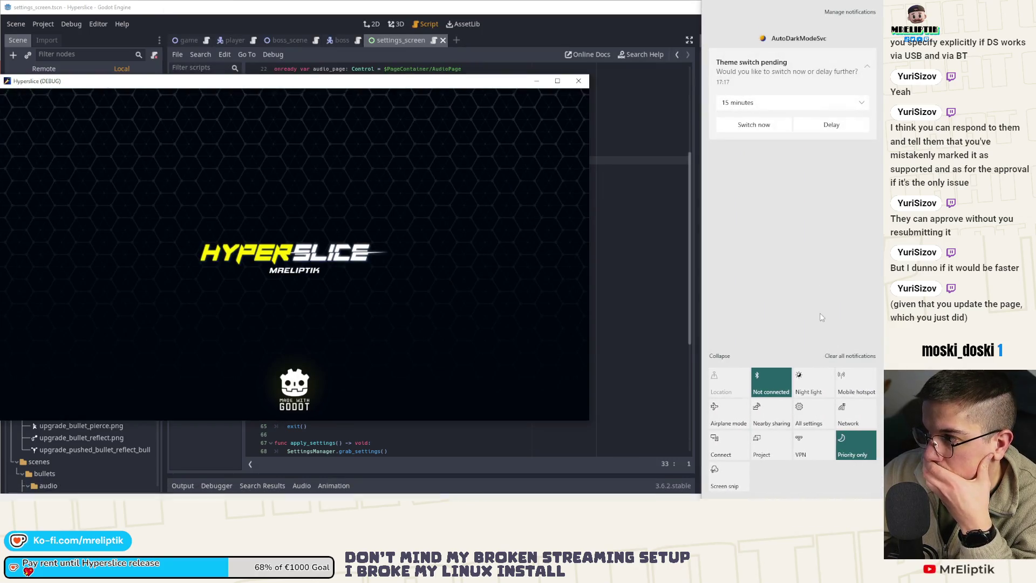
pyautogui.click(754, 124)
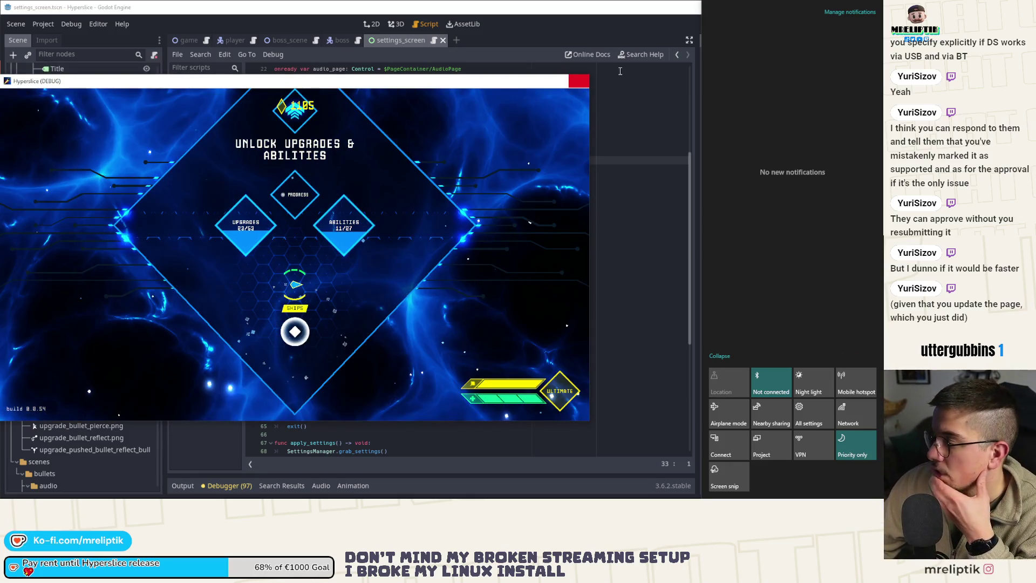
pyautogui.click(579, 81)
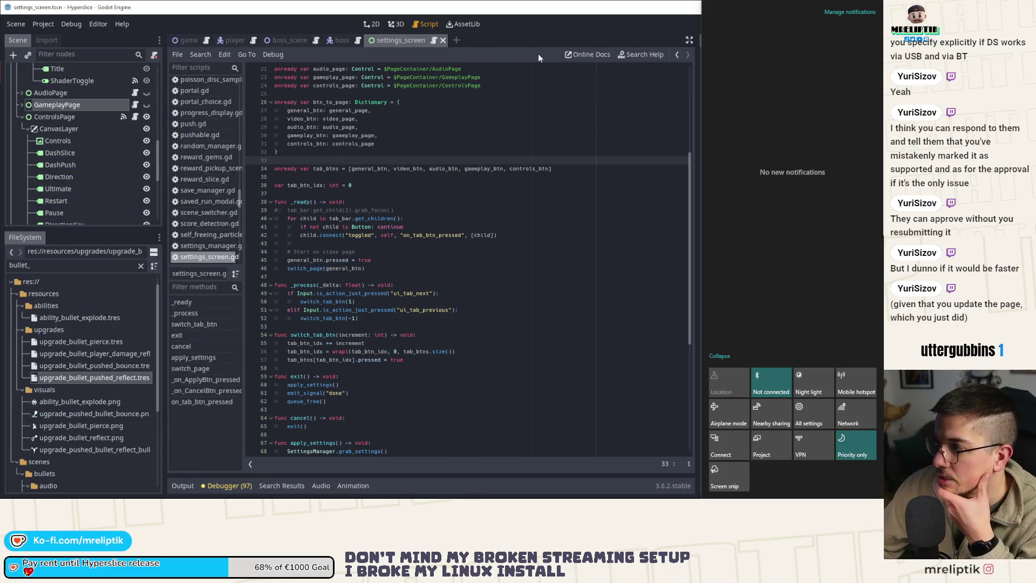
pyautogui.press('Escape')
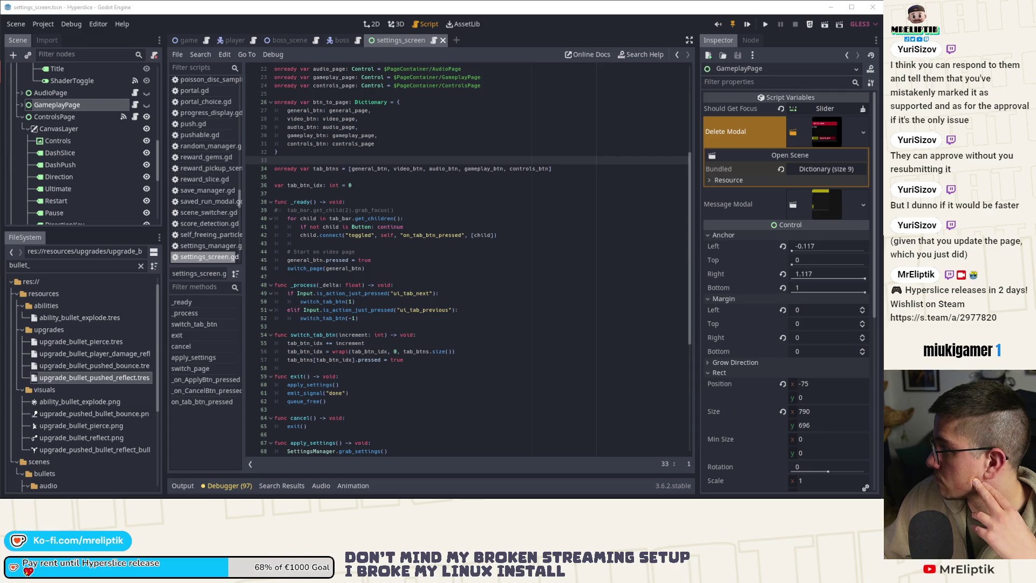
# Step: View the settings screen in 2D, then close the settings_screen scene tab
pyautogui.click(351, 226)
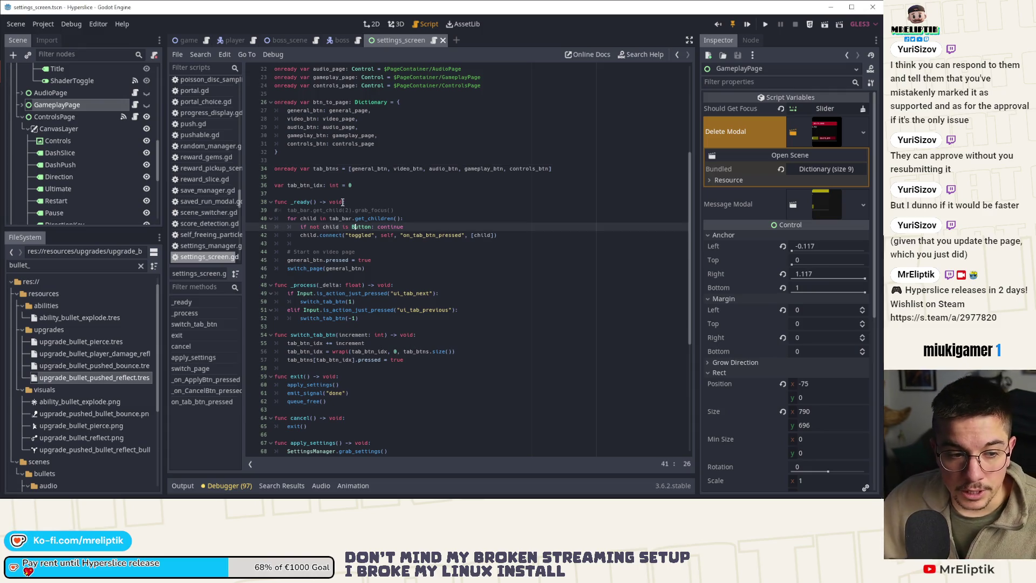
pyautogui.hotkey('ctrl', 'F1')
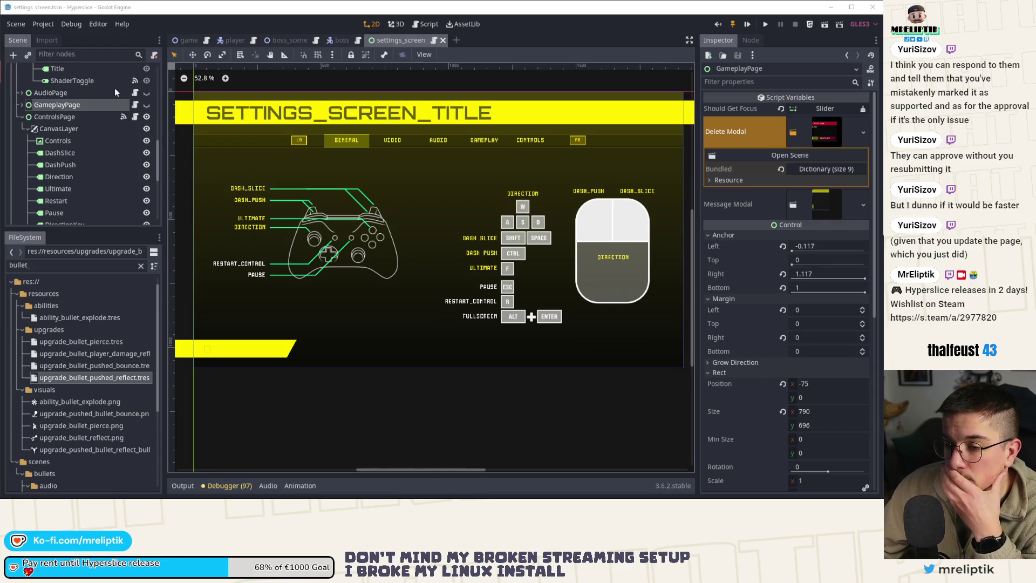
pyautogui.scroll(10, 124, 100)
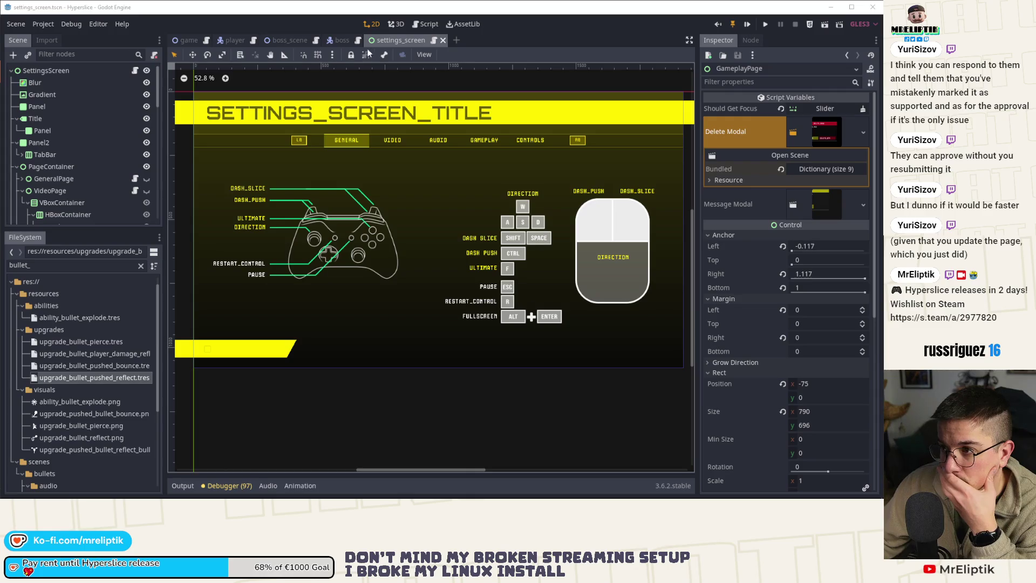
pyautogui.middleClick(404, 41)
# Step: In boss.gd, add an empty 'func laser_arena_sequence() -> void:' above shoot_sequence_sweep
pyautogui.middleClick(393, 43)
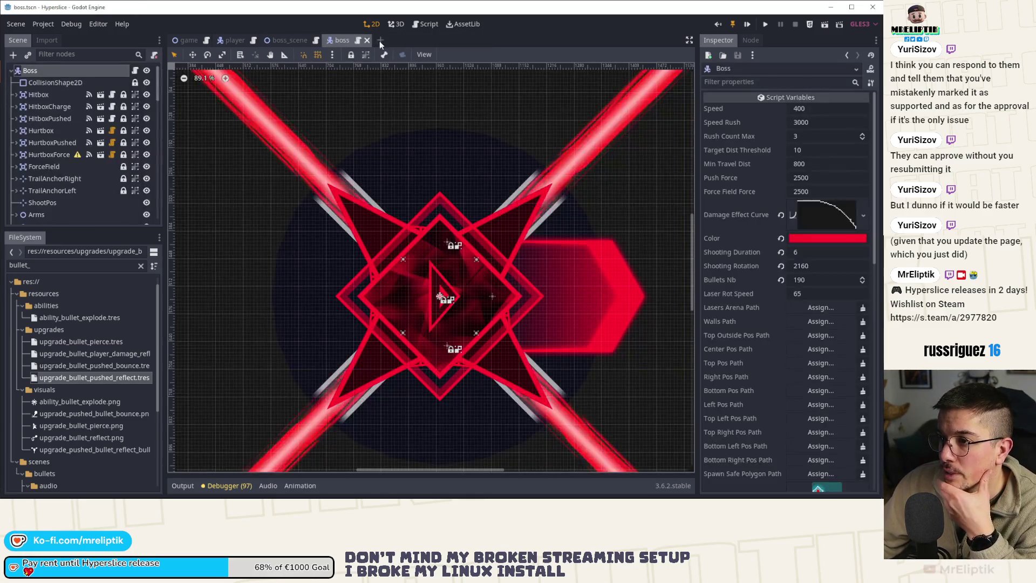
pyautogui.click(135, 71)
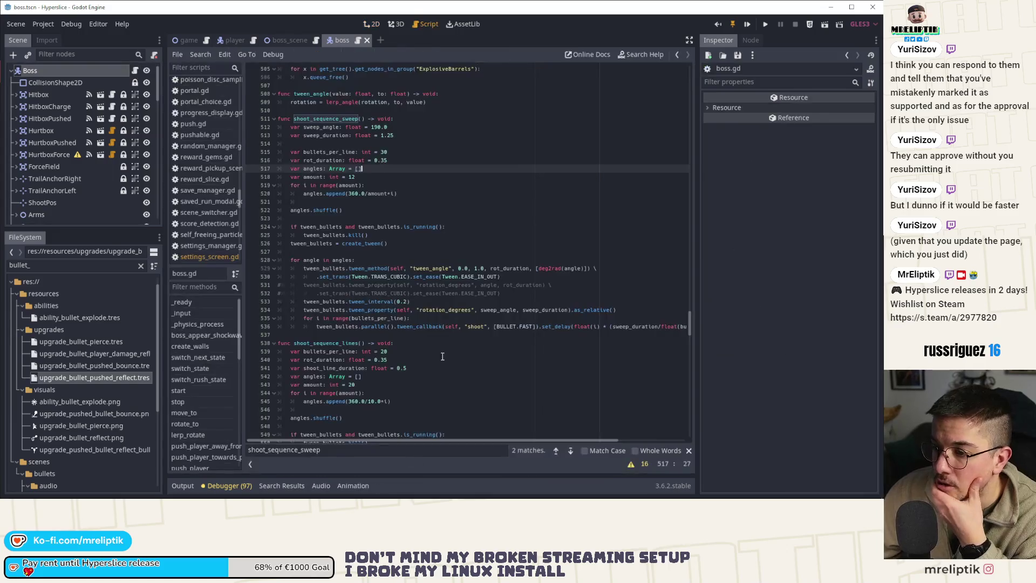
pyautogui.doubleClick(336, 128)
pyautogui.doubleClick(331, 119)
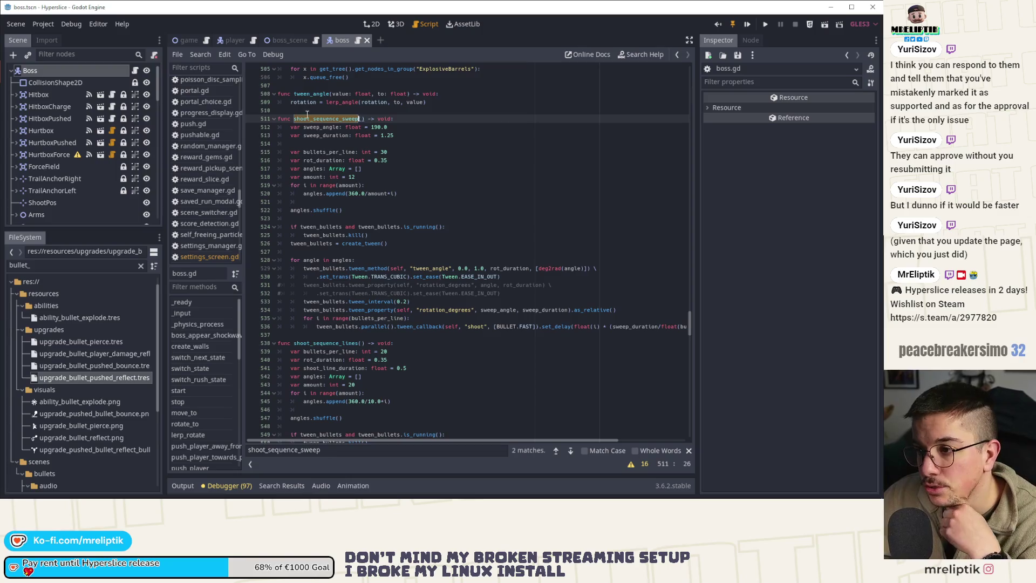
pyautogui.press('Up')
pyautogui.press('Return')
pyautogui.press('Return')
pyautogui.press('Up')
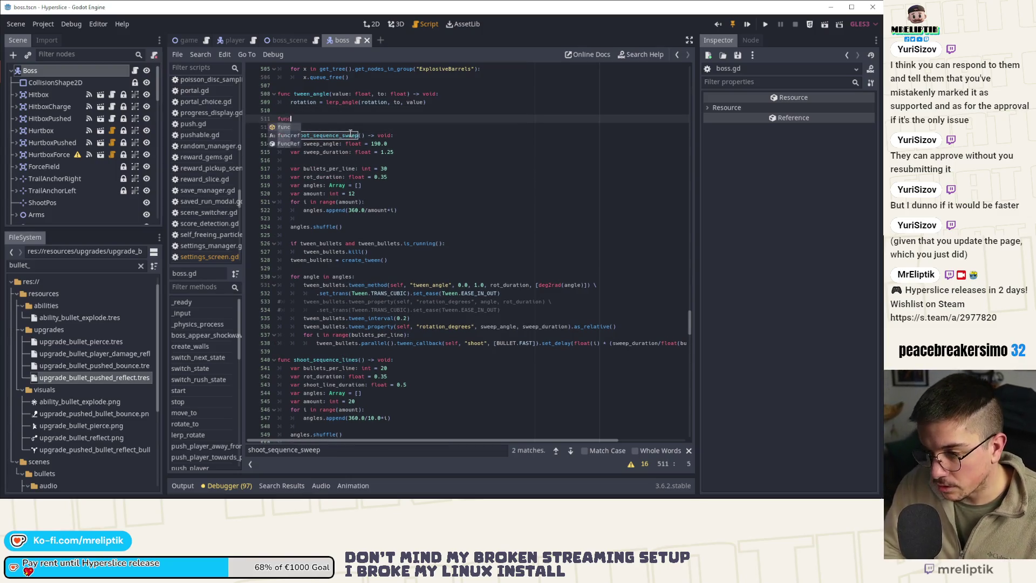
pyautogui.write('func laser_arena_')
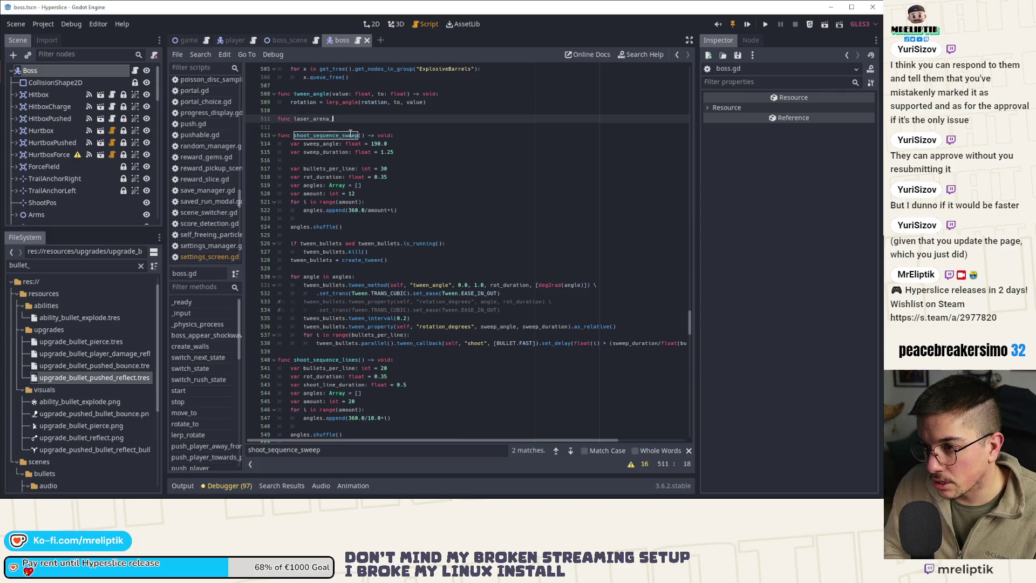
pyautogui.write('sequence(')
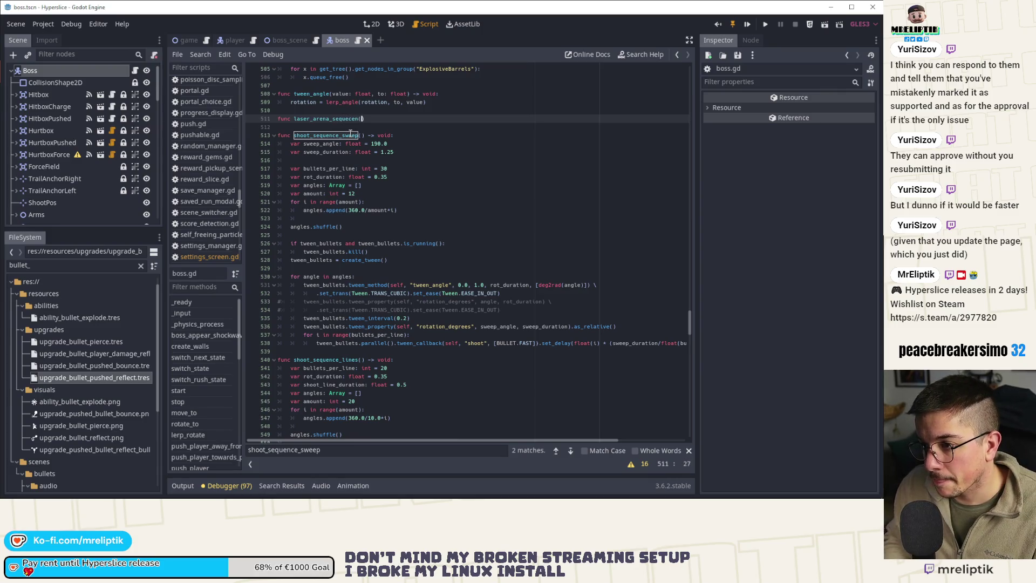
pyautogui.press('BackSpace')
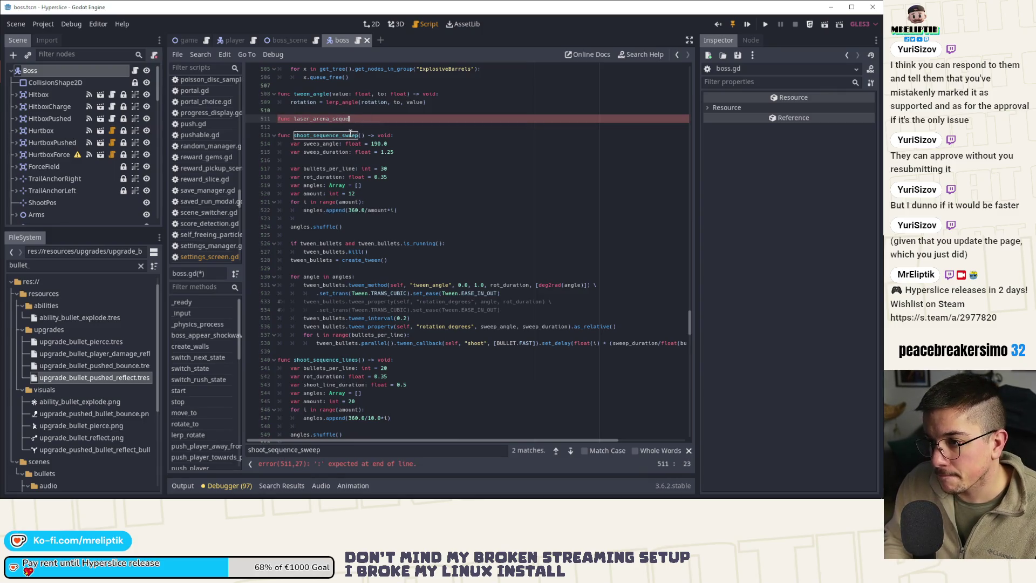
pyautogui.write('nce() ->')
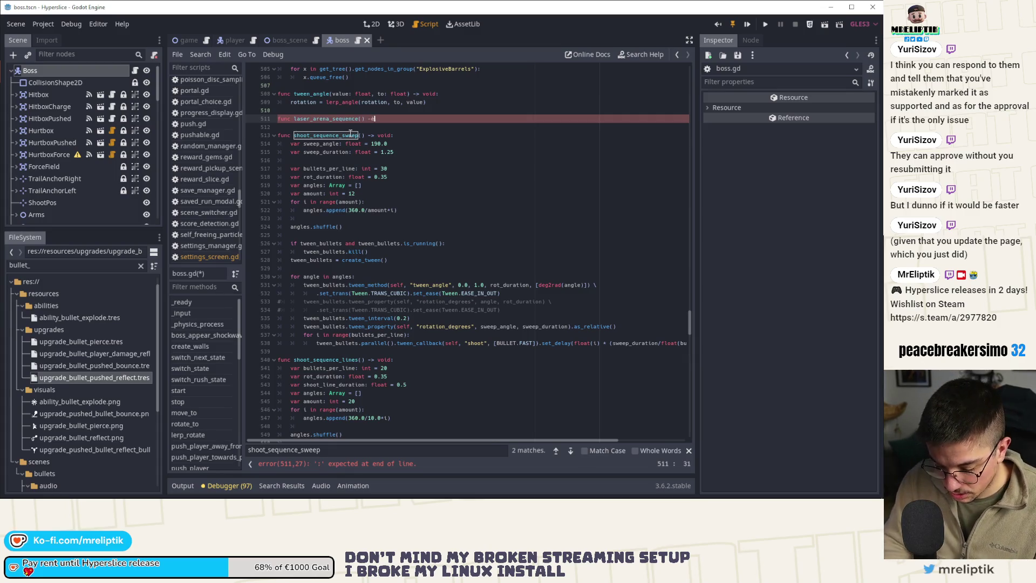
pyautogui.write(' void:')
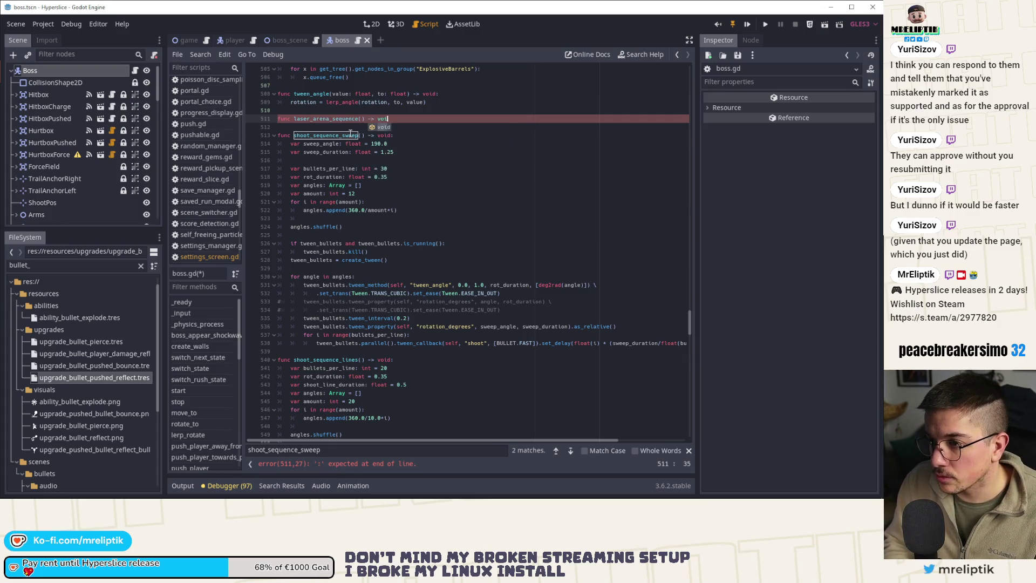
pyautogui.press('Return')
pyautogui.write('pass')
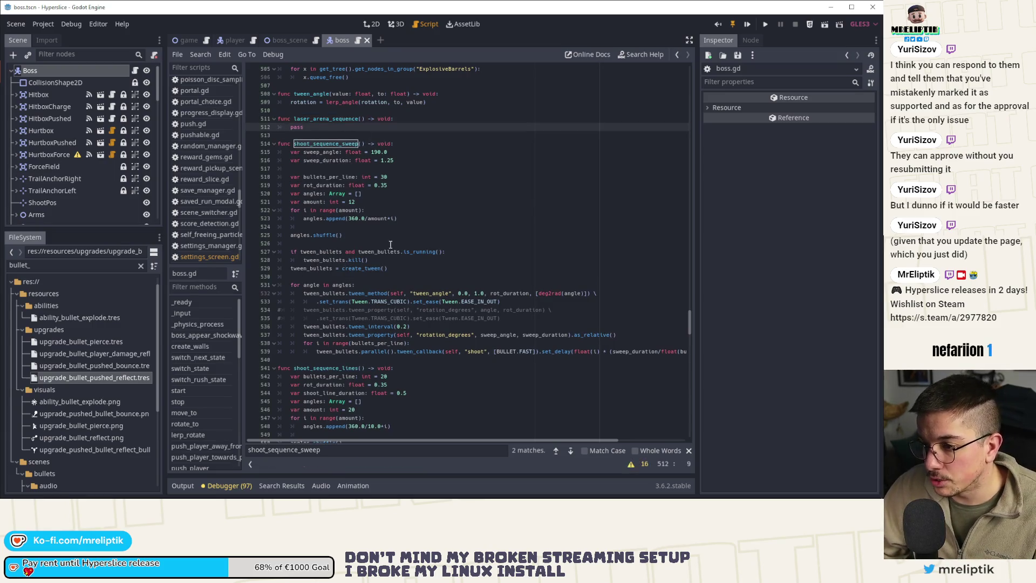
# Step: Paste the sweep's tween kill-and-recreate block into laser_arena_sequence, renaming its if-check tween to tween_lasers_arena
pyautogui.moveTo(387, 268); pyautogui.dragTo(280, 252)
pyautogui.hotkey('ctrl', 'c')
pyautogui.doubleClick(296, 127)
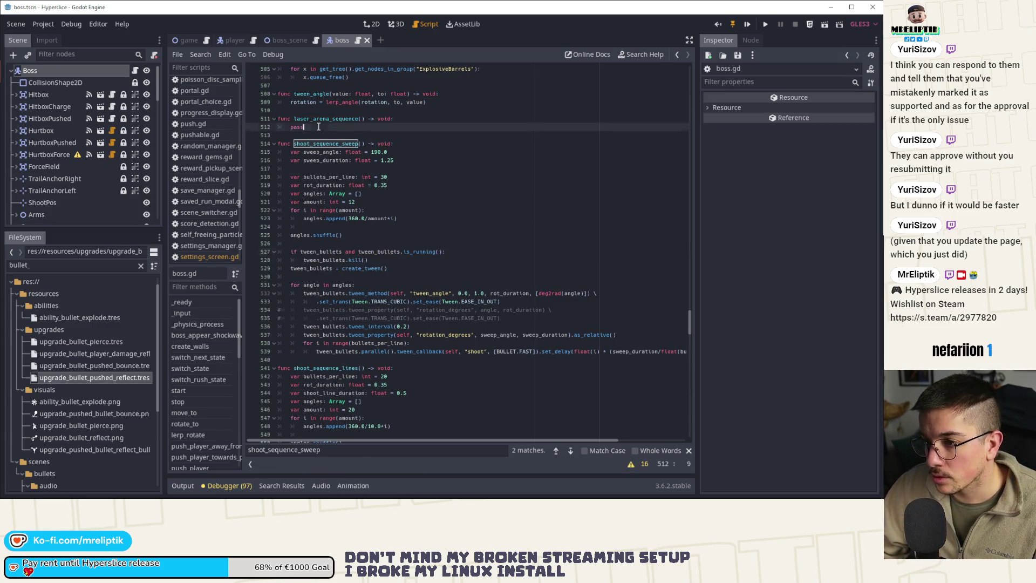
pyautogui.hotkey('ctrl', 'v')
pyautogui.click(356, 127)
pyautogui.press('BackSpace')
pyautogui.press('BackSpace')
pyautogui.press('BackSpace')
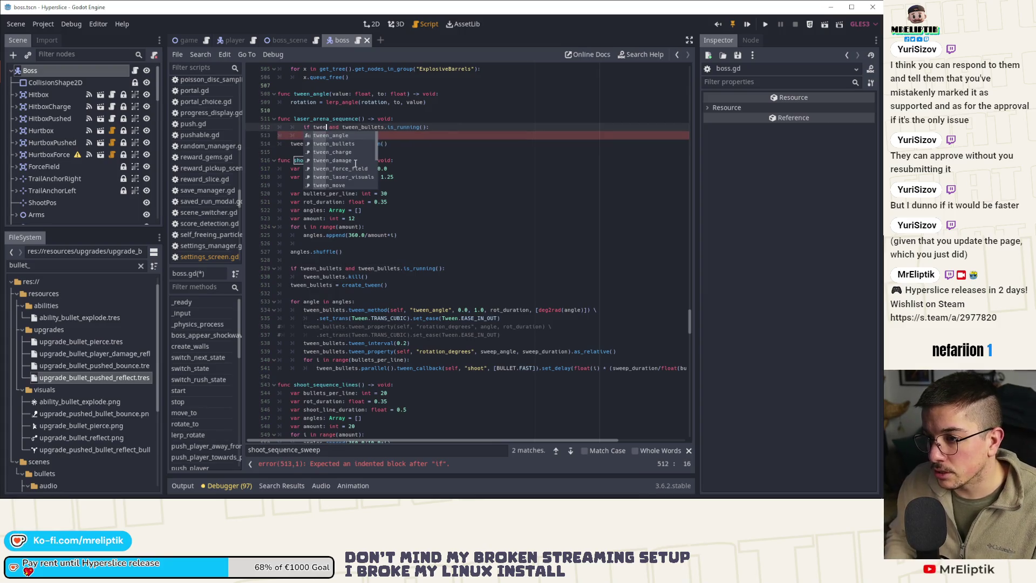
pyautogui.write('n_la')
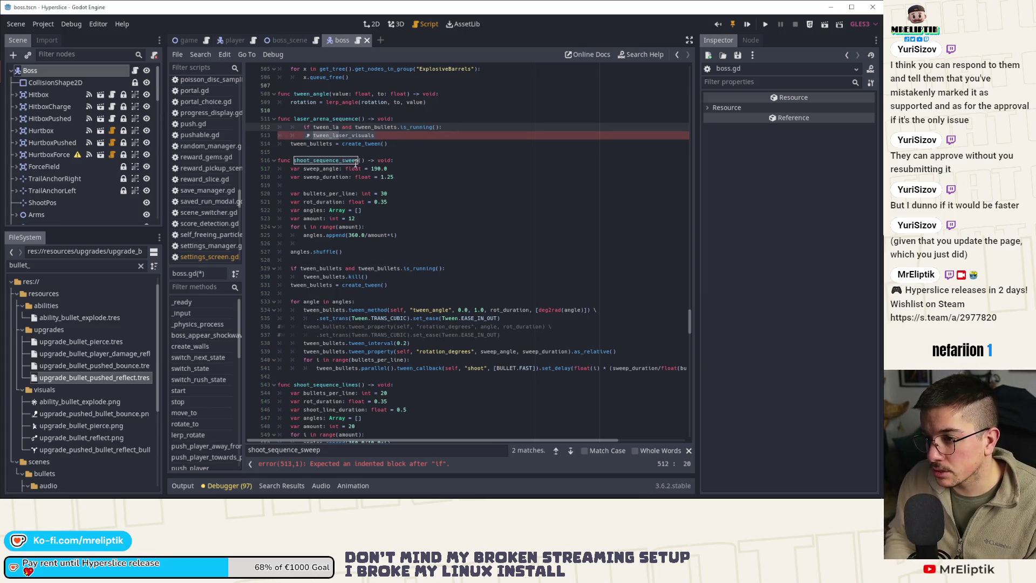
pyautogui.write('ser_ar')
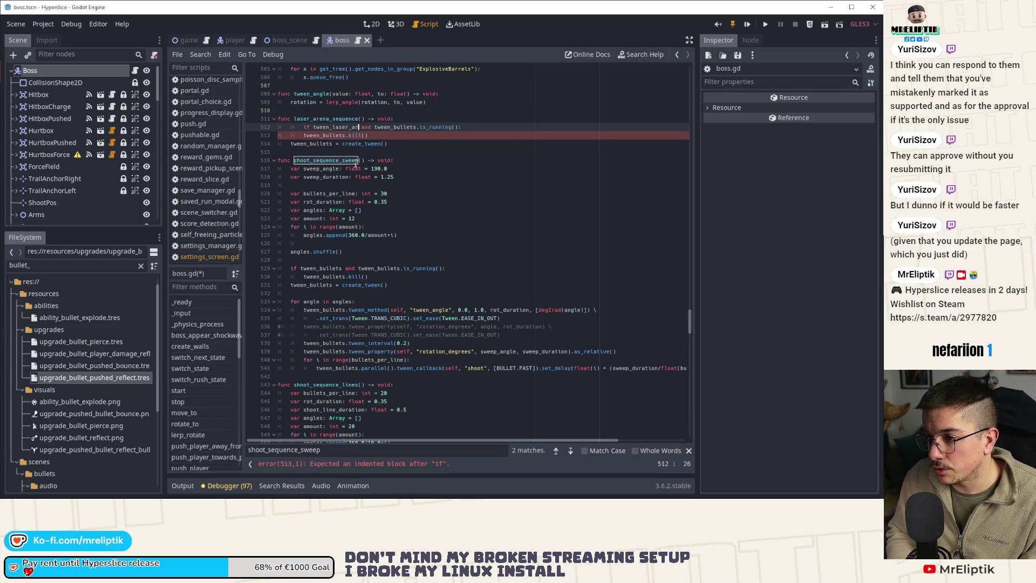
pyautogui.write('ena')
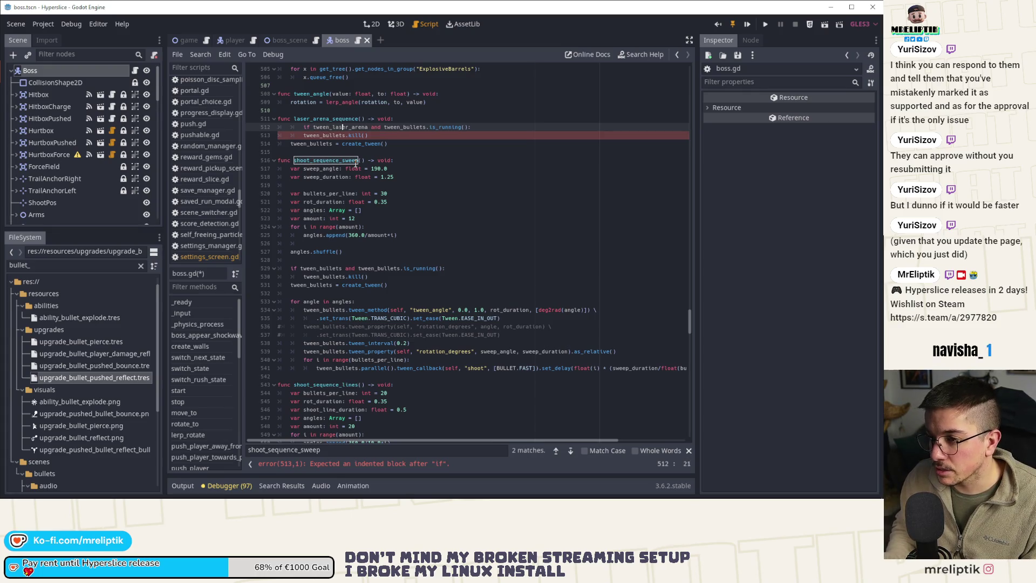
pyautogui.write('visuals_')
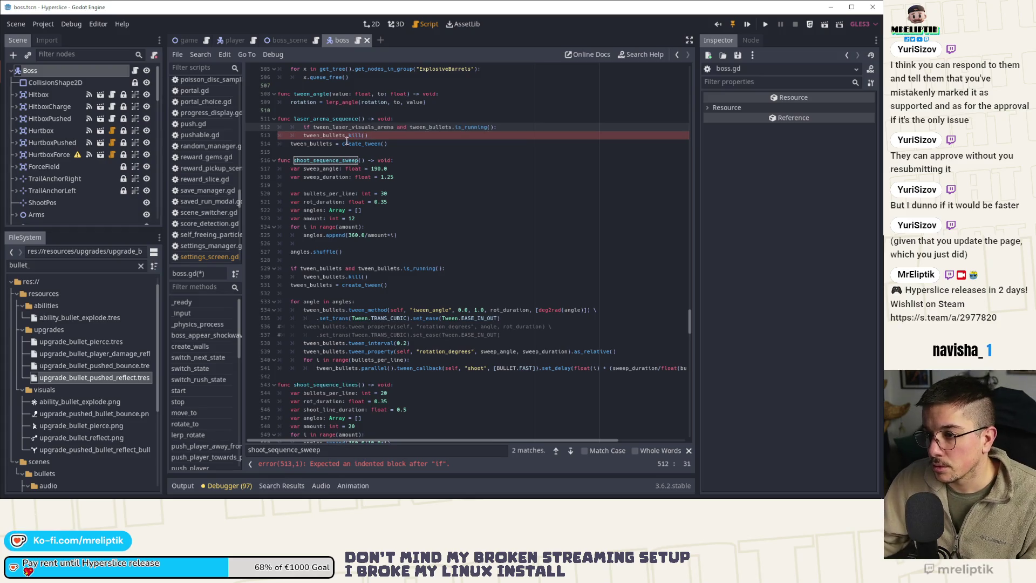
pyautogui.press('BackSpace')
pyautogui.press('BackSpace')
pyautogui.press('BackSpace')
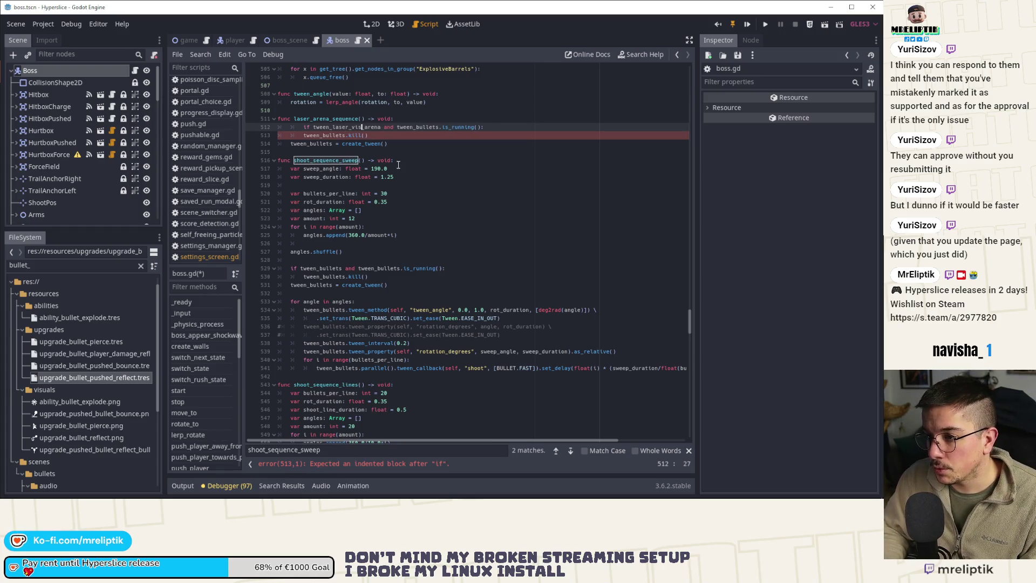
pyautogui.write('s')
pyautogui.click(374, 126)
pyautogui.hotkey('shift', 'Tab')
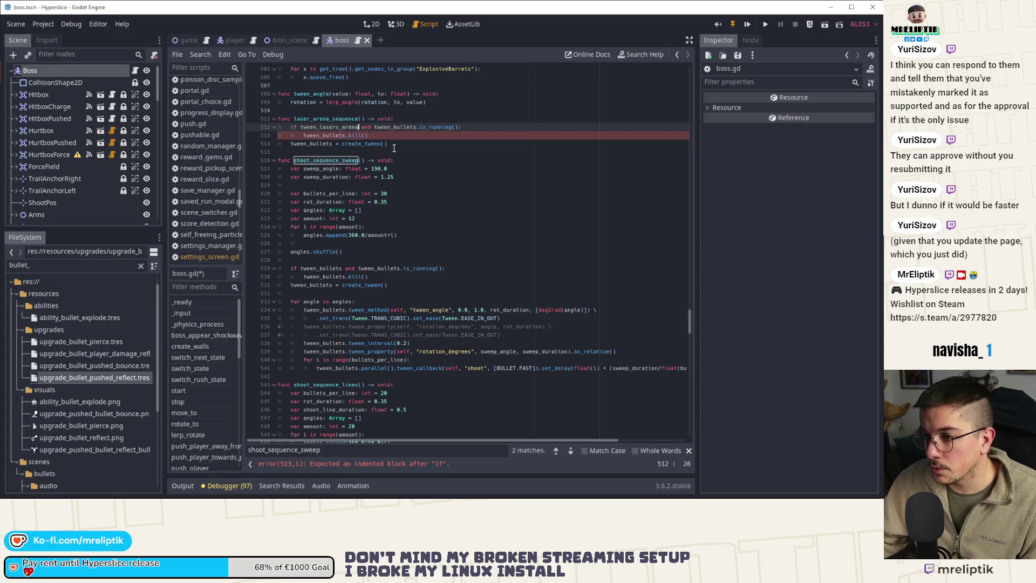
# Step: Replace the remaining tween_bullets references with tween_lasers_arena, then search the script for tween_bullets
pyautogui.doubleClick(332, 127)
pyautogui.hotkey('ctrl', 'c')
pyautogui.doubleClick(323, 135)
pyautogui.hotkey('ctrl', 'v')
pyautogui.doubleClick(310, 143)
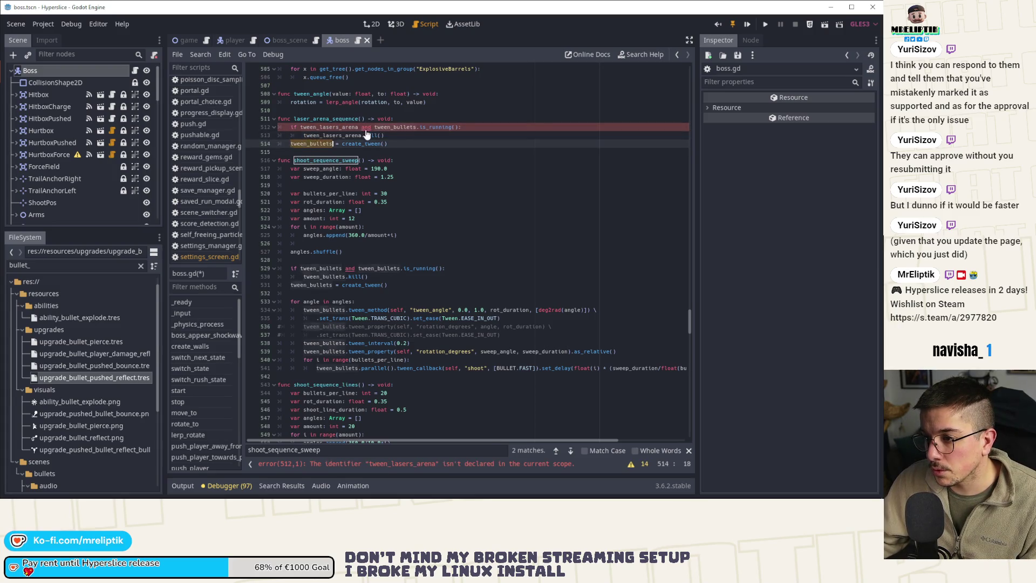
pyautogui.hotkey('ctrl', 'v')
pyautogui.click(387, 128)
pyautogui.doubleClick(388, 127)
pyautogui.write('tween_l')
pyautogui.press('Return')
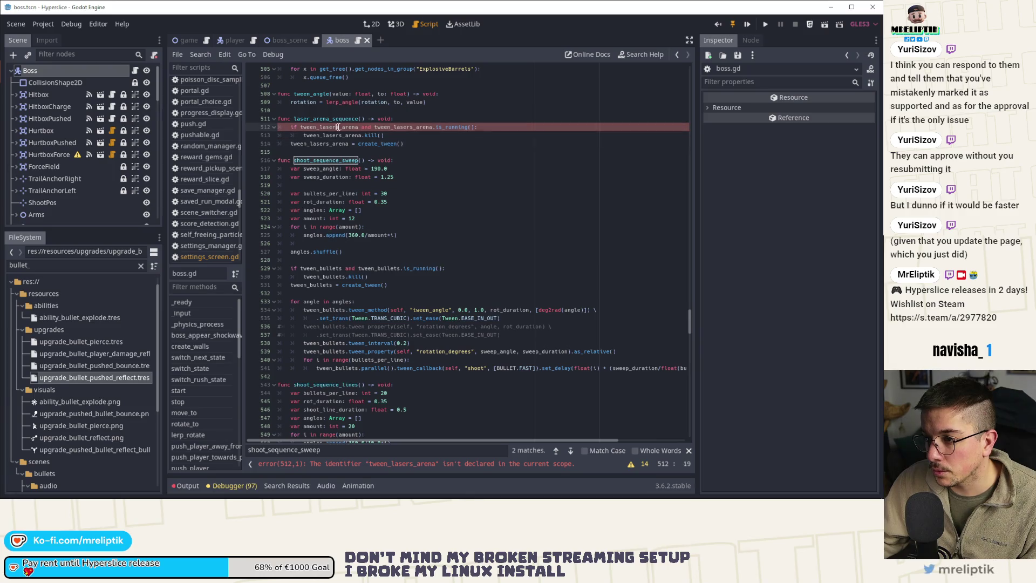
pyautogui.doubleClick(329, 128)
pyautogui.doubleClick(320, 268)
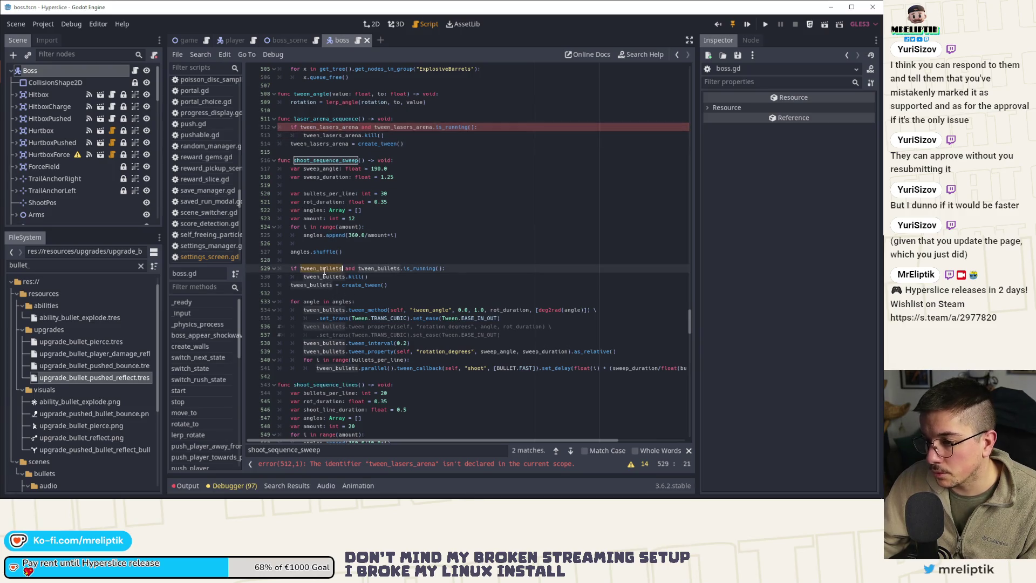
pyautogui.hotkey('ctrl', 'f')
# Step: Declare tween_lasers_arena by duplicating the tween_bullets var line, then jump back to laser_arena_sequence
pyautogui.click(556, 450)
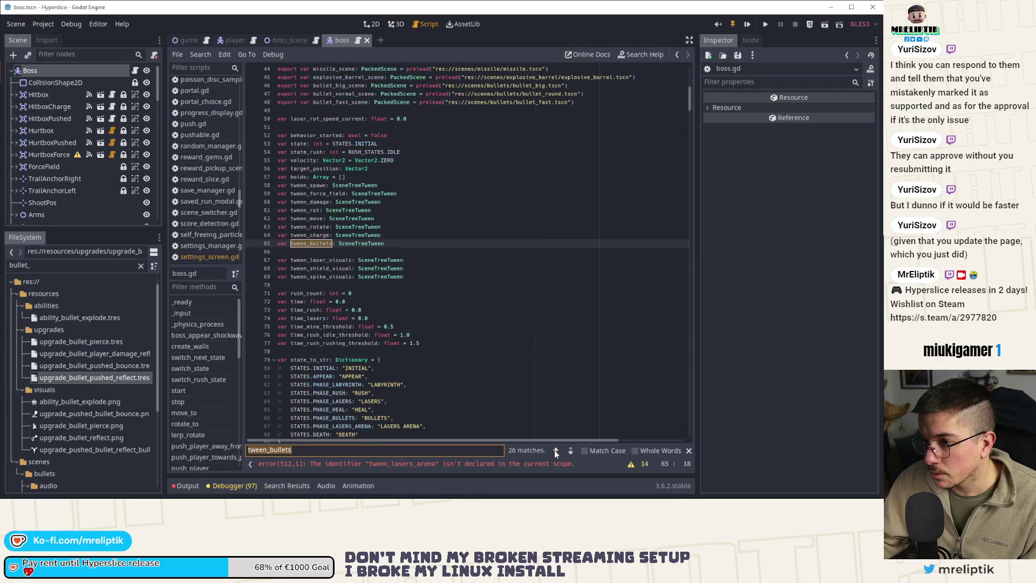
pyautogui.click(320, 243)
pyautogui.hotkey('ctrl', 'd')
pyautogui.doubleClick(320, 251)
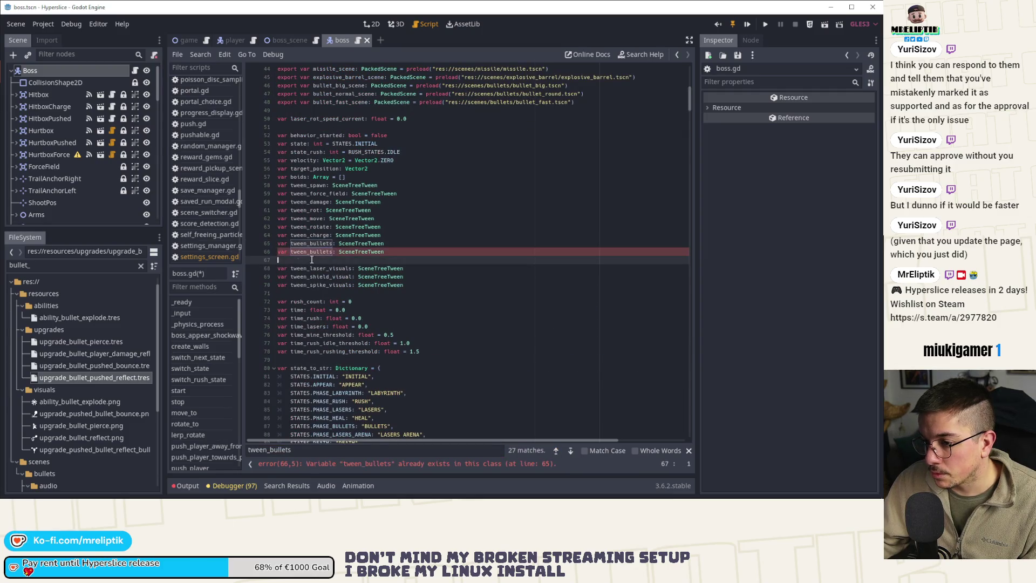
pyautogui.write('tween_l')
pyautogui.press('Return')
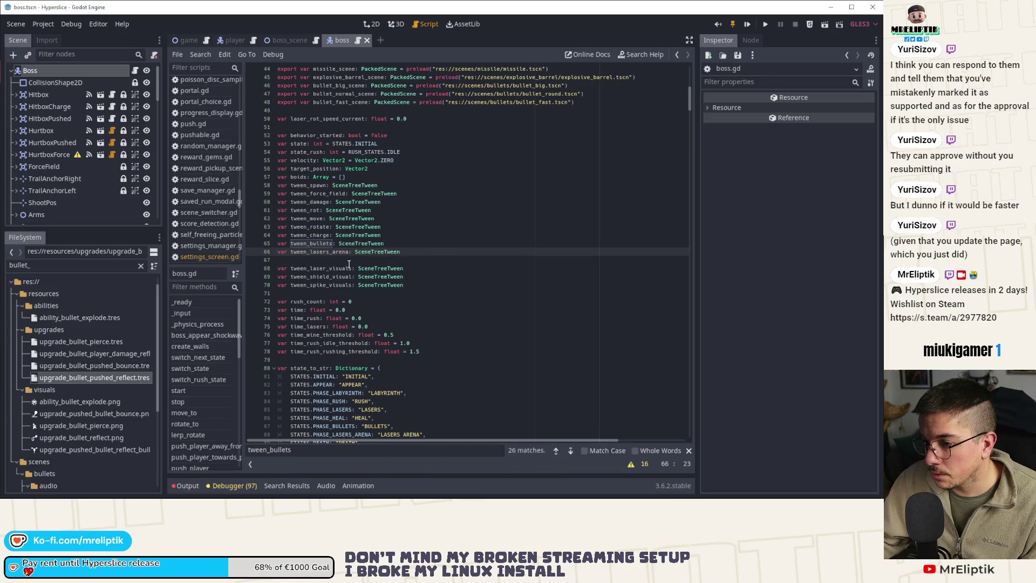
pyautogui.hotkey('ctrl', 'shift', 'Left')
pyautogui.hotkey('ctrl', 'f')
pyautogui.click(568, 451)
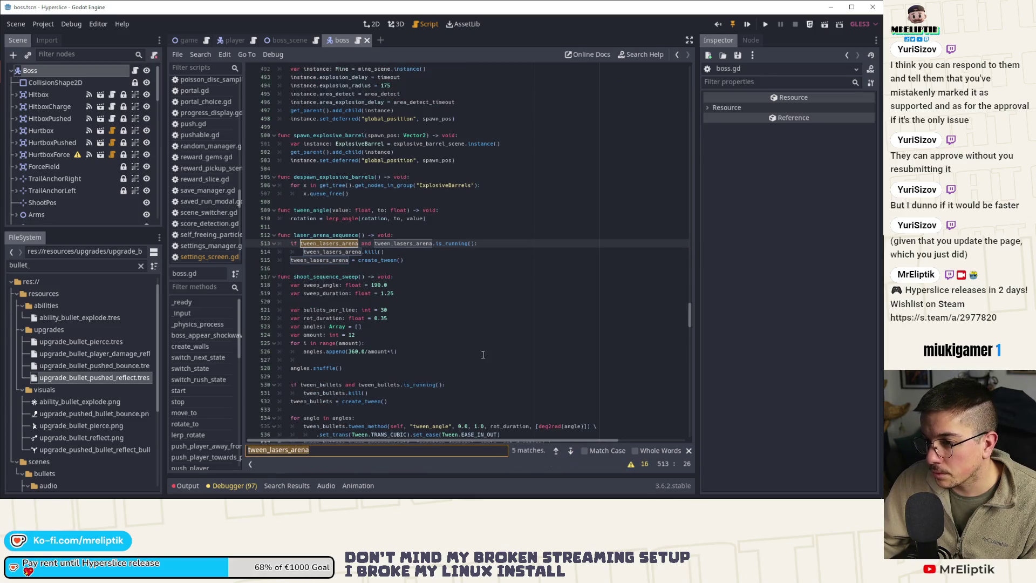
# Step: Add a lasers_arena.get_child_count() line below create_tween in laser_arena_sequence
pyautogui.click(411, 257)
pyautogui.press('Return')
pyautogui.write('tween_lasers_arena')
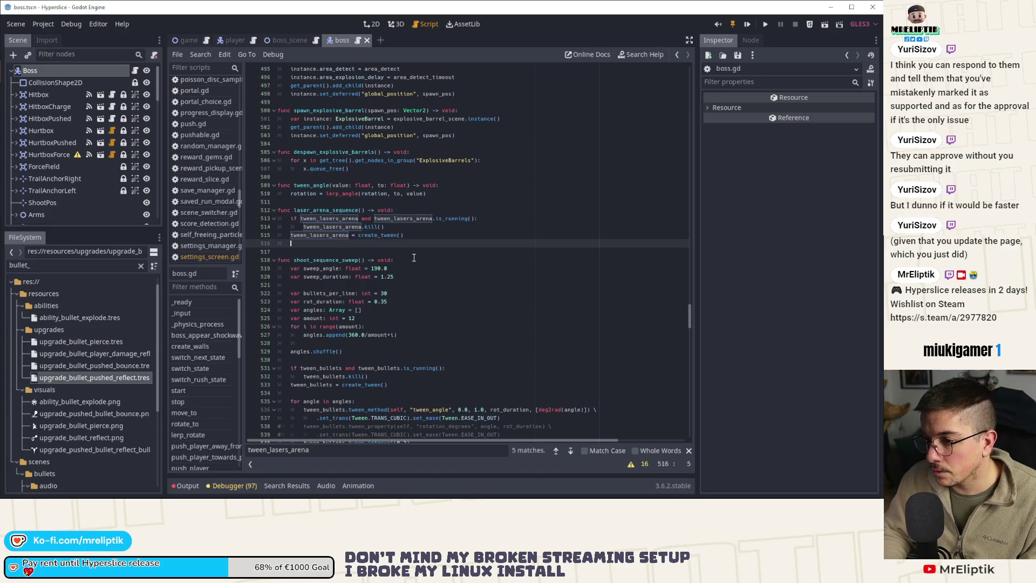
pyautogui.hotkey('ctrl', 'BackSpace')
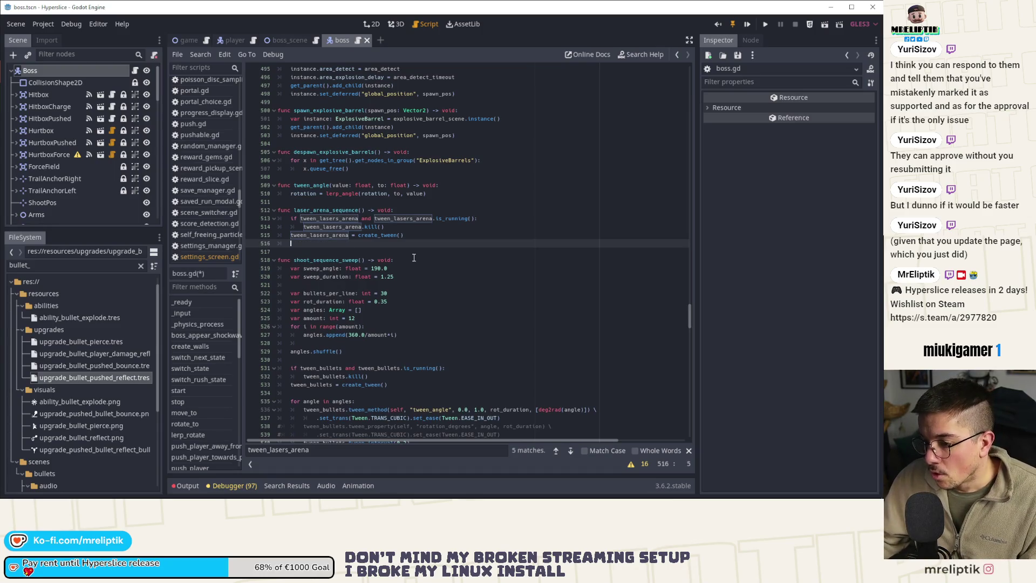
pyautogui.press('Return')
pyautogui.write('laser')
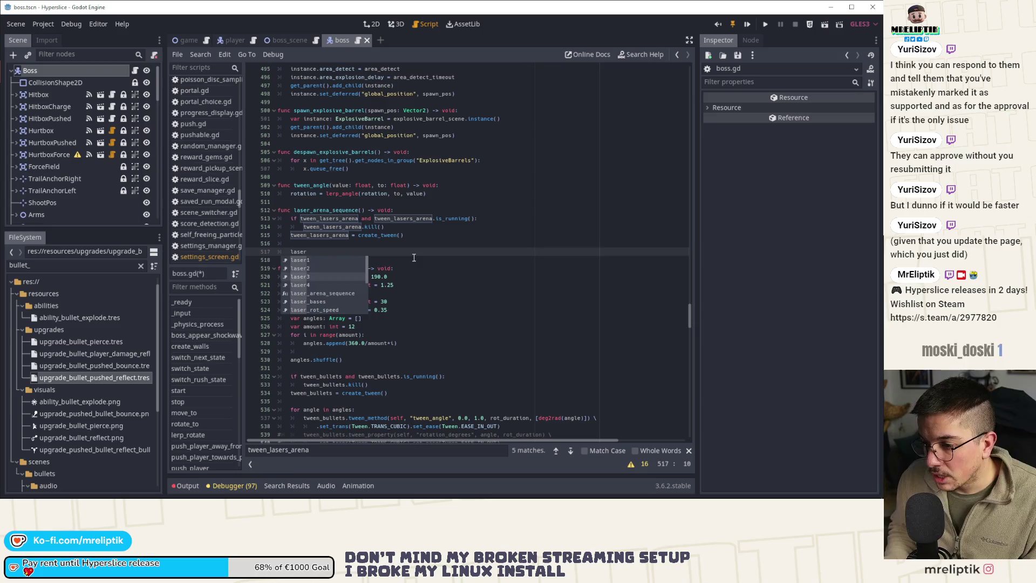
pyautogui.press('Down')
pyautogui.press('Down')
pyautogui.press('Down')
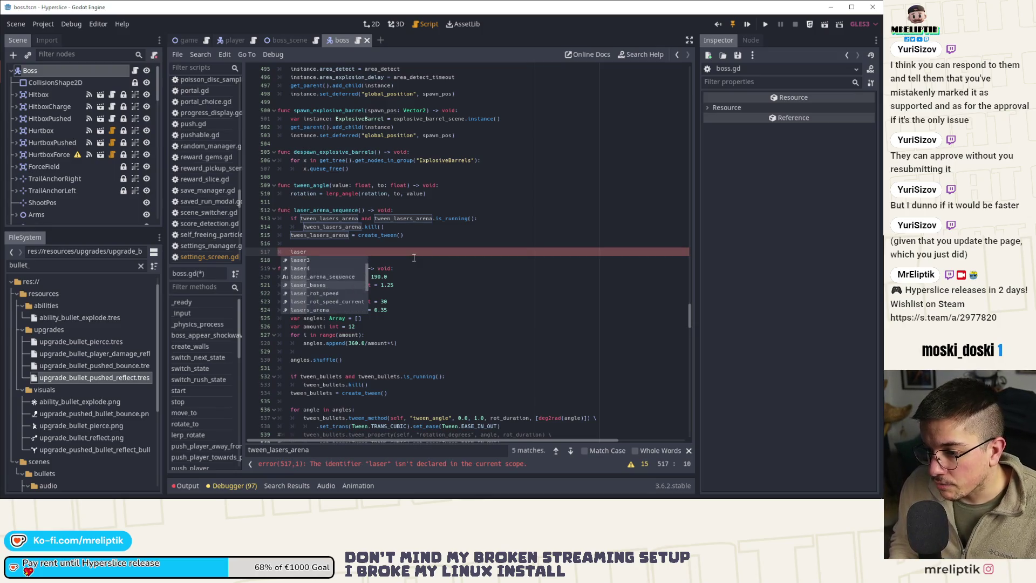
pyautogui.press('Return')
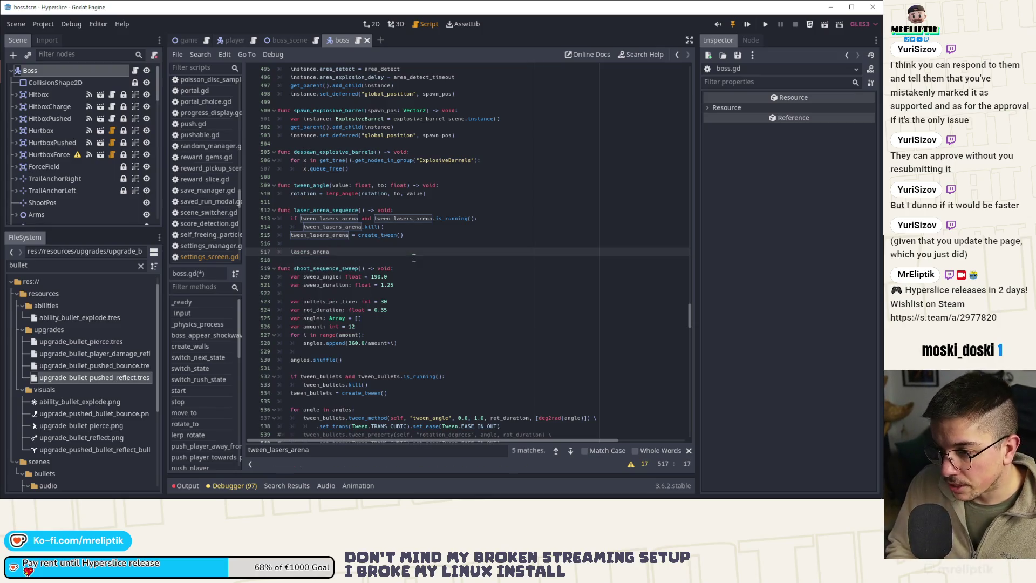
pyautogui.write('.get_child')
pyautogui.press('Return')
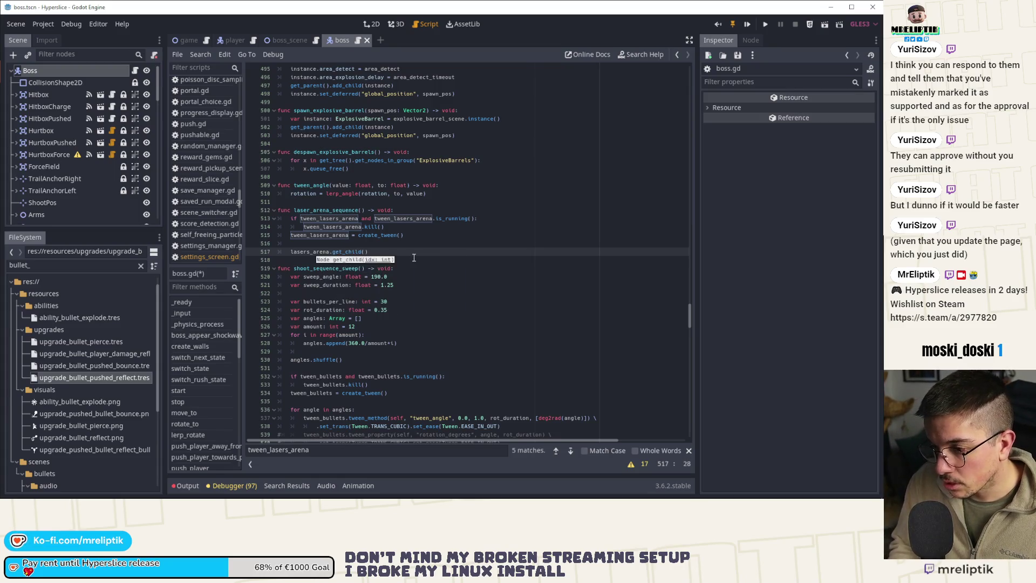
pyautogui.write('_cou')
pyautogui.press('Return')
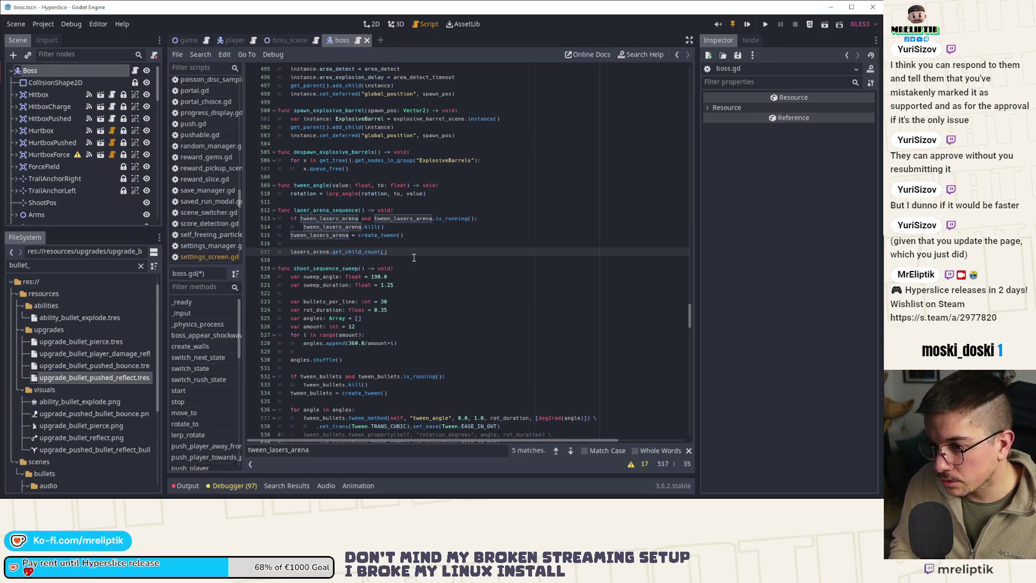
# Step: Prefix that line with 'var laser_count: int =' and save boss.gd
pyautogui.press('Return')
pyautogui.press('BackSpace')
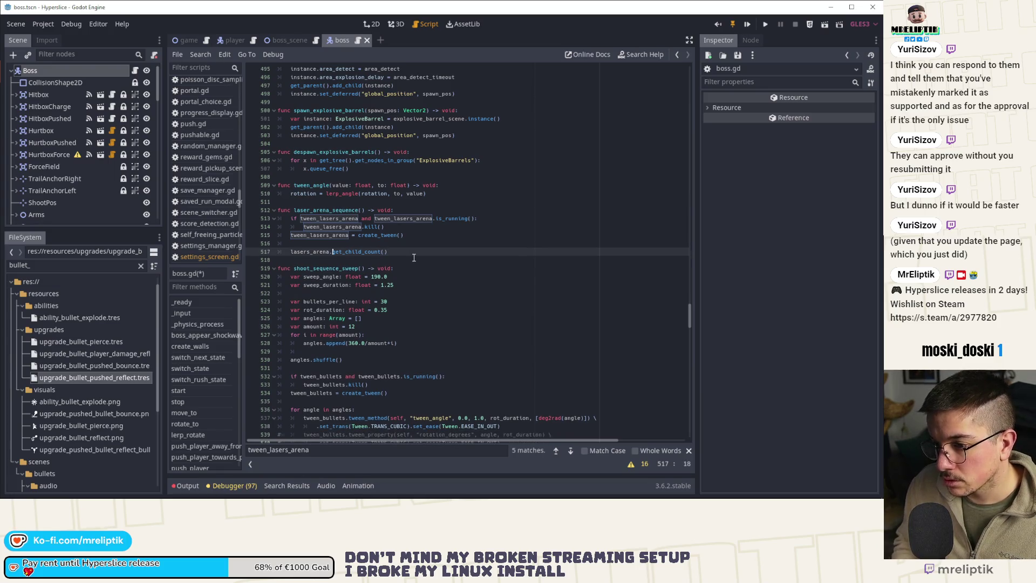
pyautogui.press('Home')
pyautogui.write('var las')
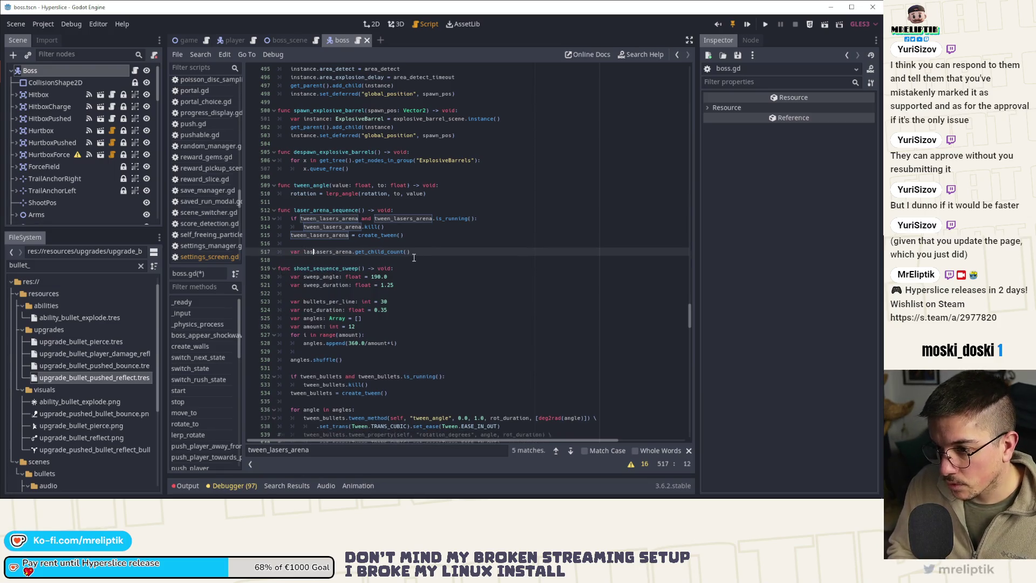
pyautogui.write('er_count: int')
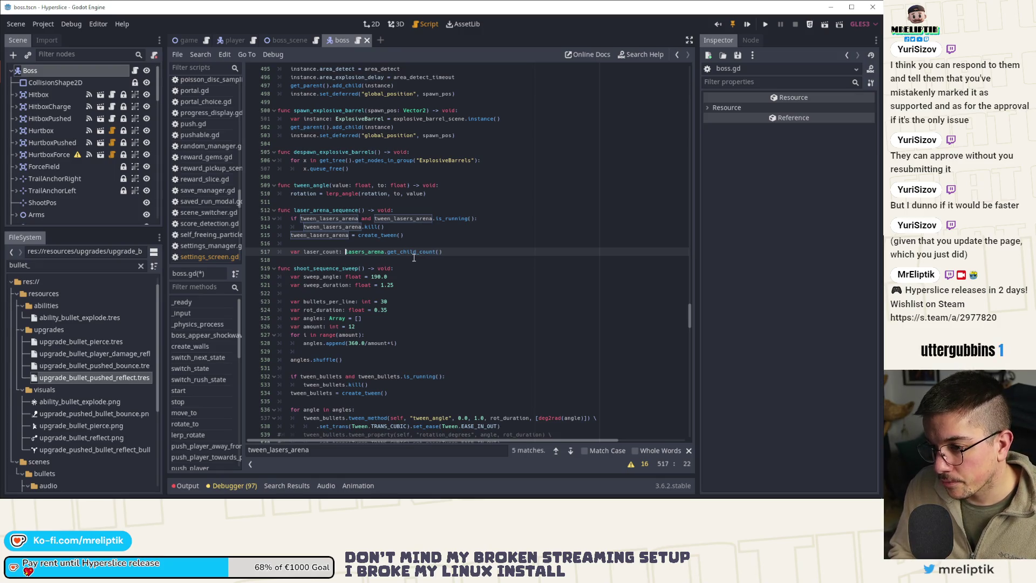
pyautogui.hotkey('ctrl', 's')
pyautogui.write('=')
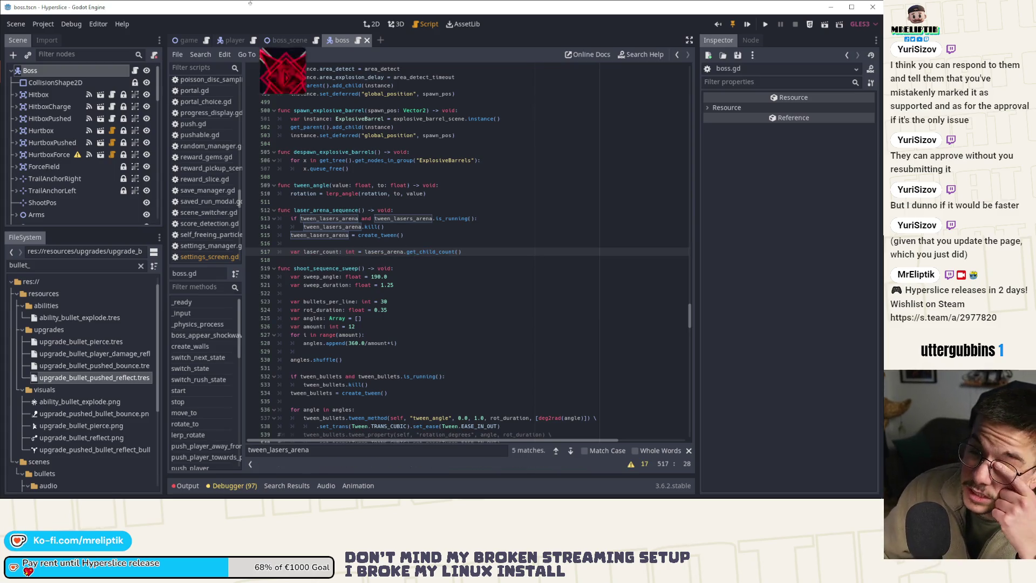
# Step: Inspect the arena lasers in the boss scene's 2D viewport
pyautogui.click(284, 40)
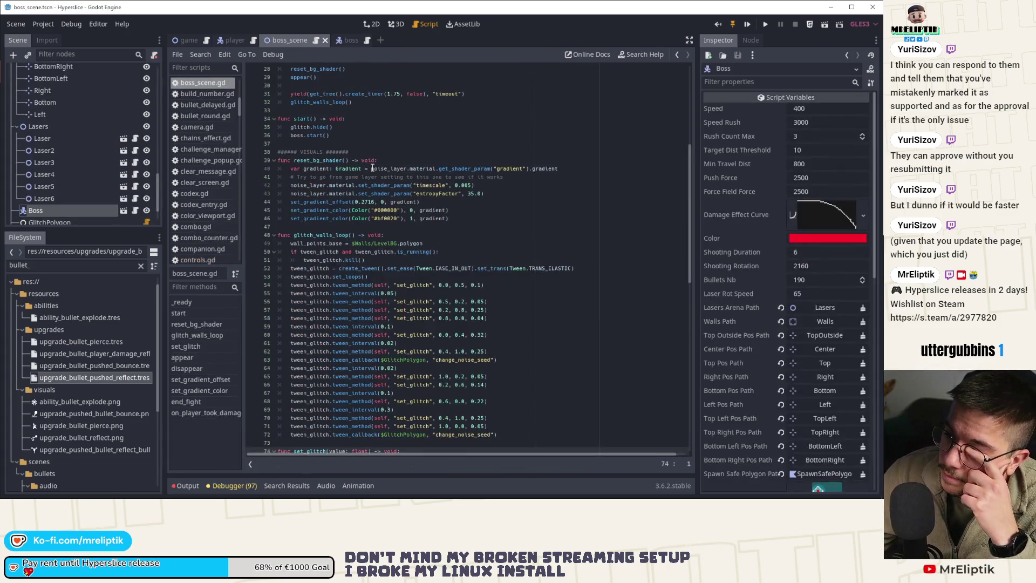
pyautogui.click(375, 23)
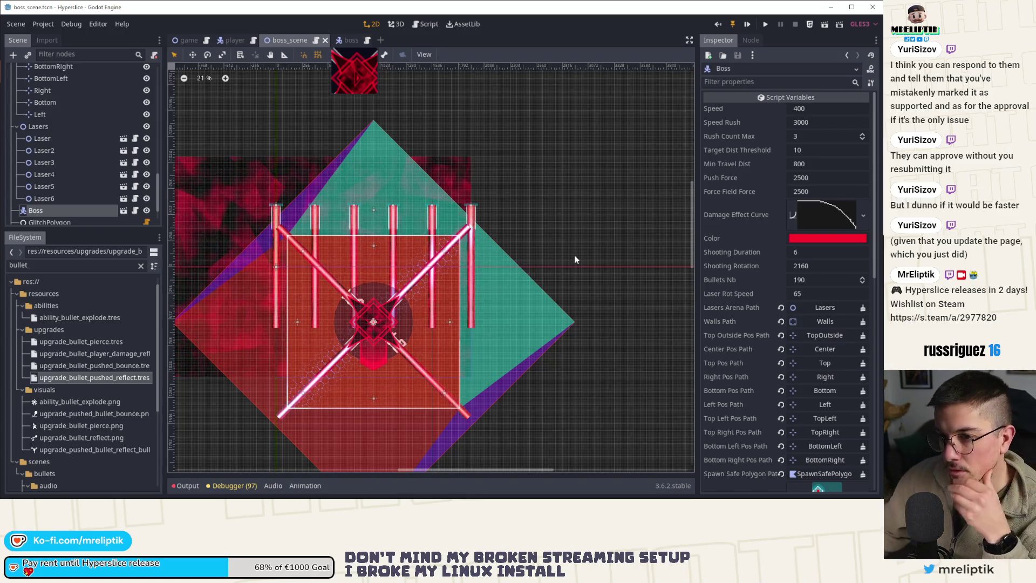
pyautogui.scroll(3, 128, 152)
pyautogui.scroll(5, 129, 108)
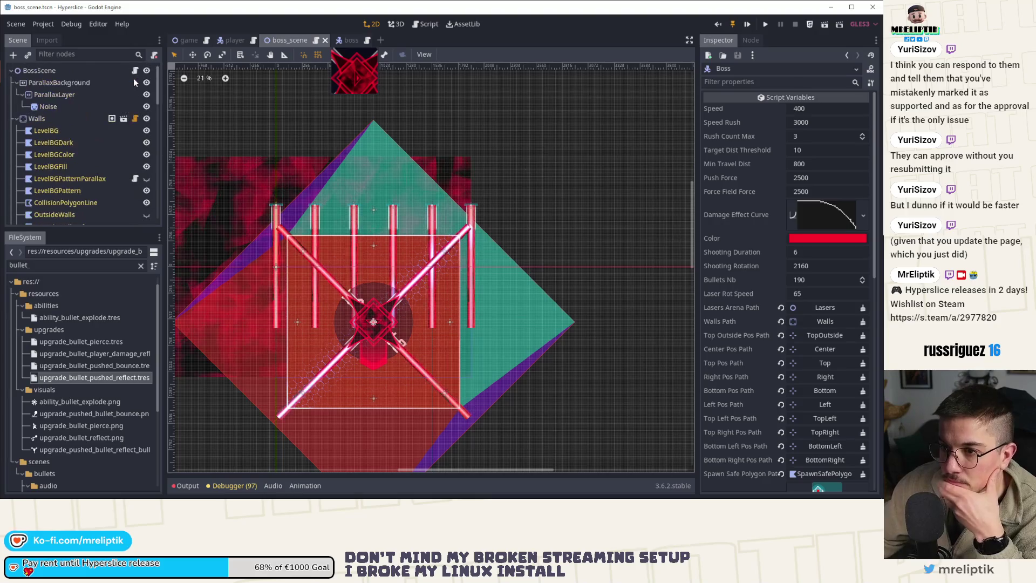
# Step: In boss.gd, begin 'for laser in lasers_arena.get_child' below the laser_count line
pyautogui.click(134, 70)
pyautogui.scroll(-3, 100, 133)
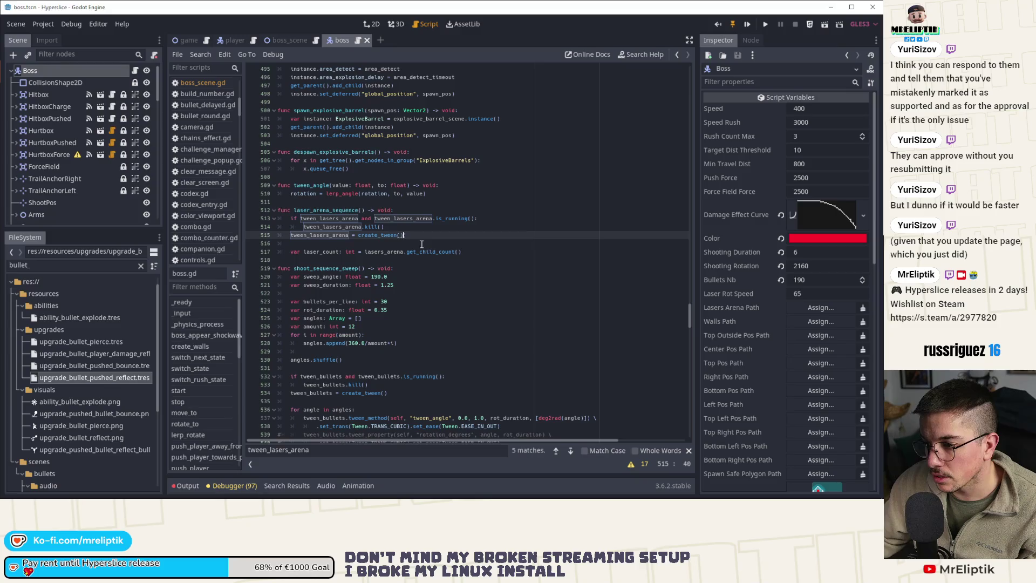
pyautogui.press('Return')
pyautogui.write('f')
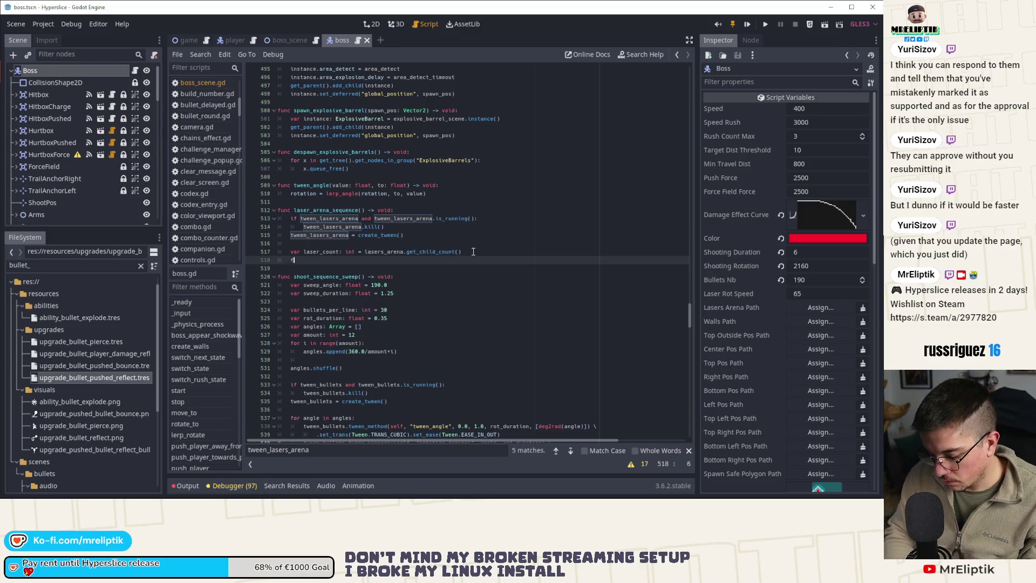
pyautogui.write('or laser in ler')
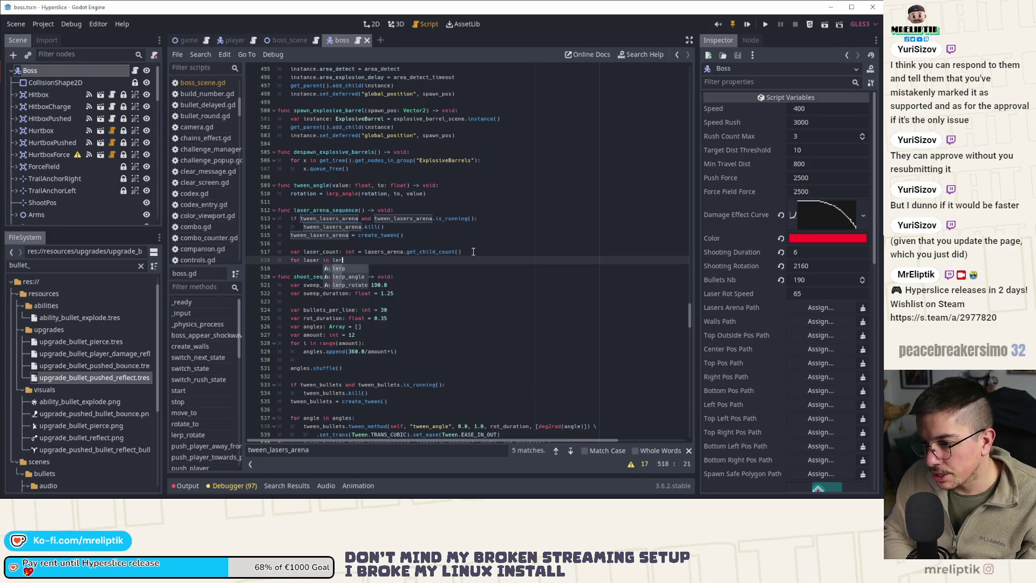
pyautogui.press('BackSpace')
pyautogui.press('BackSpace')
pyautogui.write('asers')
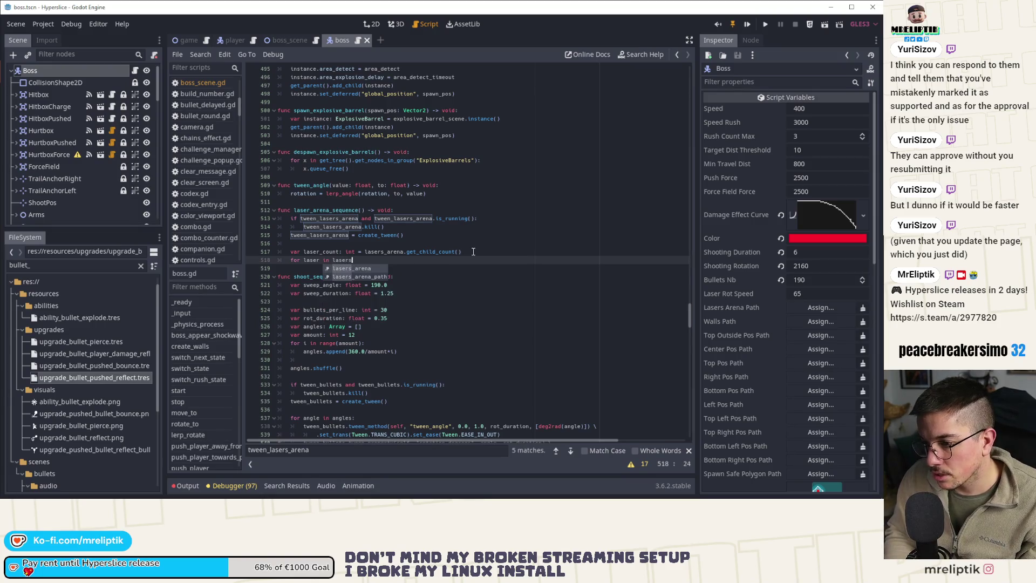
pyautogui.write('_arena.get_child')
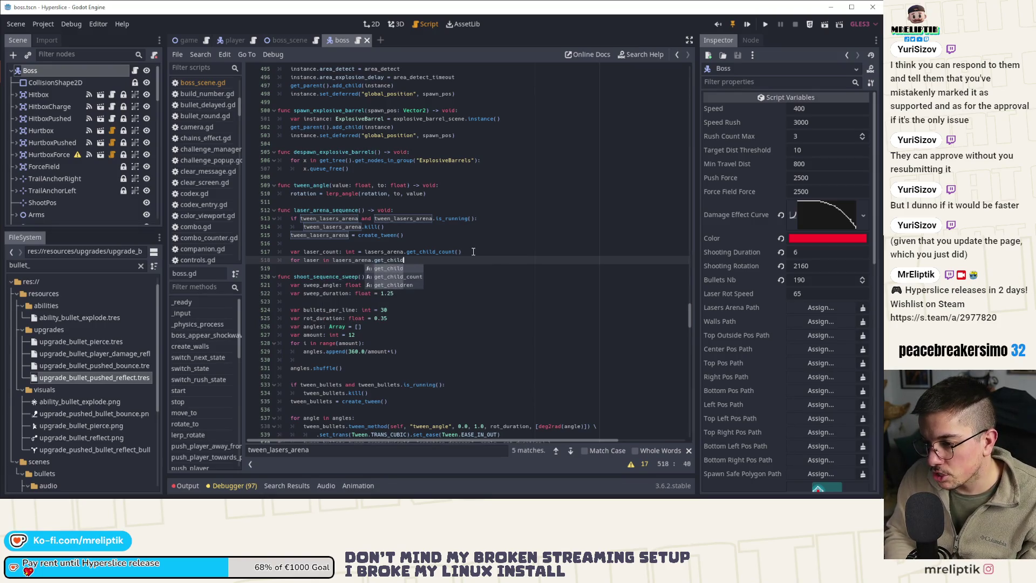
# Step: Finish the for-loop over lasers_arena.get_children() with a 'pass' placeholder body
pyautogui.press('Return')
pyautogui.write(':')
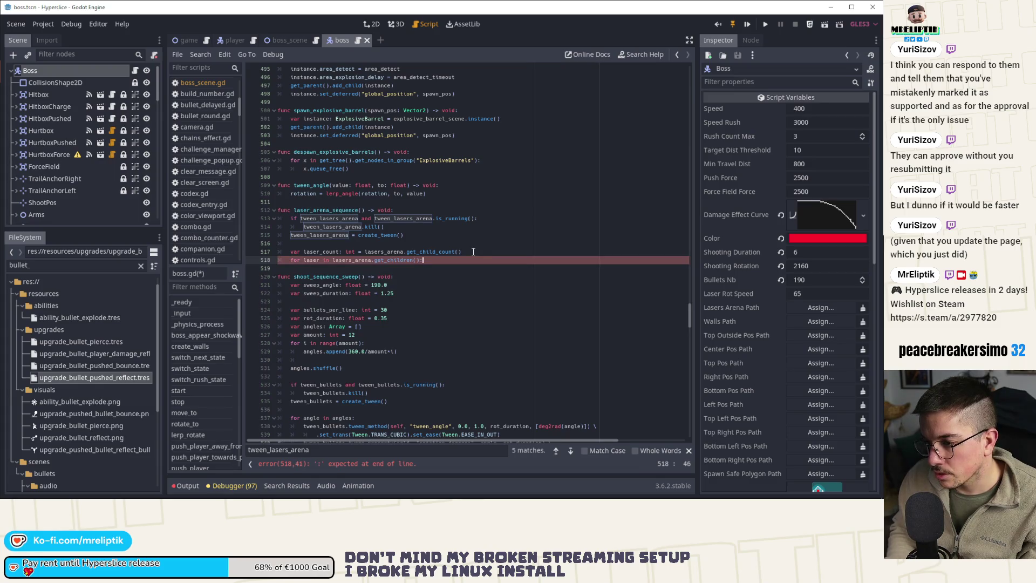
pyautogui.press('Return')
pyautogui.write('pass')
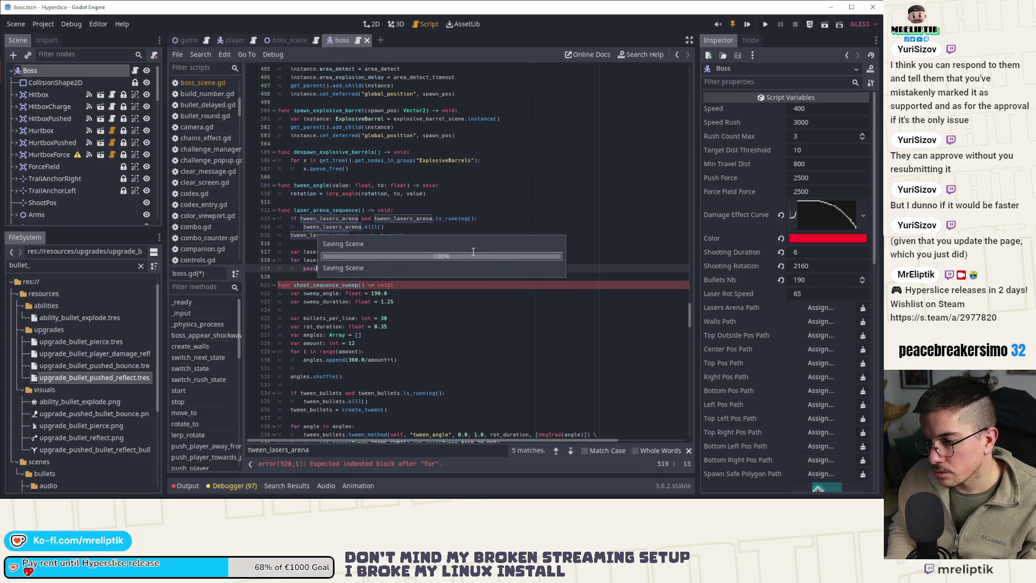
# Step: Declare 'var idx: int = 0' on a new line above the laser loop
pyautogui.press('Up')
pyautogui.press('Return')
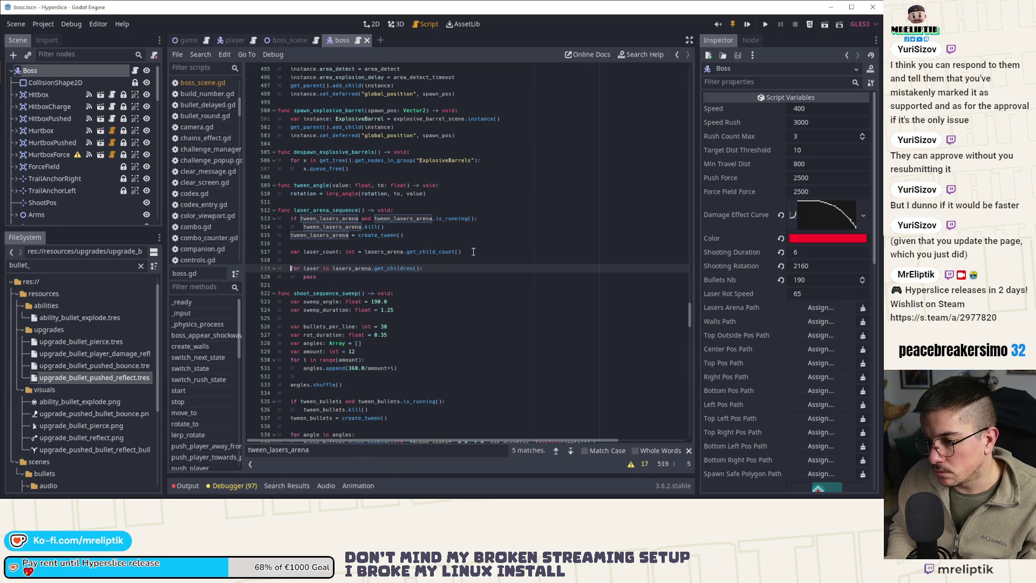
pyautogui.press('Up')
pyautogui.write('var idx: int = 0')
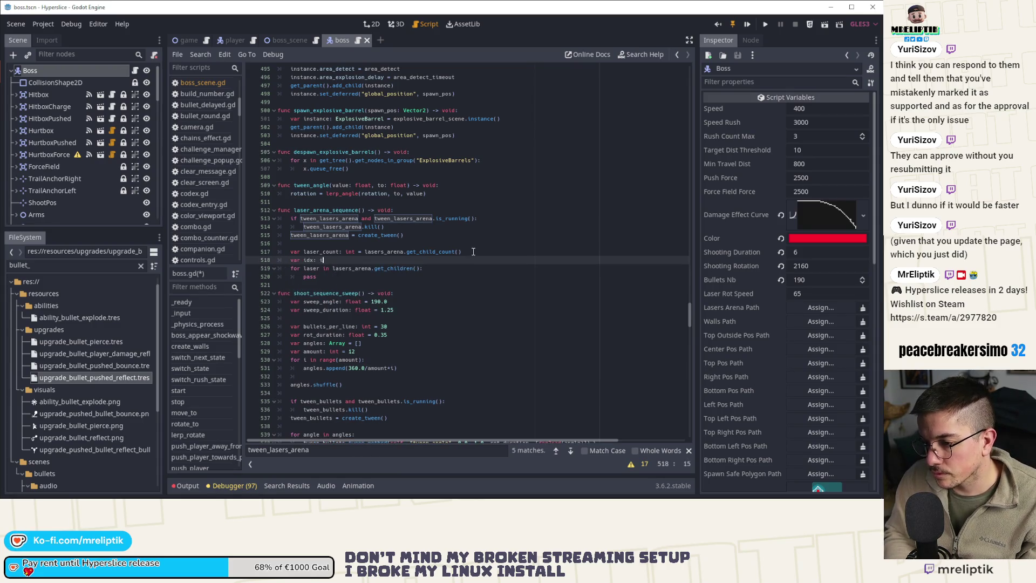
# Step: Add 'idx += 1' inside the loop after pass, fixing the counter name to idx
pyautogui.press('Down')
pyautogui.press('Down')
pyautogui.press('Return')
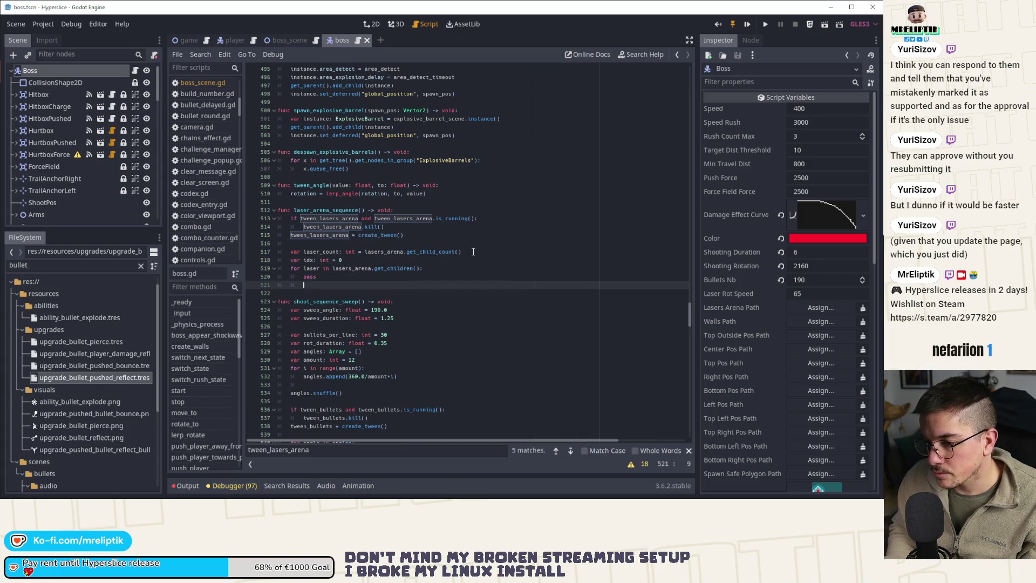
pyautogui.write('ix += 1')
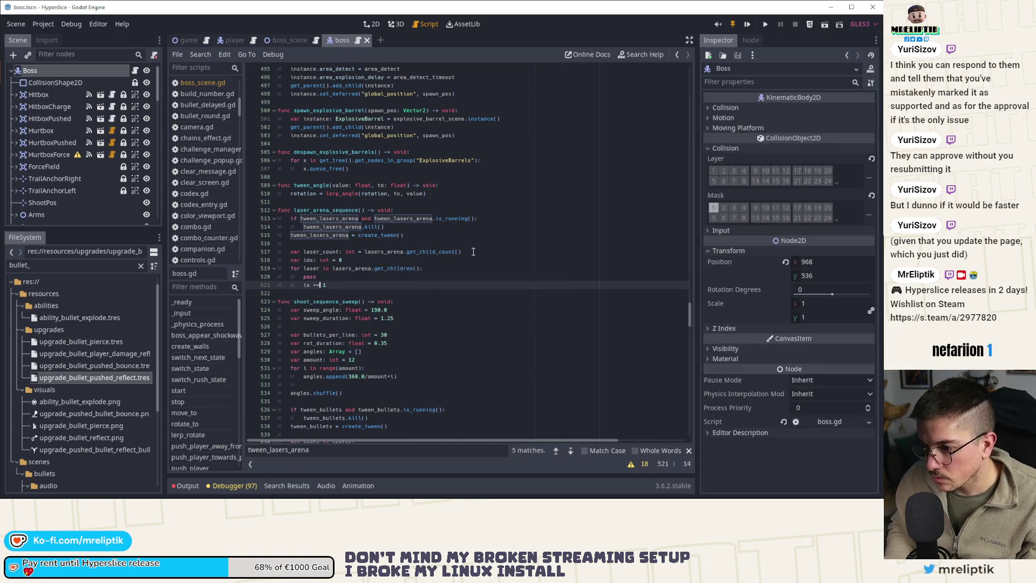
pyautogui.press('Left')
pyautogui.press('Left')
pyautogui.press('Left')
pyautogui.hotkey('ctrl', 'space')
pyautogui.press('Left')
pyautogui.write('d')
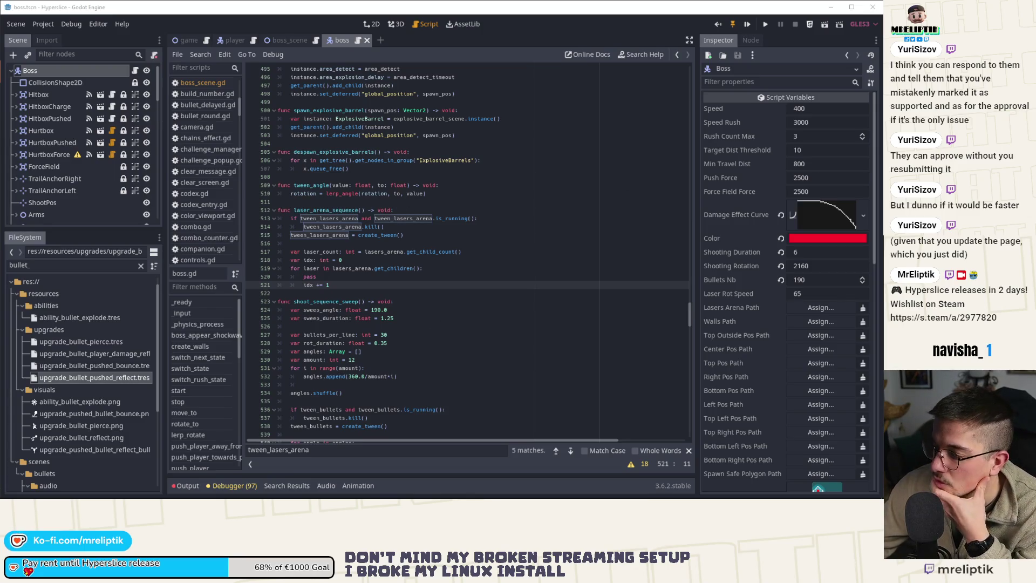
pyautogui.moveTo(664, 490)
pyautogui.click(761, 490)
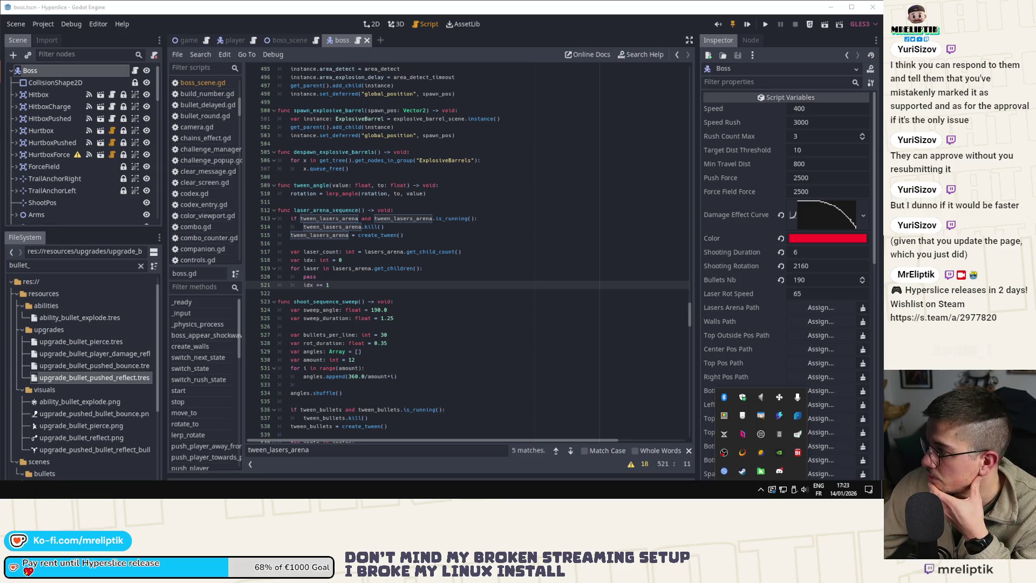
pyautogui.click(346, 210)
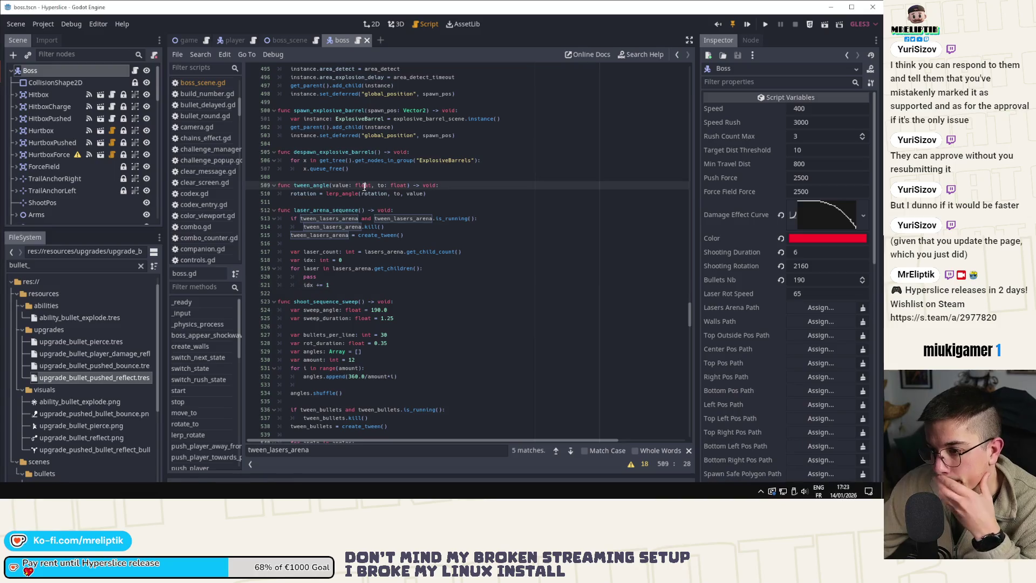
pyautogui.click(335, 201)
pyautogui.doubleClick(335, 220)
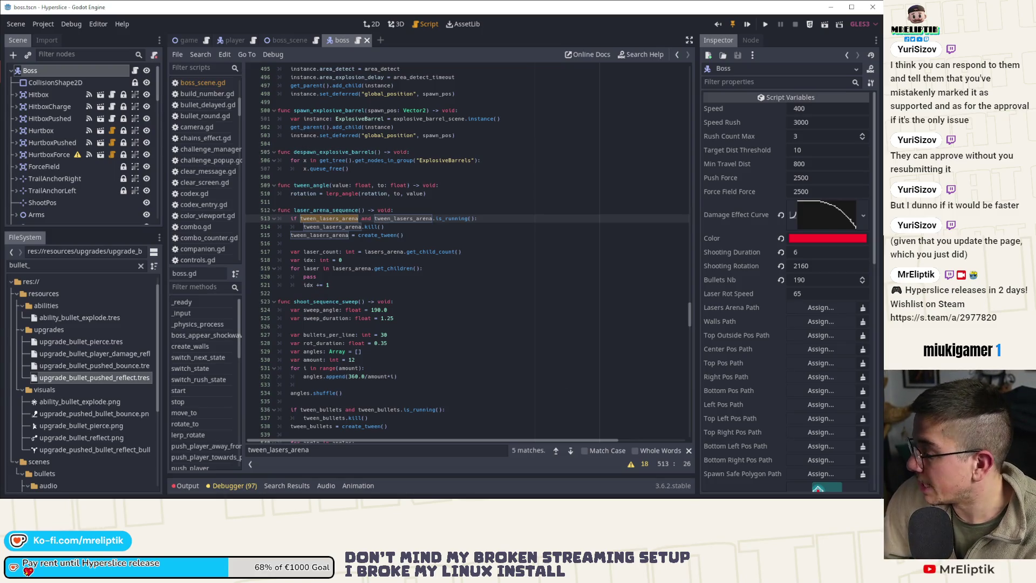
pyautogui.click(405, 241)
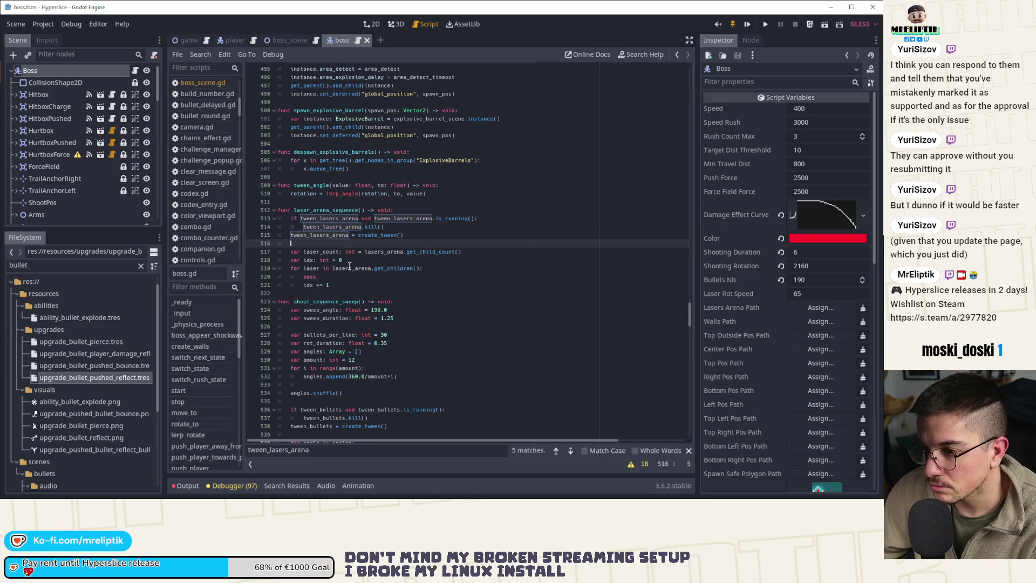
pyautogui.doubleClick(327, 235)
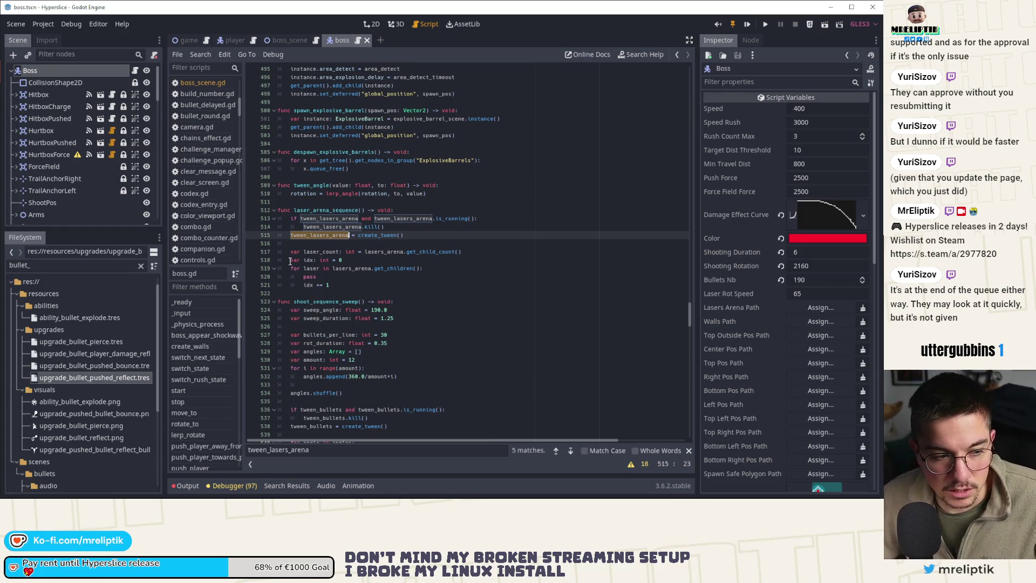
pyautogui.moveTo(761, 480)
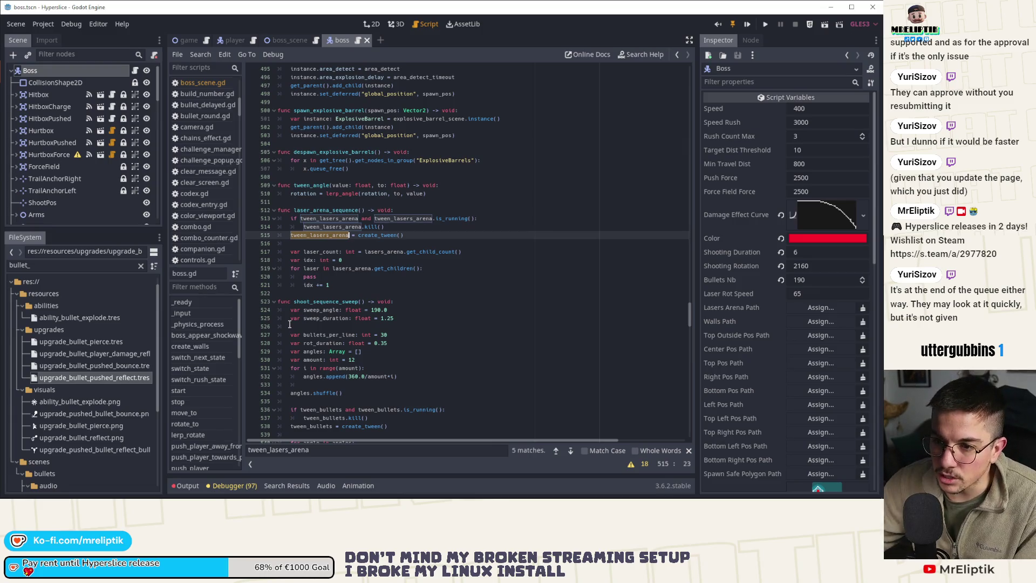
pyautogui.press('Down')
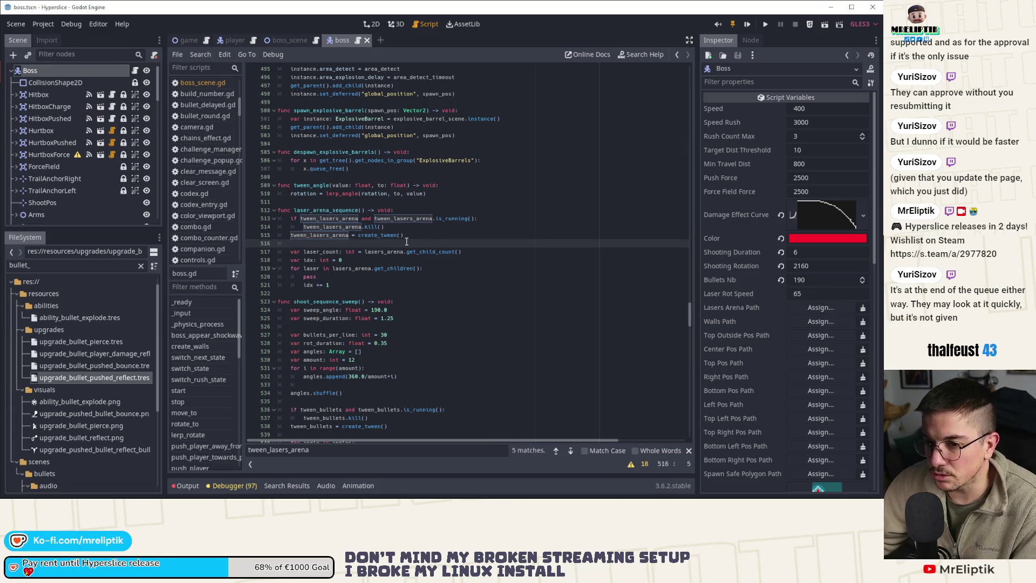
pyautogui.press('Up')
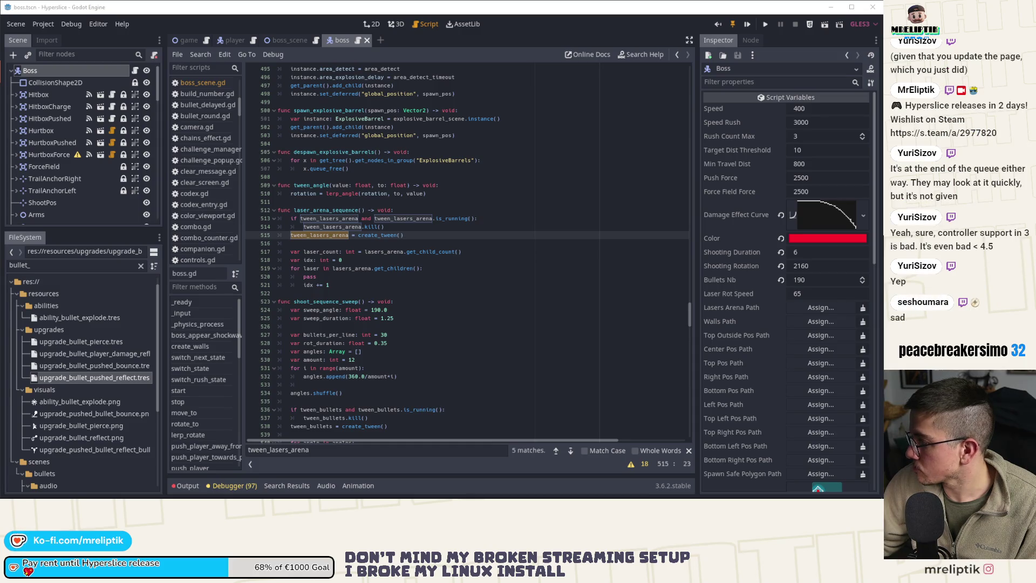
# Step: Try new lines after create_tween() and the idx declaration, then remove them again
pyautogui.click(430, 234)
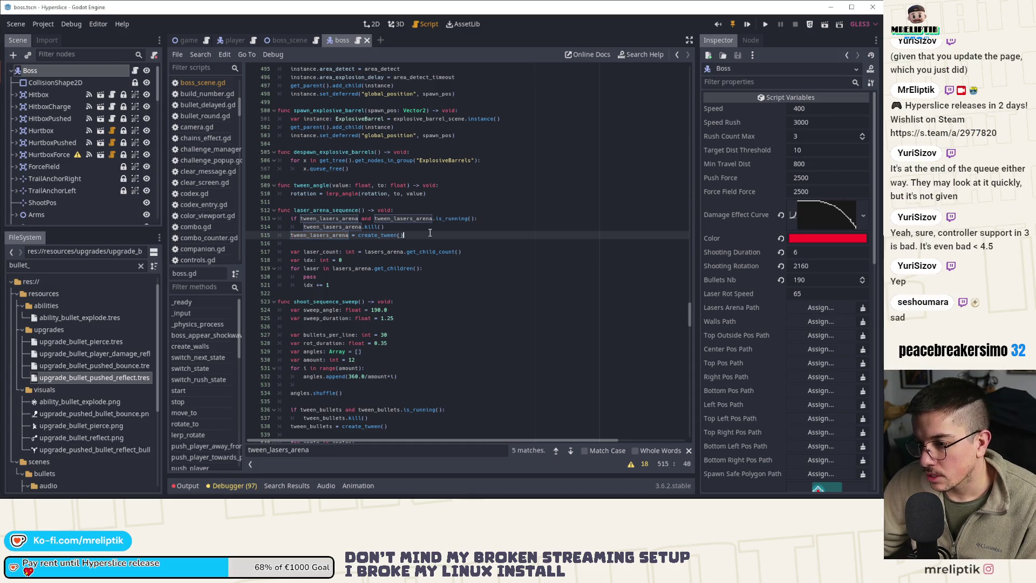
pyautogui.press('Return')
pyautogui.write('t')
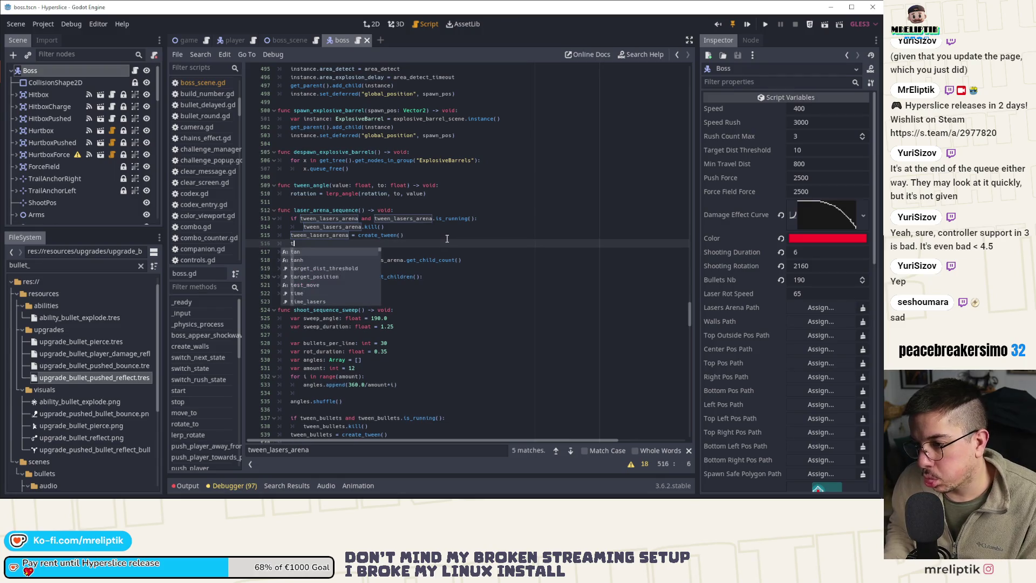
pyautogui.press('BackSpace')
pyautogui.press('BackSpace')
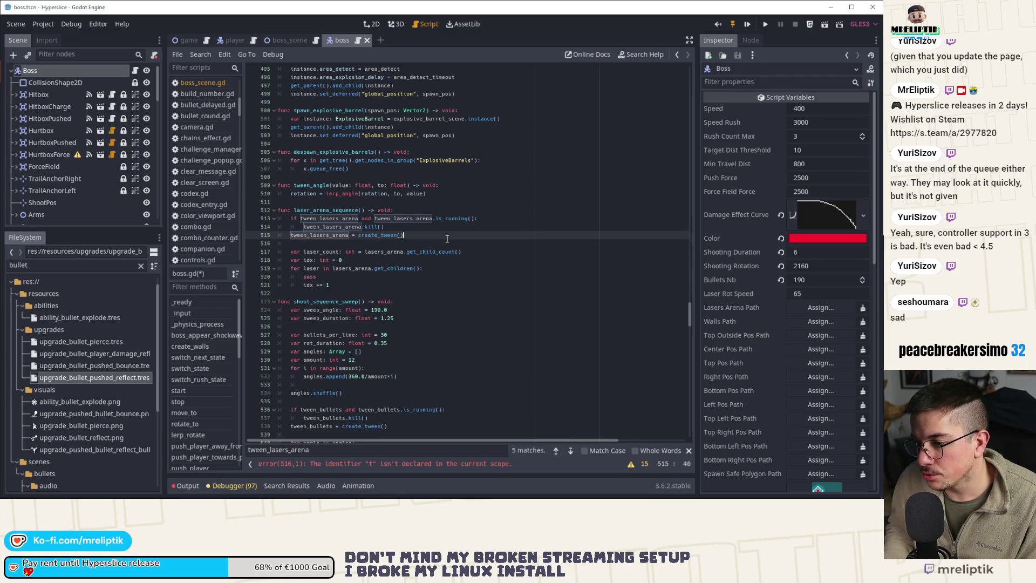
pyautogui.click(410, 278)
pyautogui.click(378, 259)
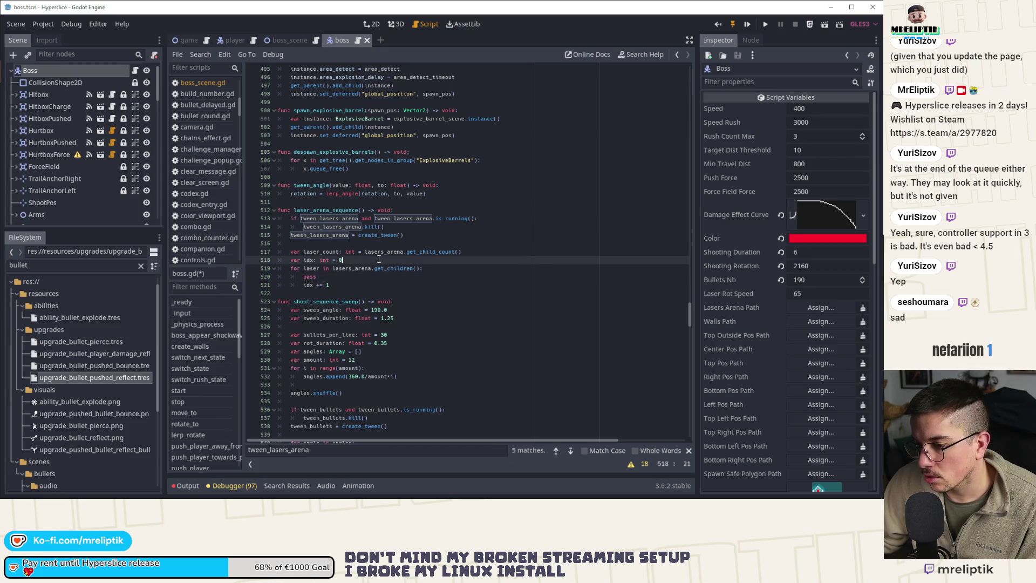
pyautogui.press('Return')
pyautogui.press('BackSpace')
pyautogui.press('BackSpace')
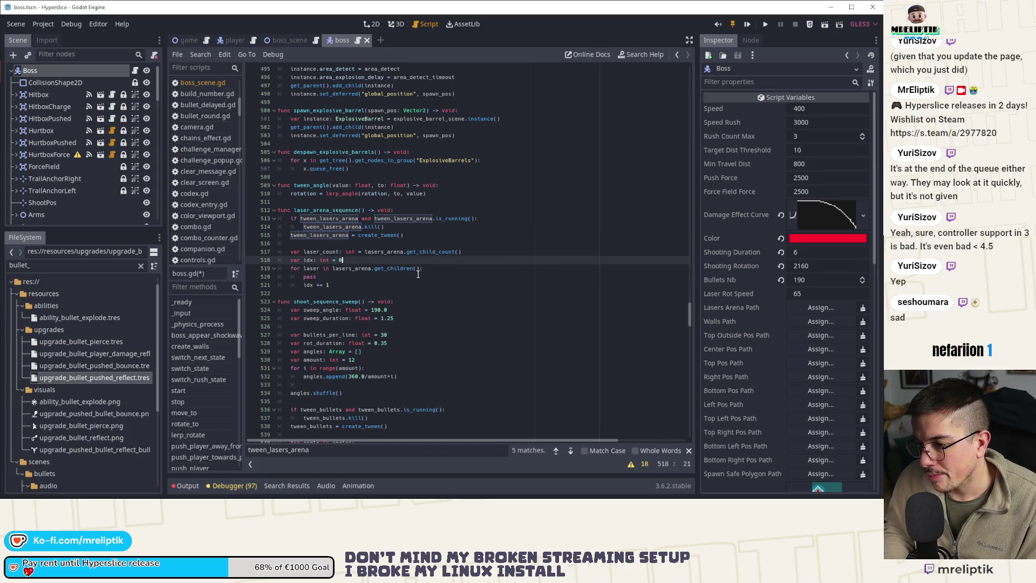
# Step: Replace pass in the loop with 'if idx % 2 == 0:' calling laser.activate()
pyautogui.click(417, 274)
pyautogui.press('BackSpace')
pyautogui.press('BackSpace')
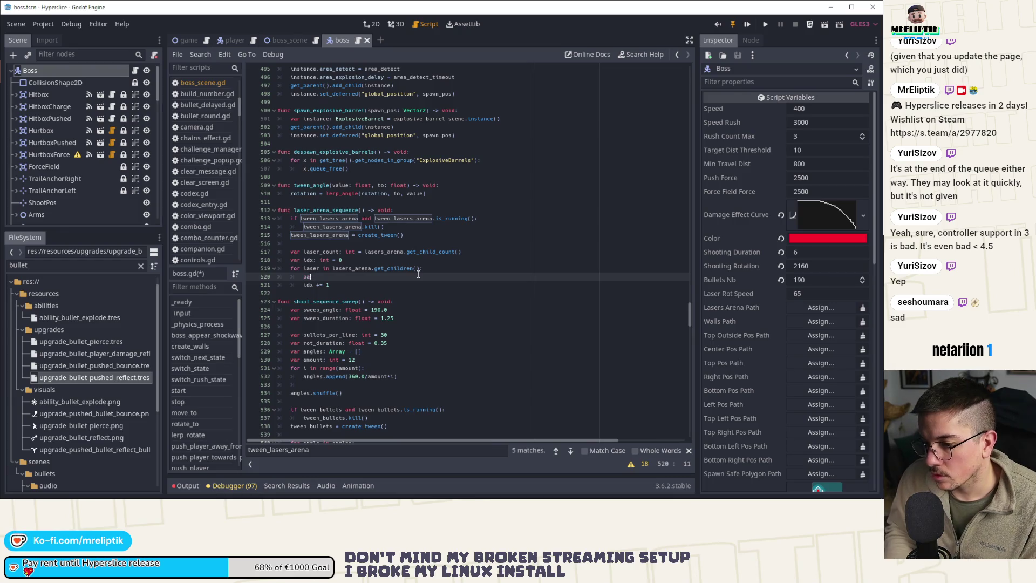
pyautogui.write('if ')
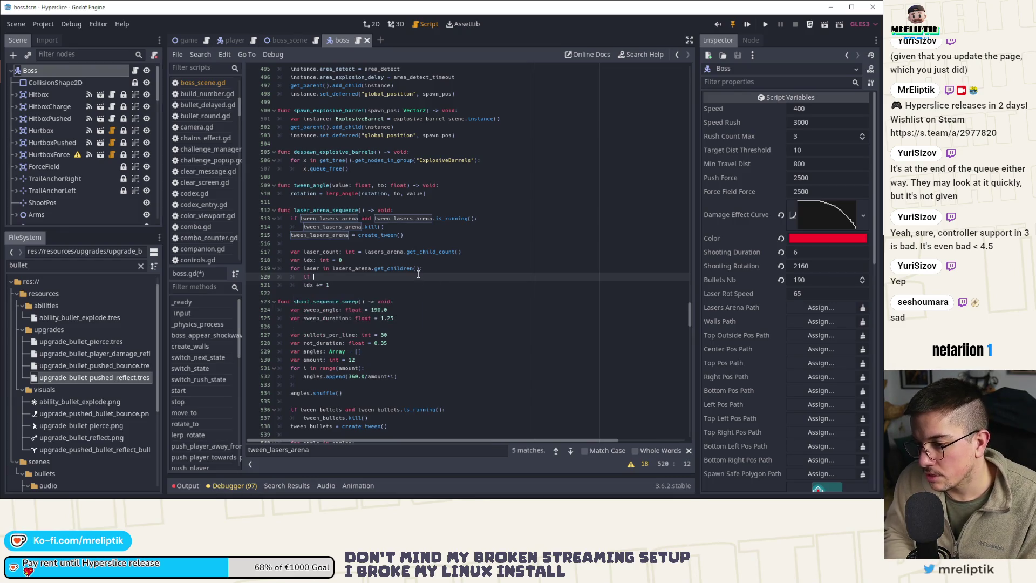
pyautogui.write('idx %')
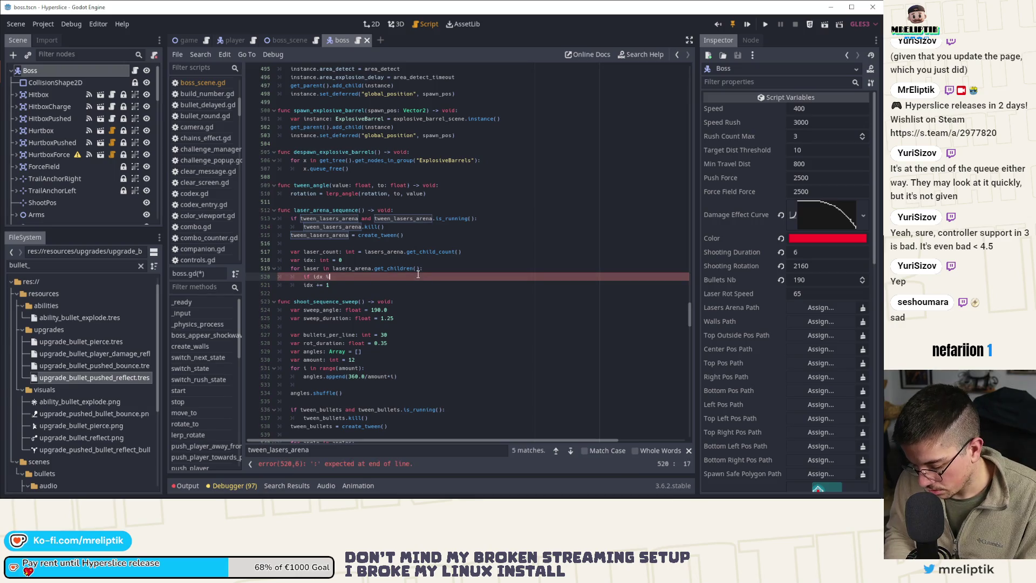
pyautogui.write(' 2 == 0:')
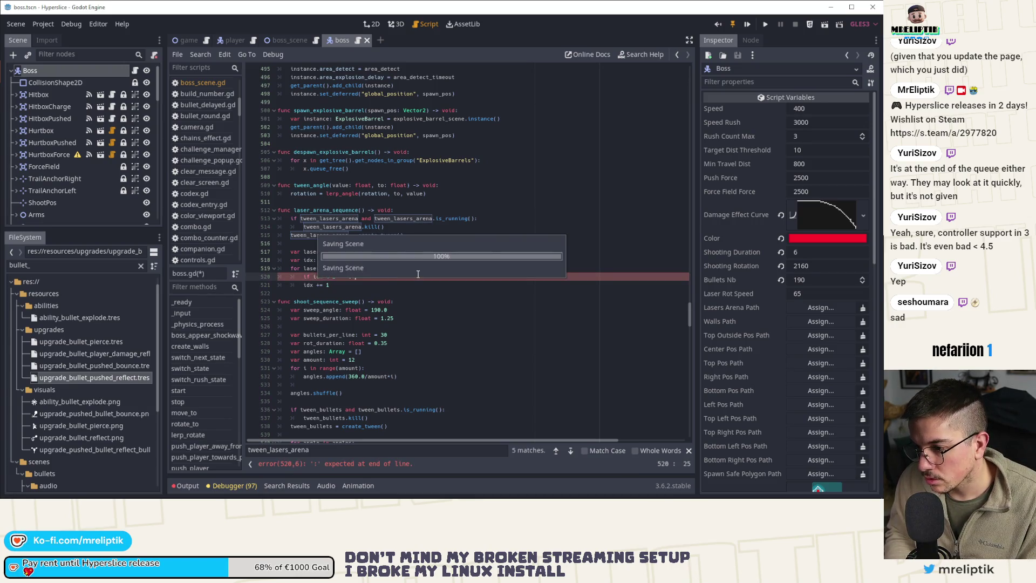
pyautogui.press('Return')
pyautogui.write('laser')
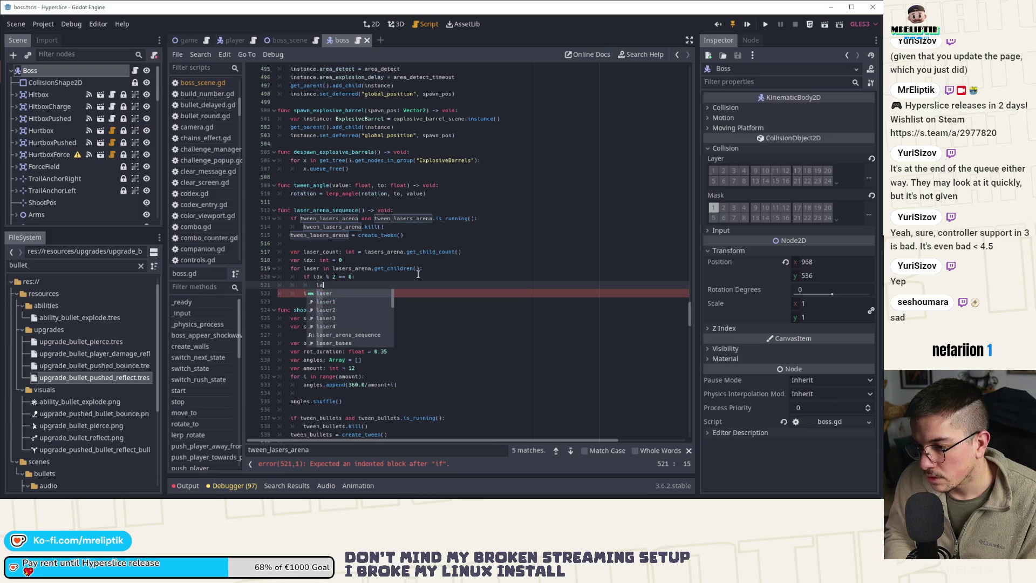
pyautogui.write('.act')
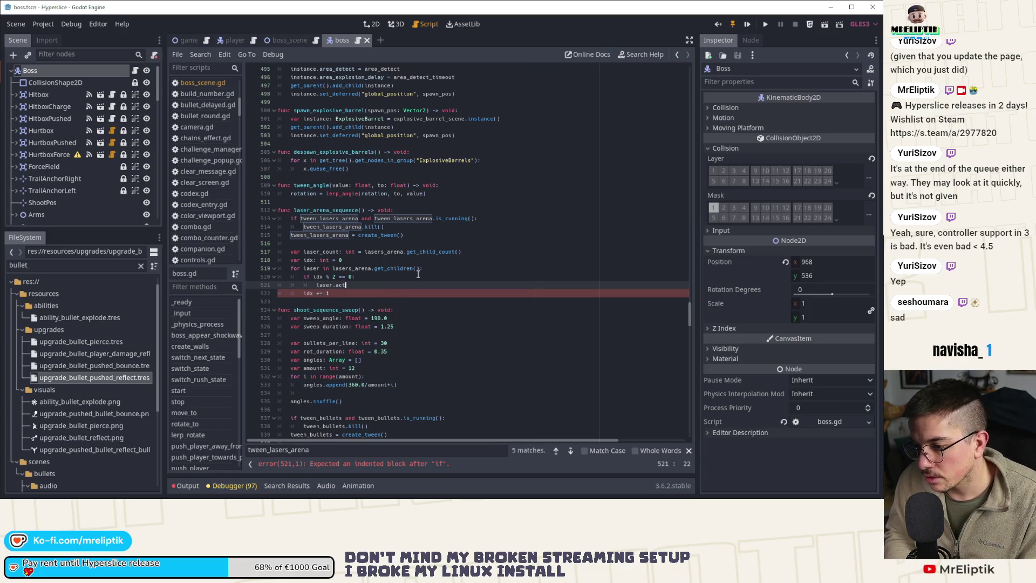
pyautogui.write('ivate(')
pyautogui.press('Return')
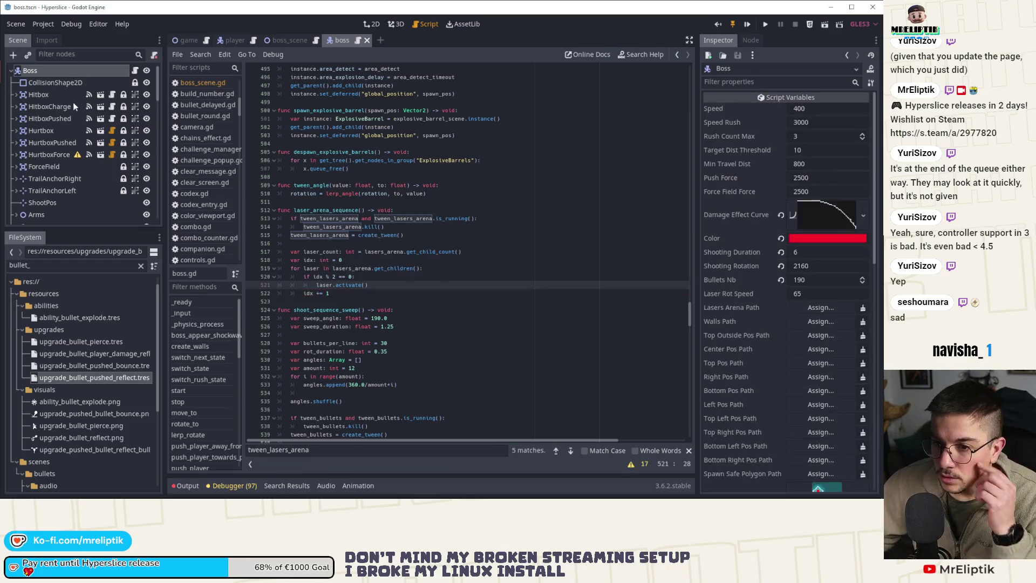
pyautogui.scroll(-5, 105, 164)
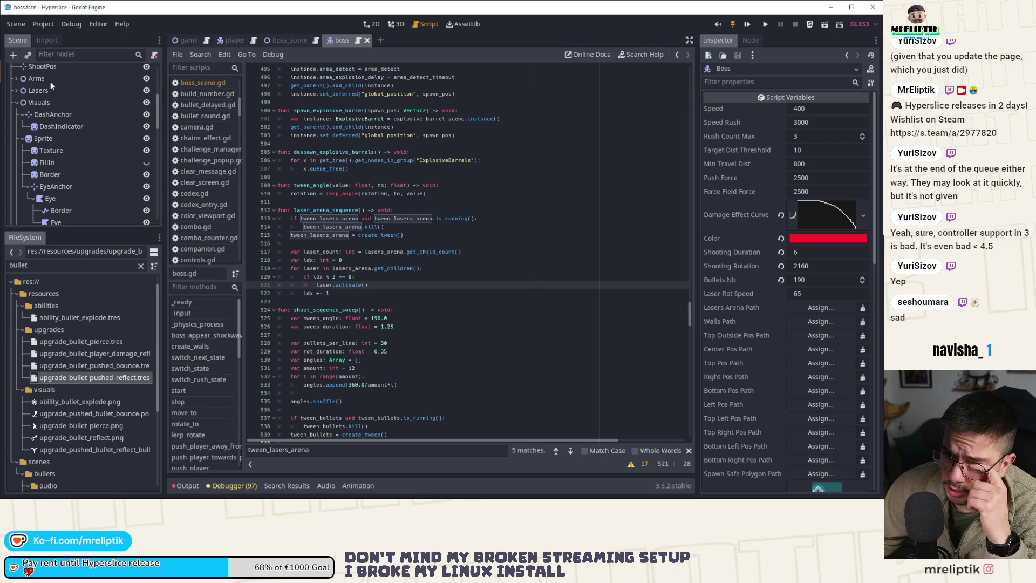
pyautogui.scroll(3, 68, 140)
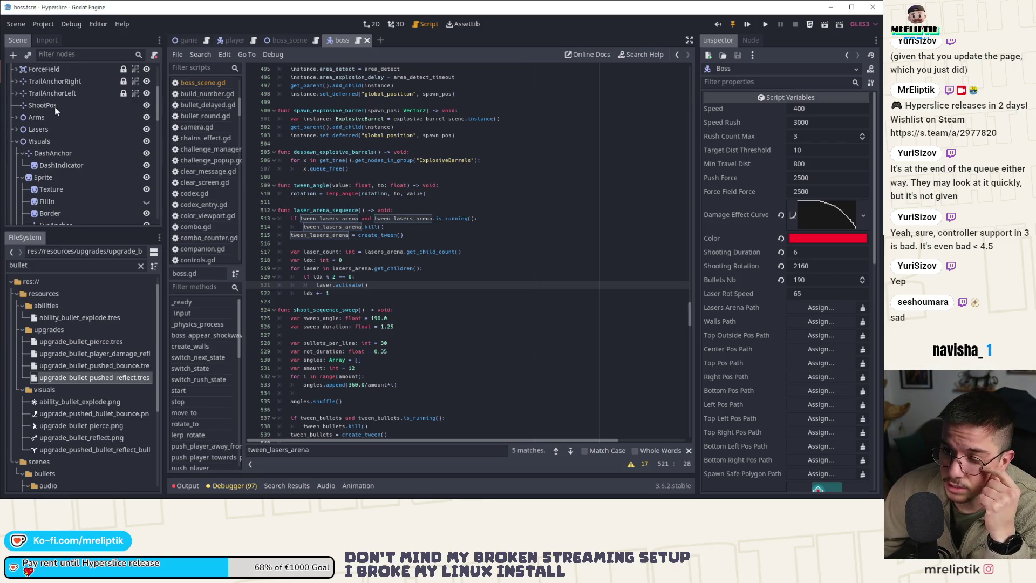
pyautogui.click(39, 130)
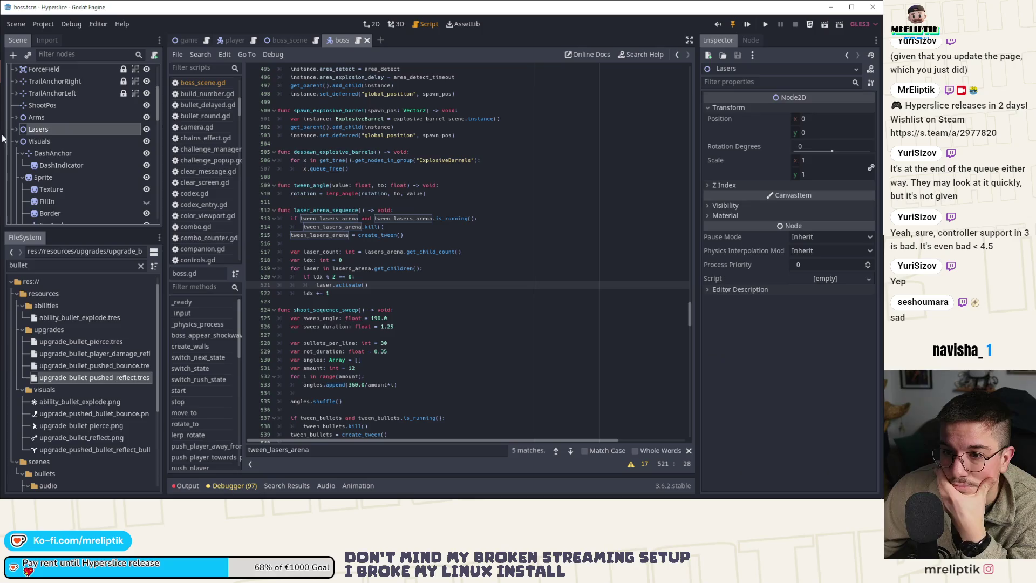
pyautogui.click(17, 130)
pyautogui.click(44, 154)
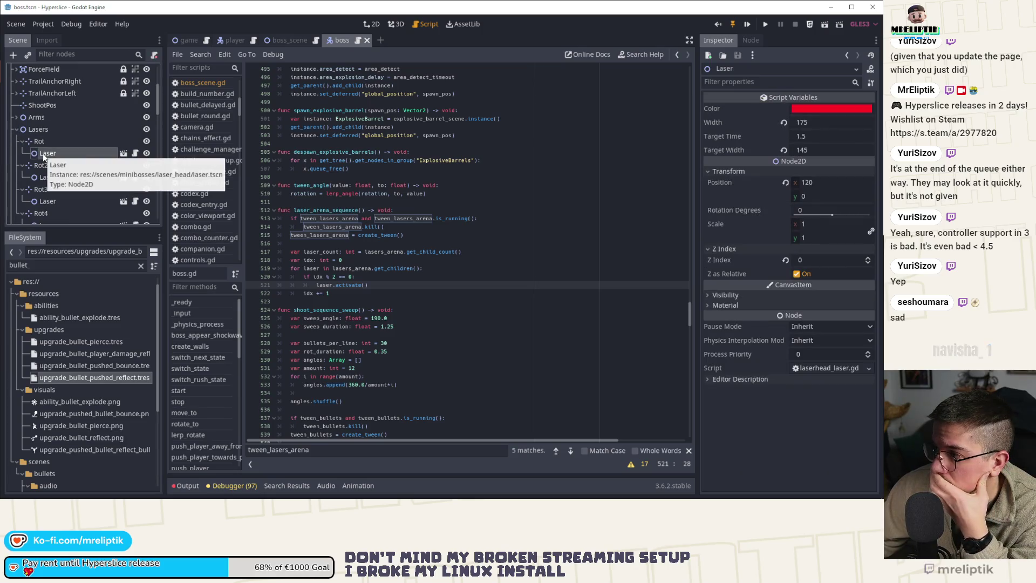
pyautogui.click(135, 153)
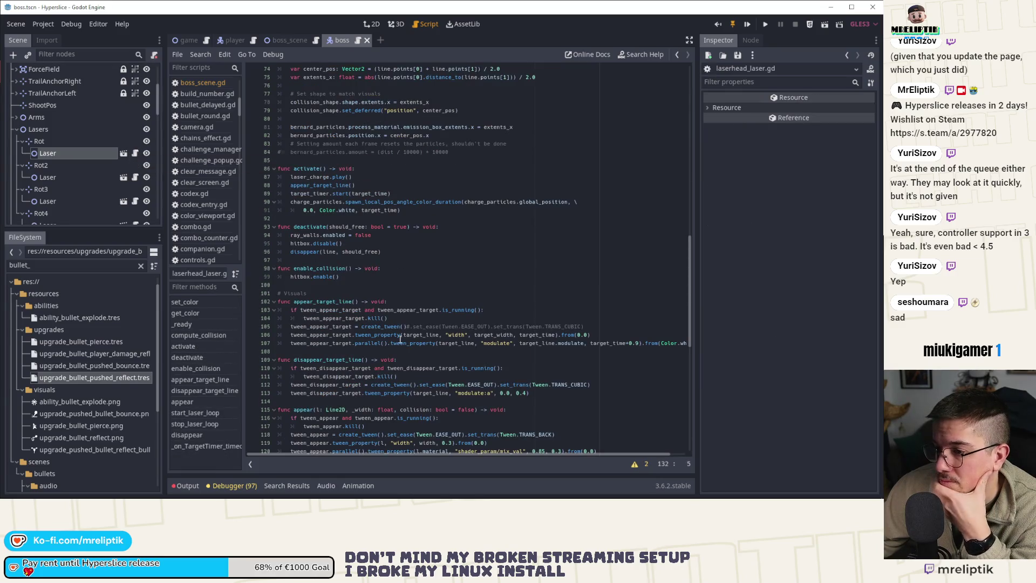
pyautogui.scroll(6, 412, 324)
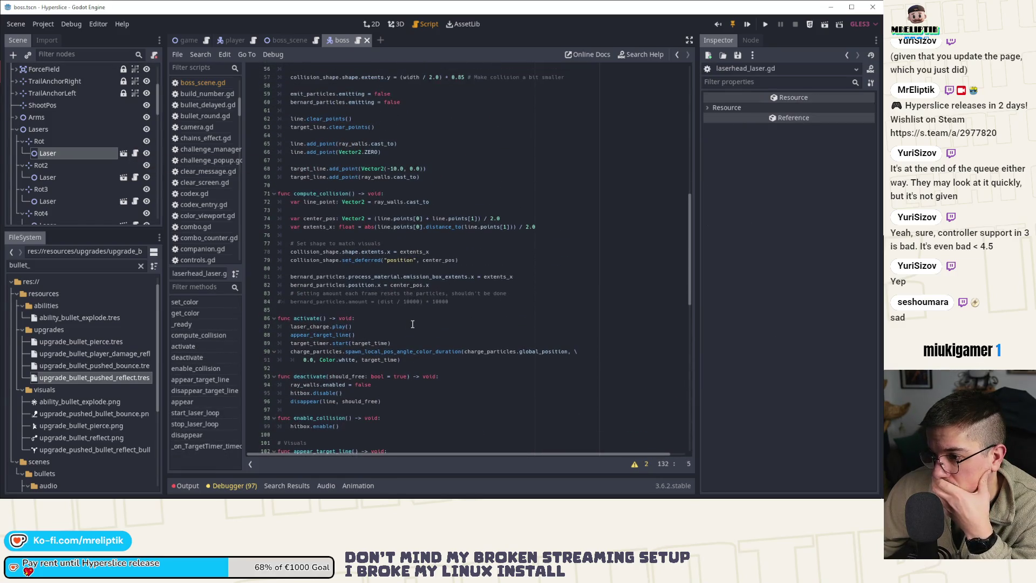
pyautogui.scroll(2, 412, 323)
pyautogui.scroll(-5, 412, 326)
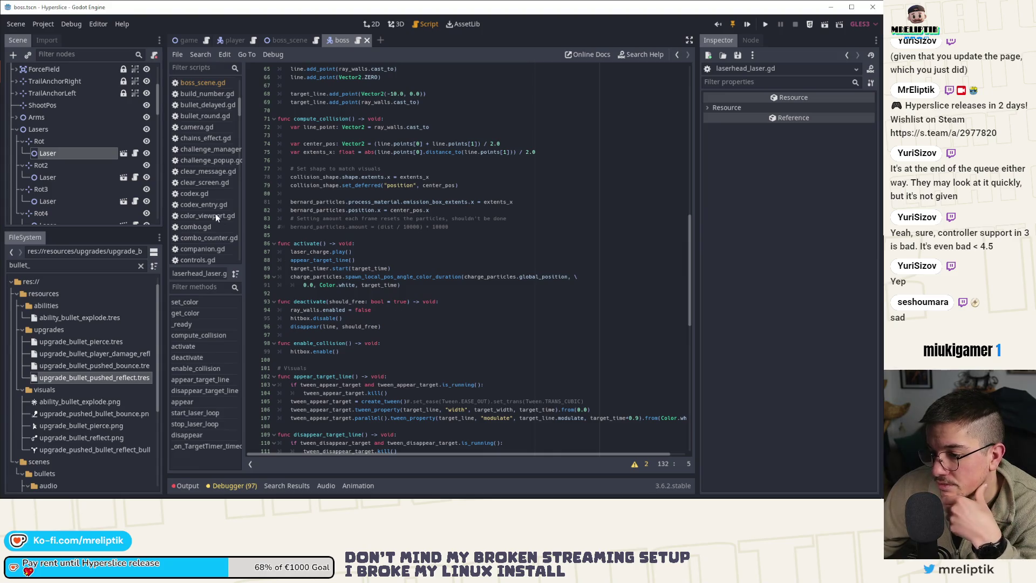
pyautogui.scroll(3, 130, 108)
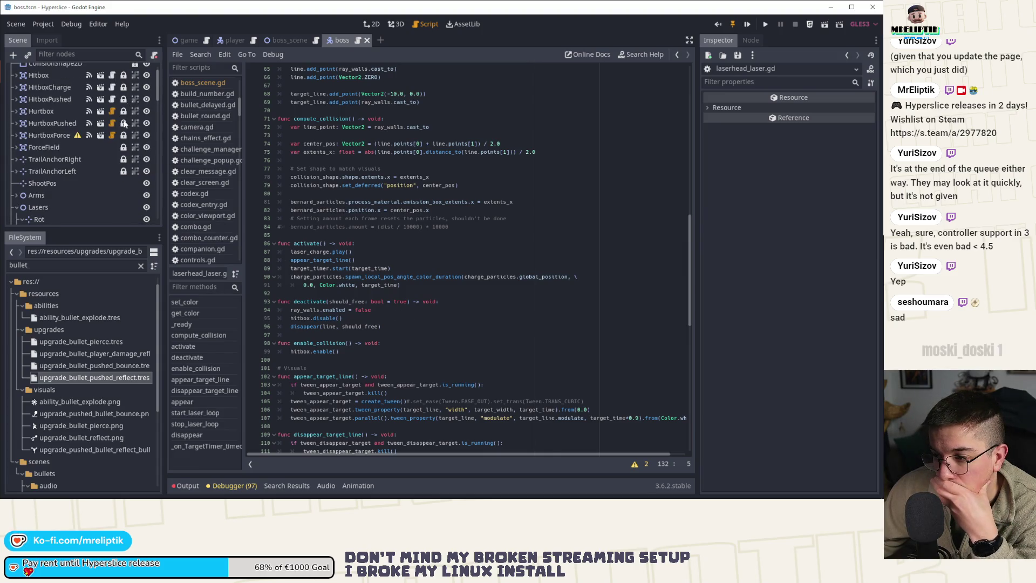
pyautogui.scroll(2, 128, 105)
pyautogui.click(135, 70)
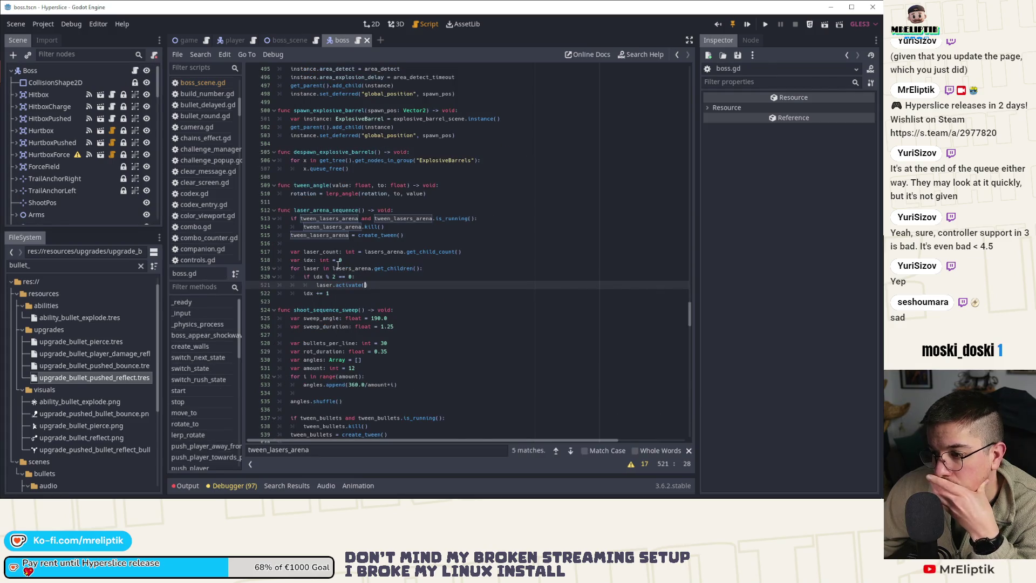
# Step: Close the open call and prefix the laser activate line with tween_lasers_arena
pyautogui.write(')')
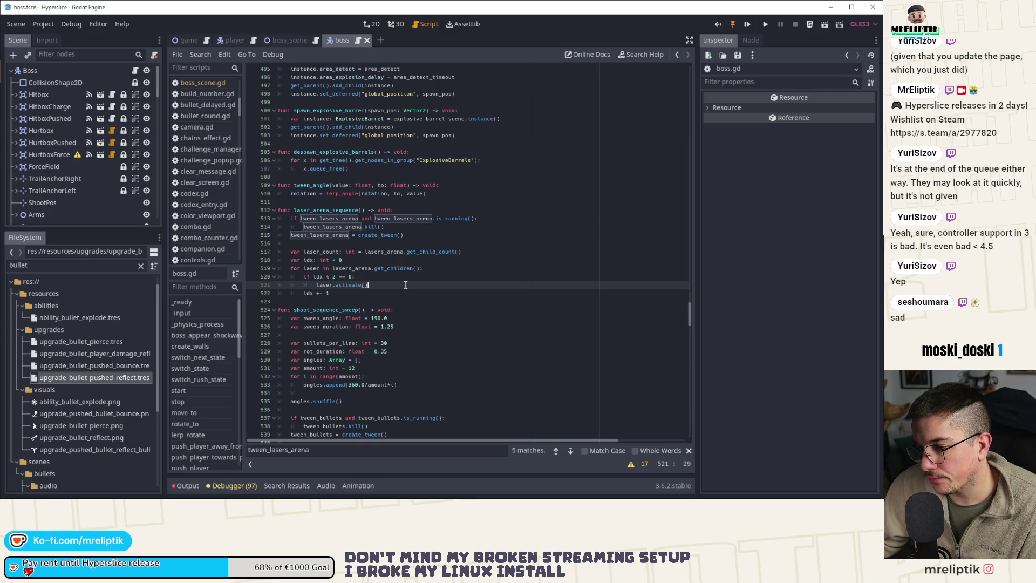
pyautogui.press('Down')
pyautogui.press('Return')
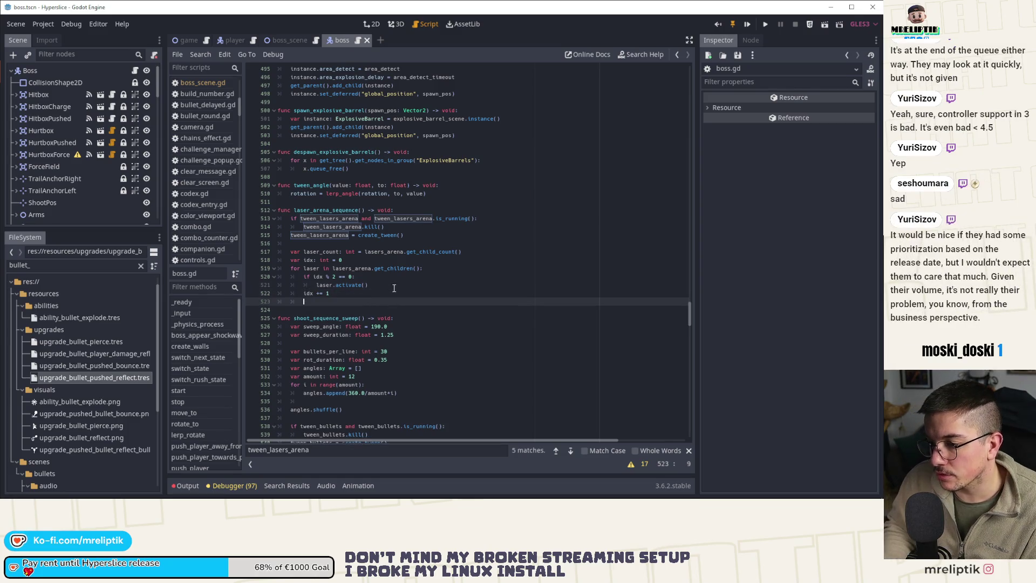
pyautogui.doubleClick(321, 235)
pyautogui.hotkey('ctrl', 'c')
pyautogui.click(322, 284)
pyautogui.press('End')
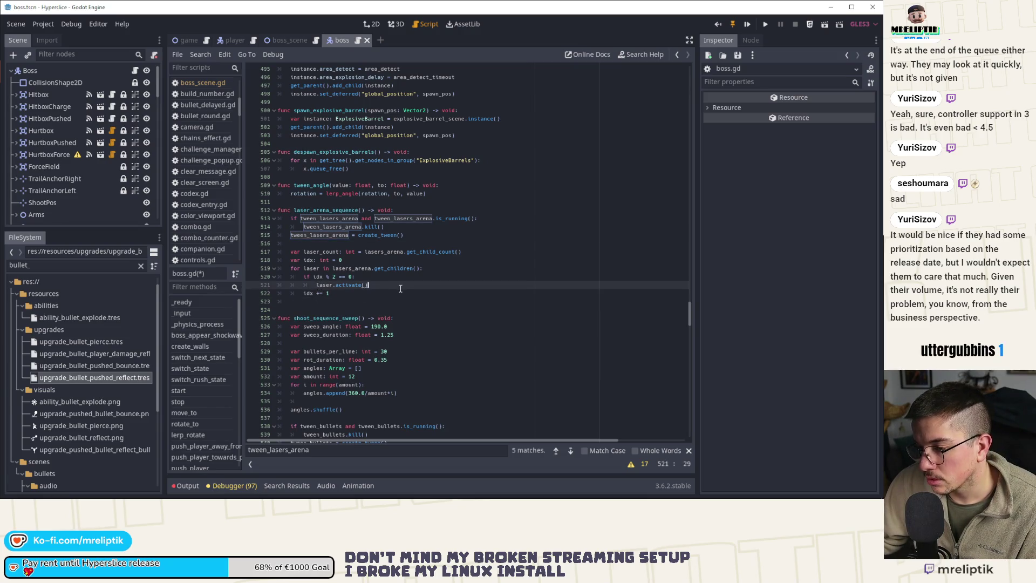
pyautogui.press('Home')
pyautogui.hotkey('ctrl', 'v')
# Step: Rewrite the line as tween_lasers_arena.tween_callback(laser, "activate")
pyautogui.write('.twee')
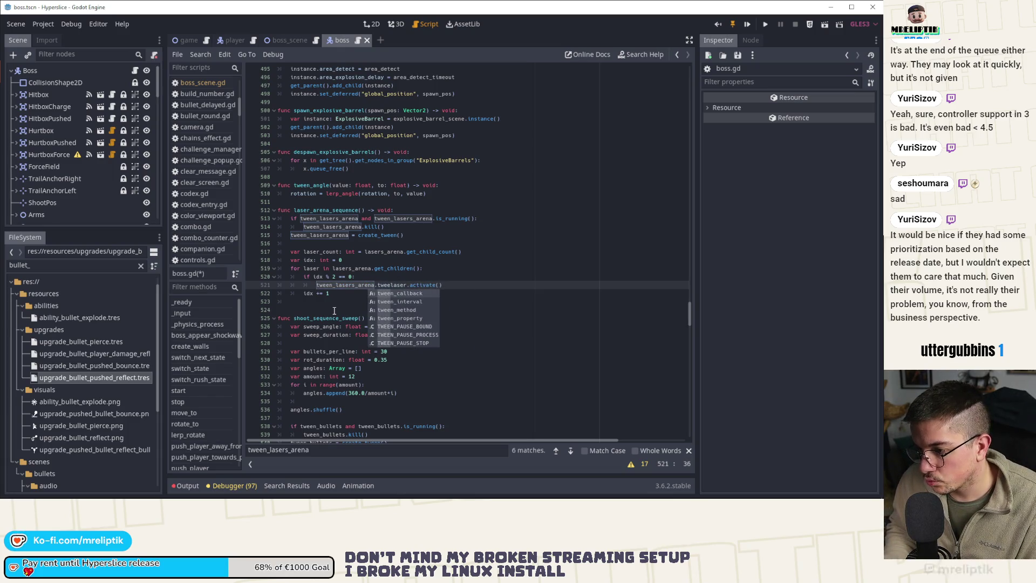
pyautogui.press('Return')
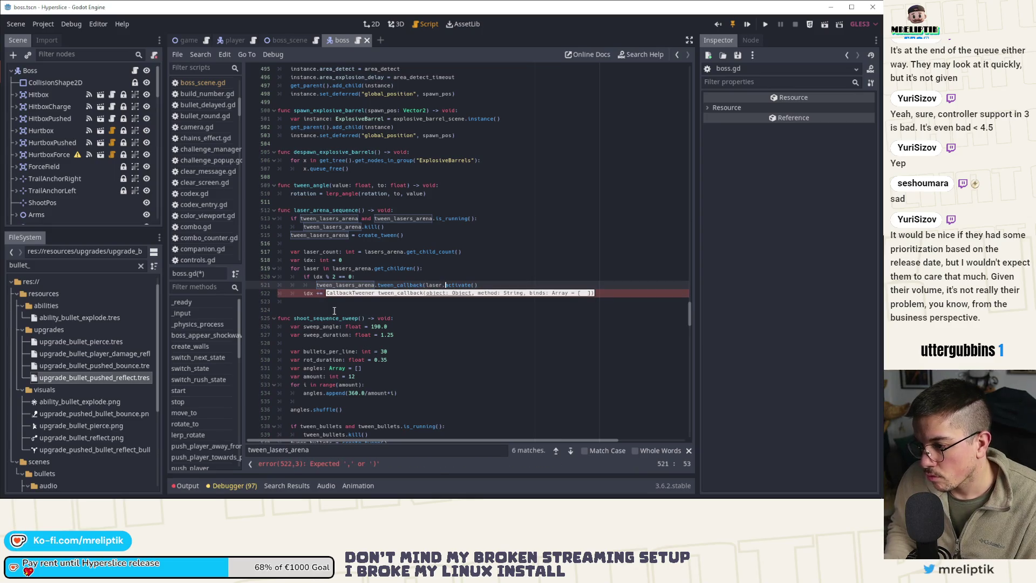
pyautogui.press('Right')
pyautogui.press('Right')
pyautogui.press('Right')
pyautogui.press('Delete')
pyautogui.write(', "')
pyautogui.write('"')
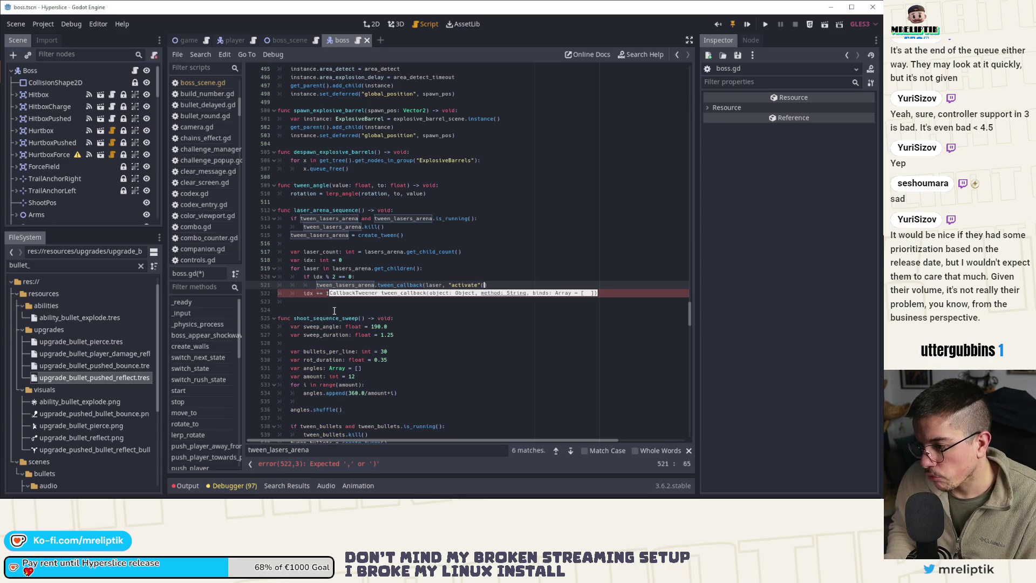
pyautogui.press('Right')
pyautogui.write(')')
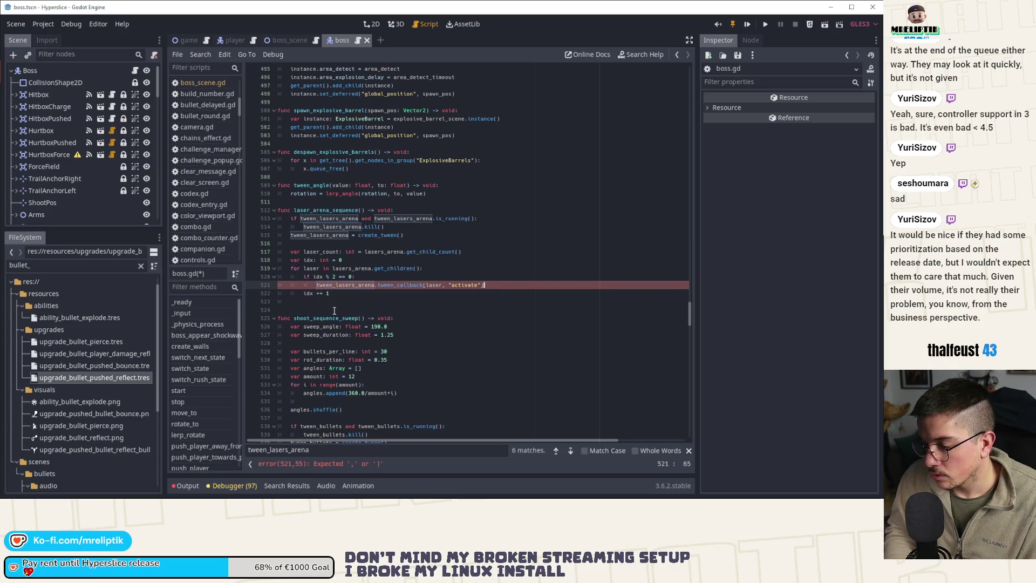
# Step: Save boss.gd and duplicate the tween_callback line
pyautogui.hotkey('ctrl', 's')
pyautogui.hotkey('ctrl', 'd')
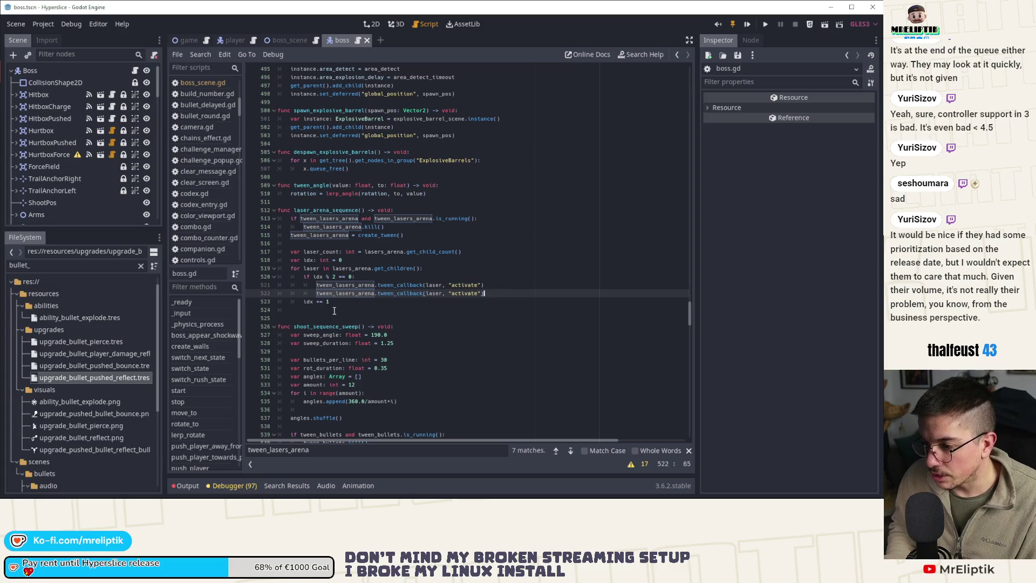
pyautogui.press('super+Down')
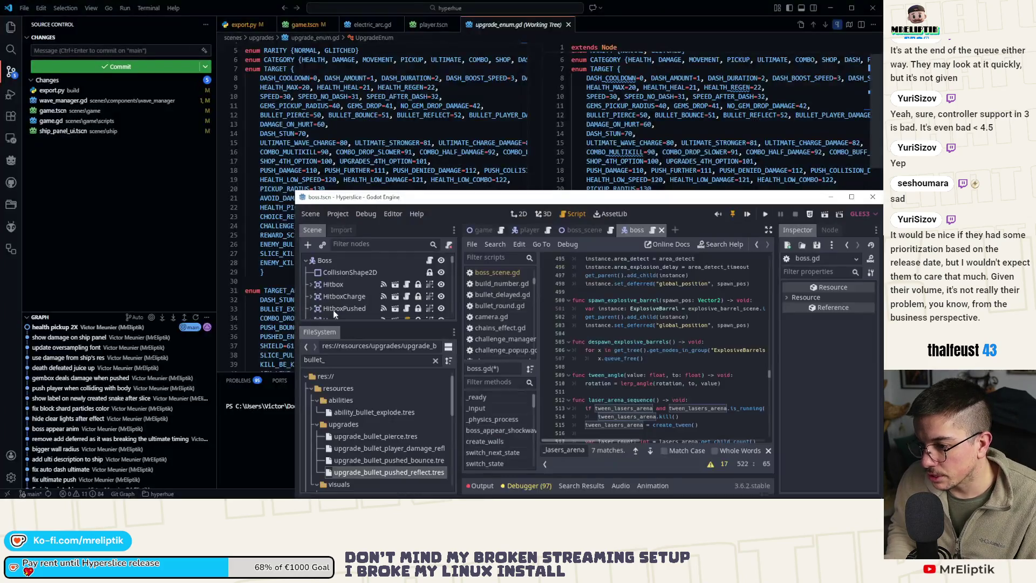
pyautogui.press('super+Right')
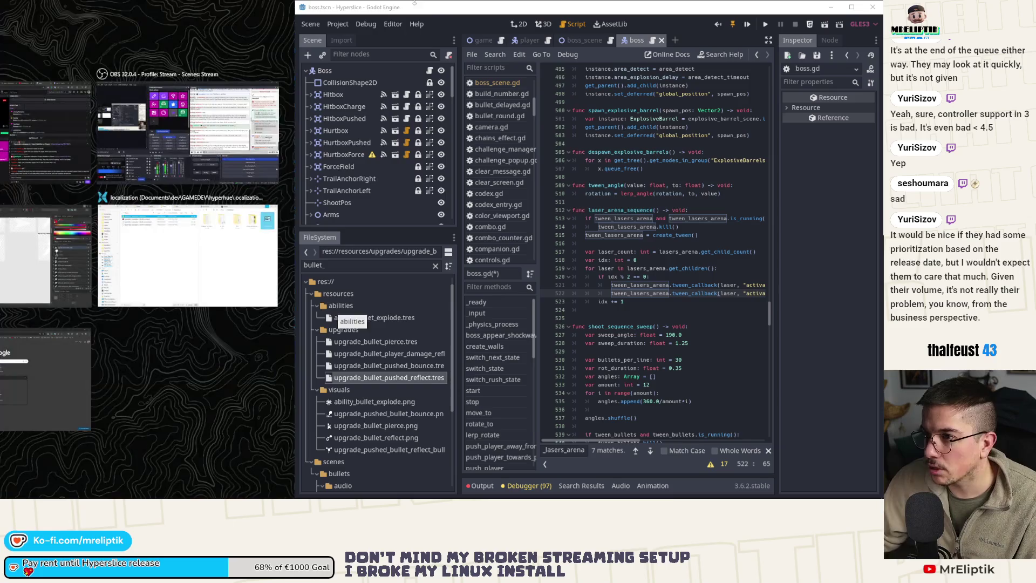
pyautogui.press('super+Up')
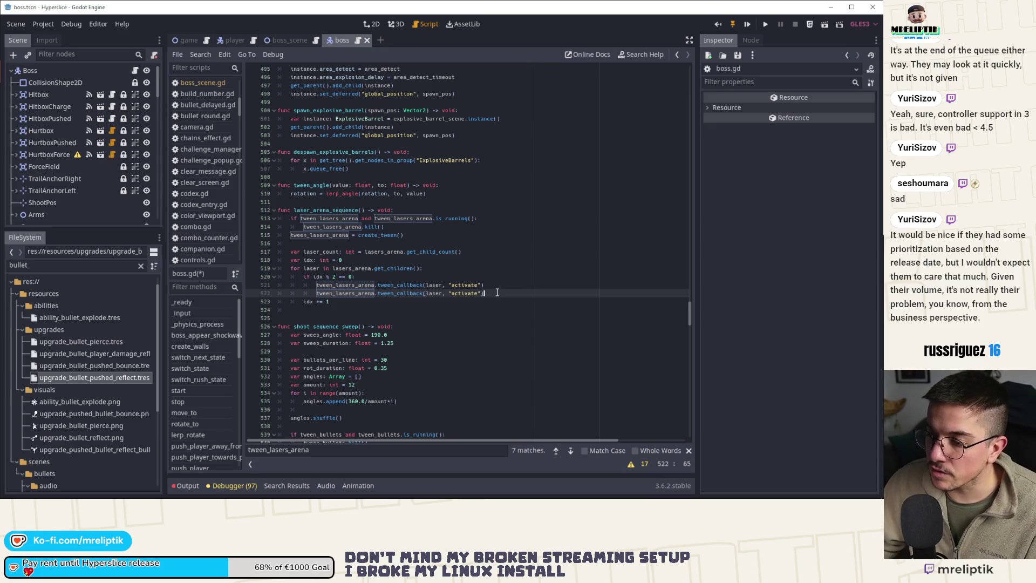
# Step: Move the duplicated line below the loop, unindent it, and delete its tween_callback call
pyautogui.hotkey('shift', 'Tab')
pyautogui.hotkey('alt', 'Down')
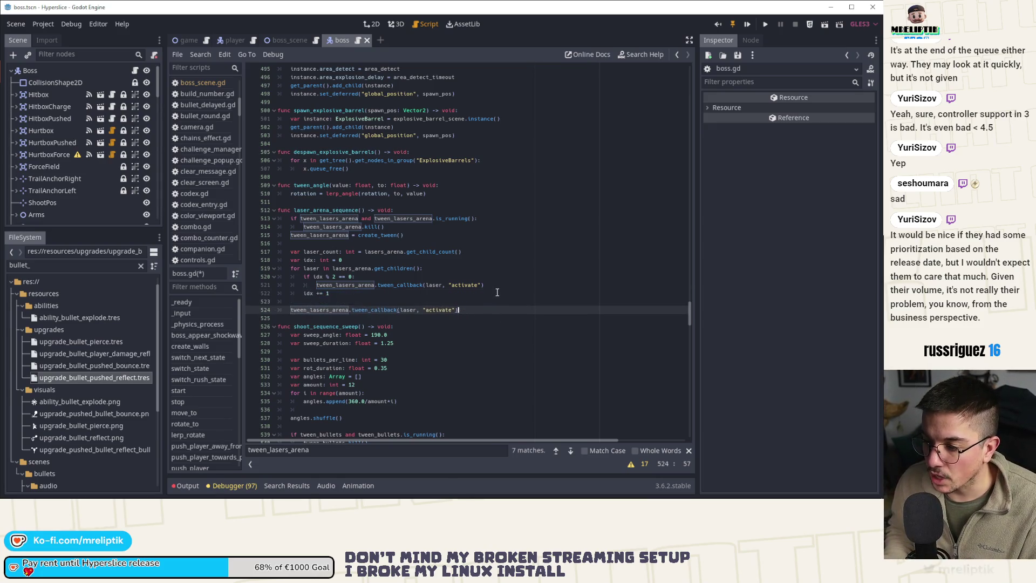
pyautogui.hotkey('shift', 'Tab')
pyautogui.hotkey('ctrl', 'Left')
pyautogui.hotkey('ctrl', 'Left')
pyautogui.hotkey('ctrl', 'Left')
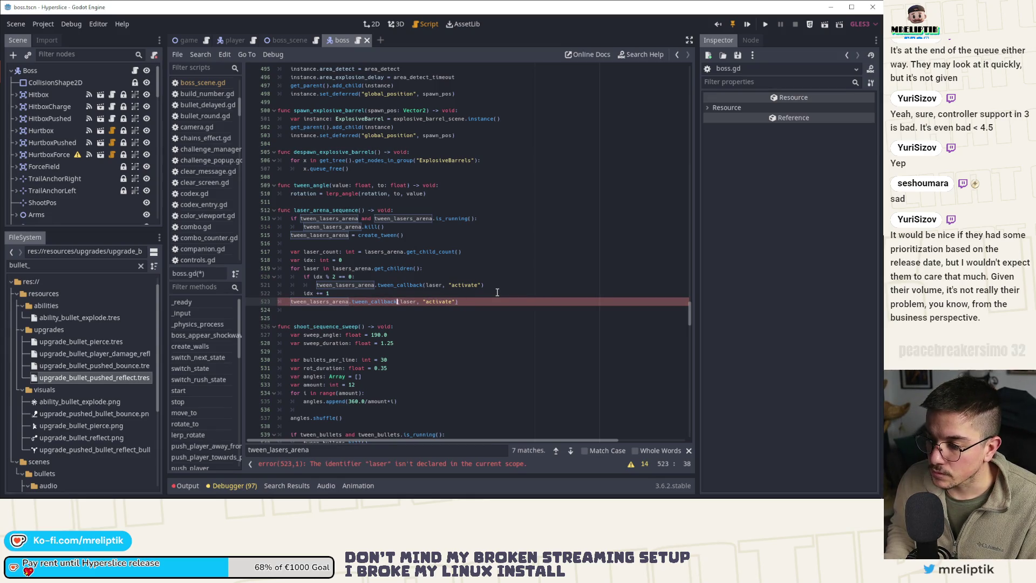
pyautogui.hotkey('ctrl', 'shift', 'Right')
pyautogui.hotkey('ctrl', 'shift', 'Right')
pyautogui.hotkey('ctrl', 'shift', 'Right')
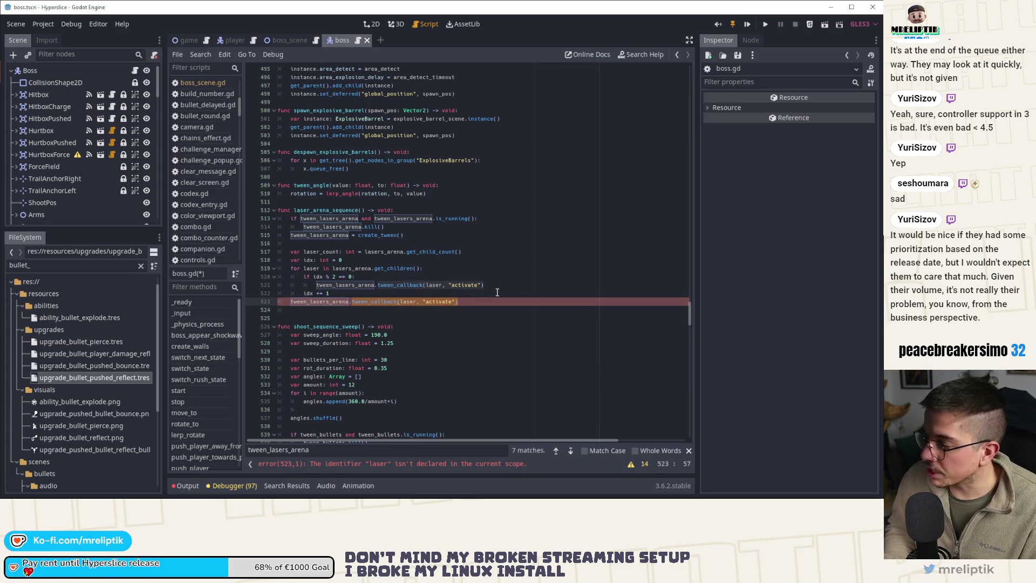
pyautogui.press('BackSpace')
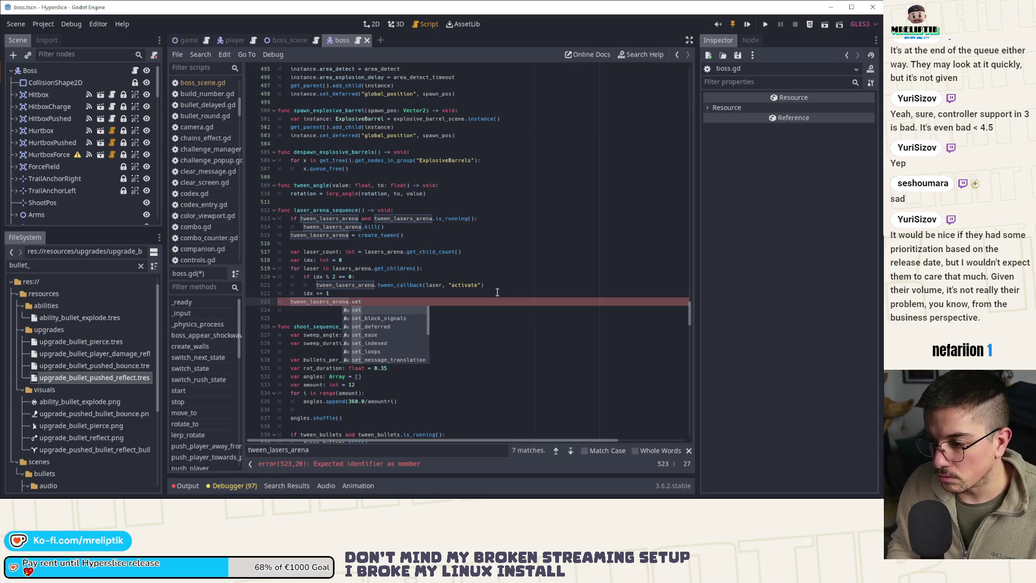
# Step: Make the line tween_lasers_arena.tween_interval(2.0) and save boss.gd
pyautogui.write('twee')
pyautogui.press('Up')
pyautogui.press('Return')
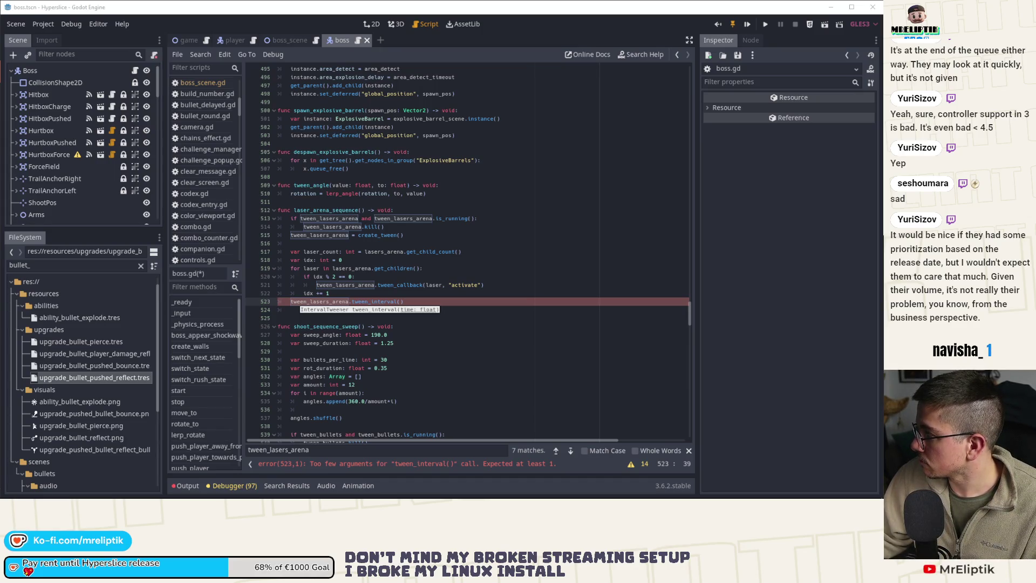
pyautogui.click(416, 301)
pyautogui.click(402, 301)
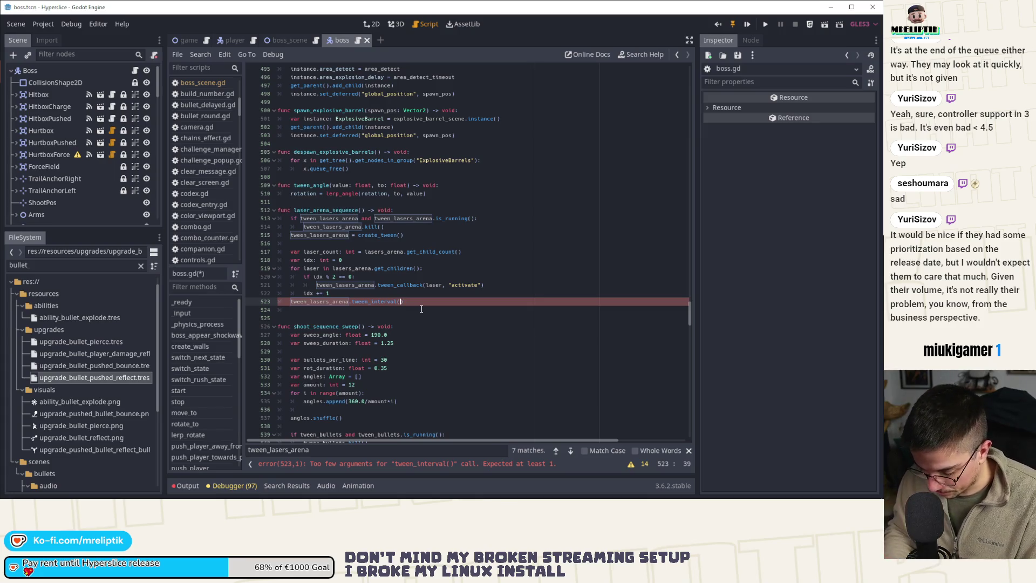
pyautogui.write('2.')
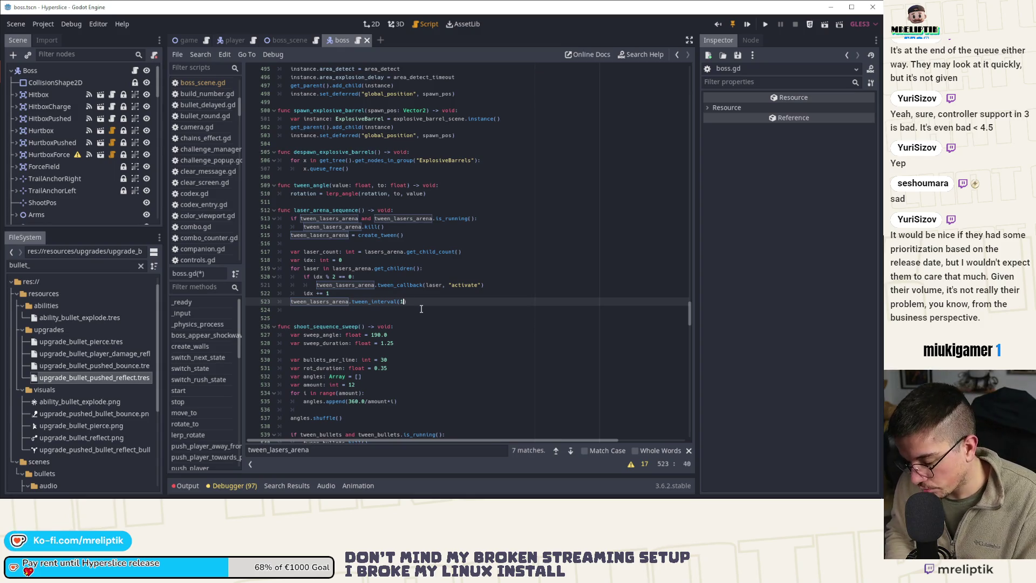
pyautogui.write('0')
pyautogui.hotkey('ctrl', 's')
pyautogui.press('End')
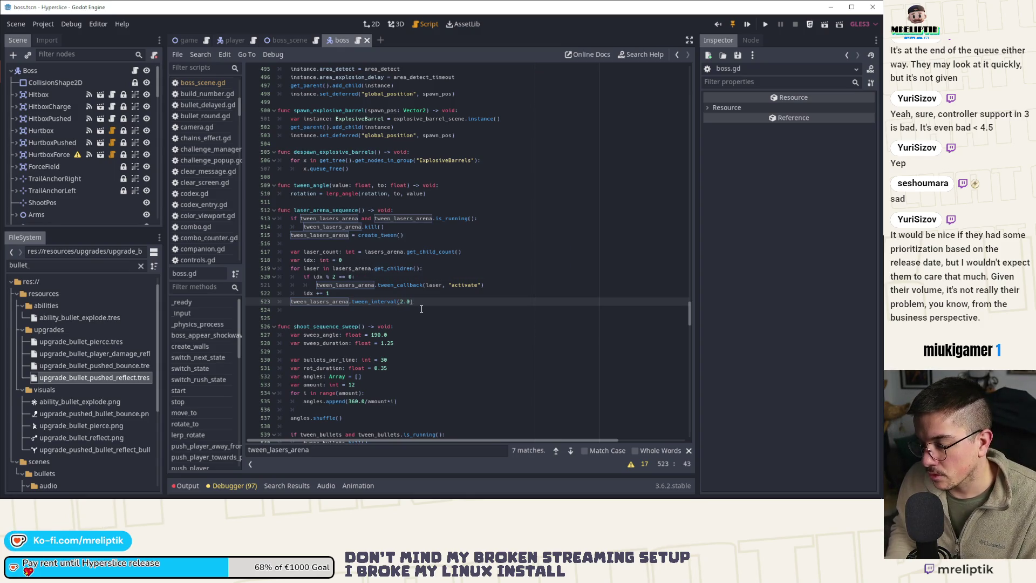
pyautogui.press('Up')
pyautogui.press('Up')
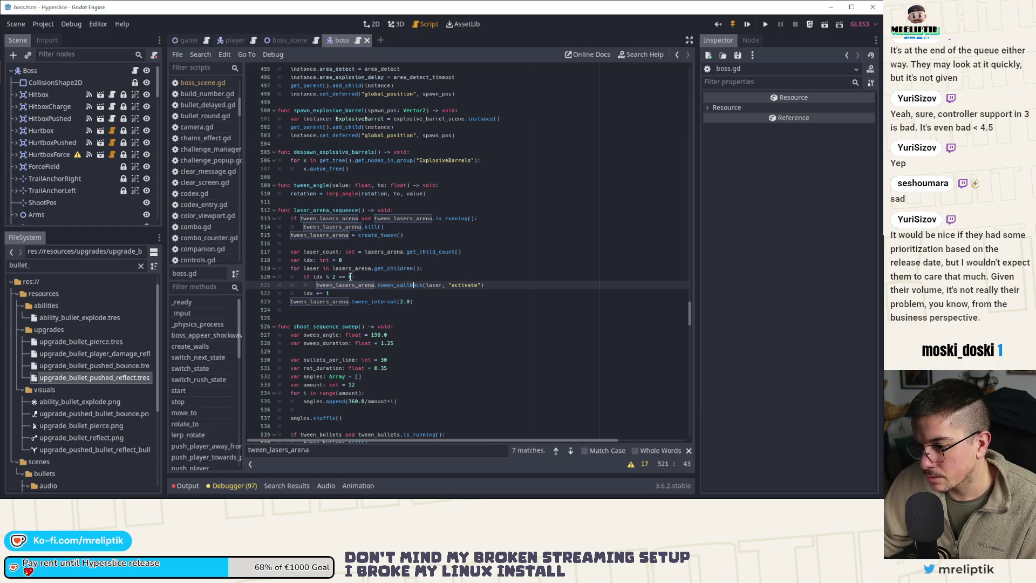
# Step: Paste a copy of the even-laser loop below the tween_interval line
pyautogui.moveTo(345, 293); pyautogui.dragTo(289, 270)
pyautogui.hotkey('ctrl', 'c')
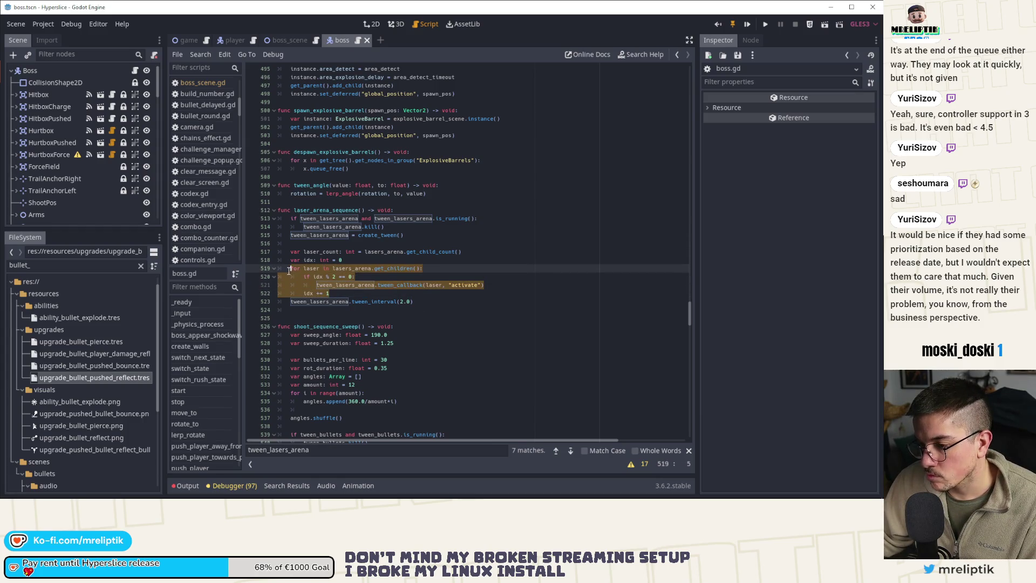
pyautogui.click(436, 302)
pyautogui.press('Return')
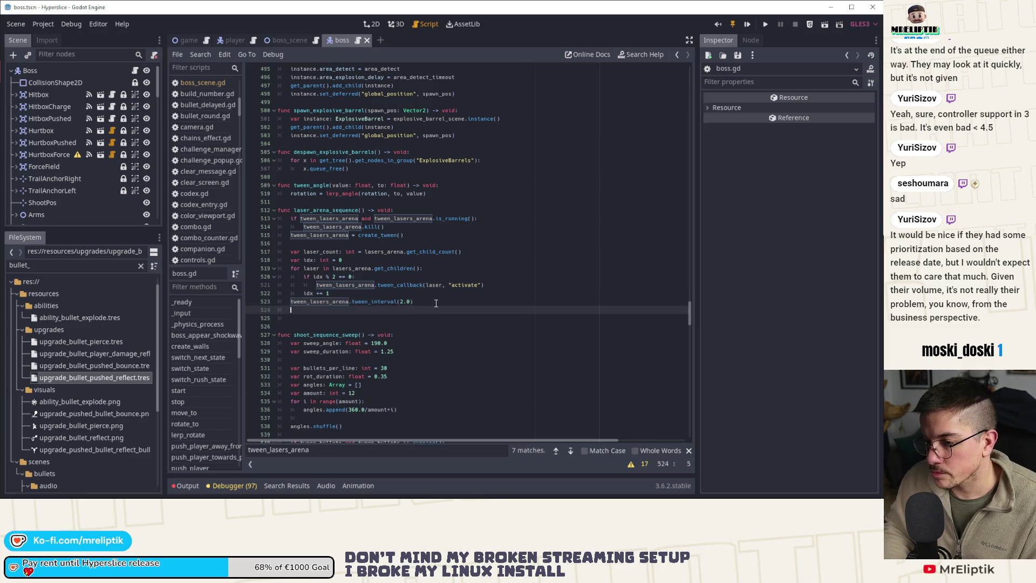
pyautogui.hotkey('ctrl', 'v')
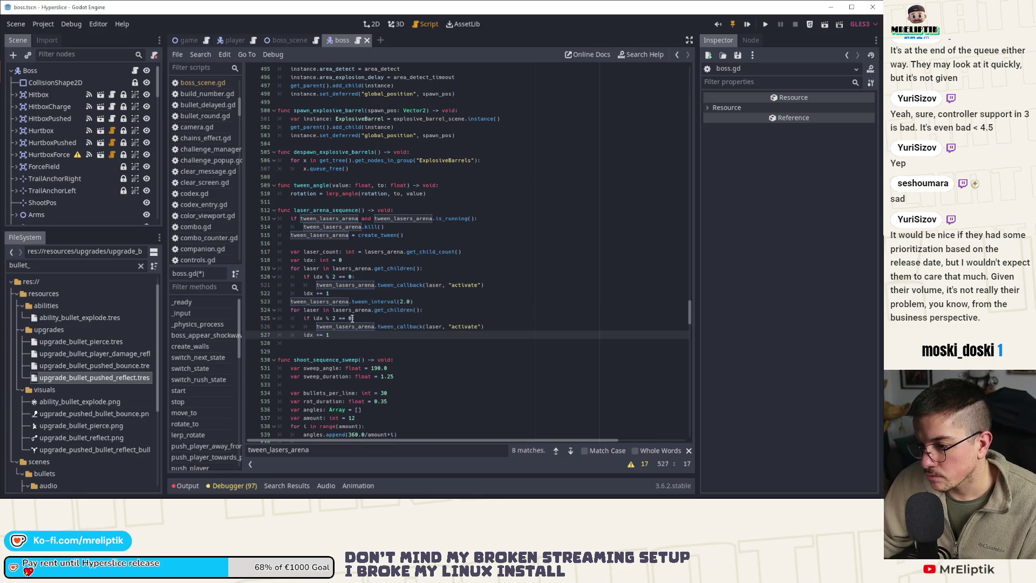
# Step: Change the copied loop's condition to 'if idx % 2 != 0:'
pyautogui.click(356, 317)
pyautogui.press('BackSpace')
pyautogui.press('BackSpace')
pyautogui.write('1')
pyautogui.hotkey('ctrl', 's')
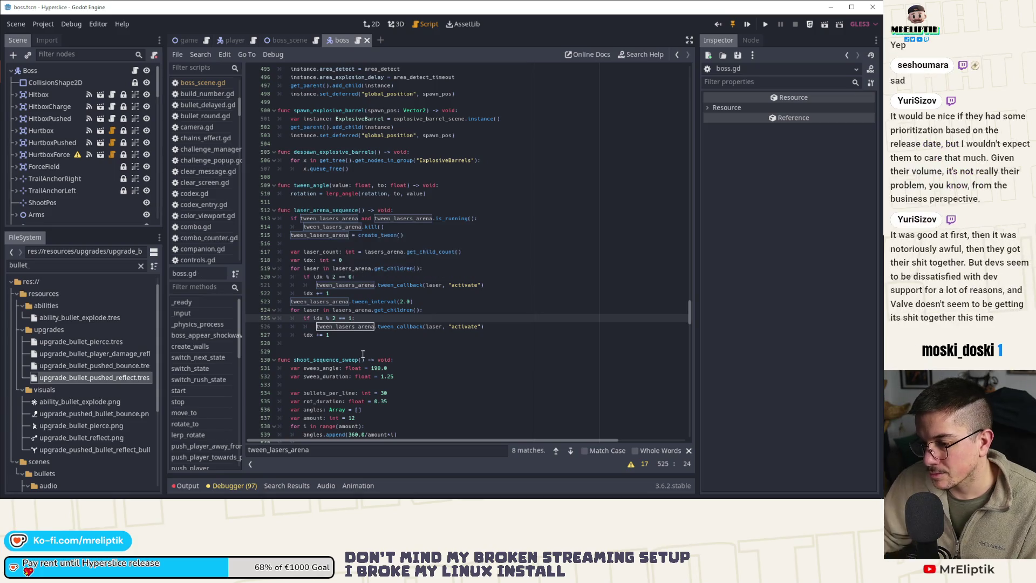
pyautogui.press('BackSpace')
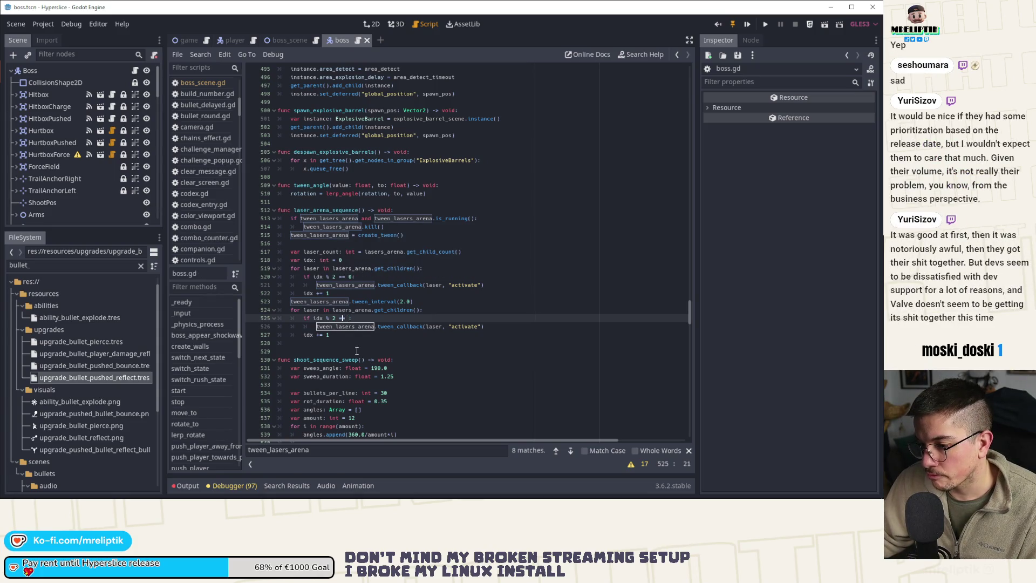
pyautogui.write('0')
pyautogui.press('Left')
pyautogui.press('BackSpace')
pyautogui.write('!')
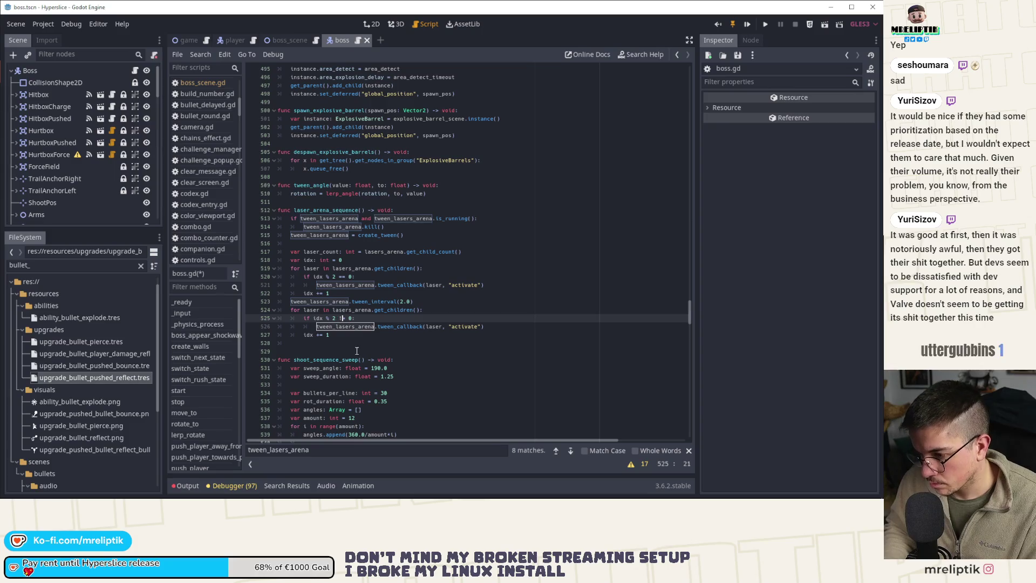
# Step: Make its callback "deactivate", add an else branch with an "activate" callback, and save
pyautogui.doubleClick(465, 326)
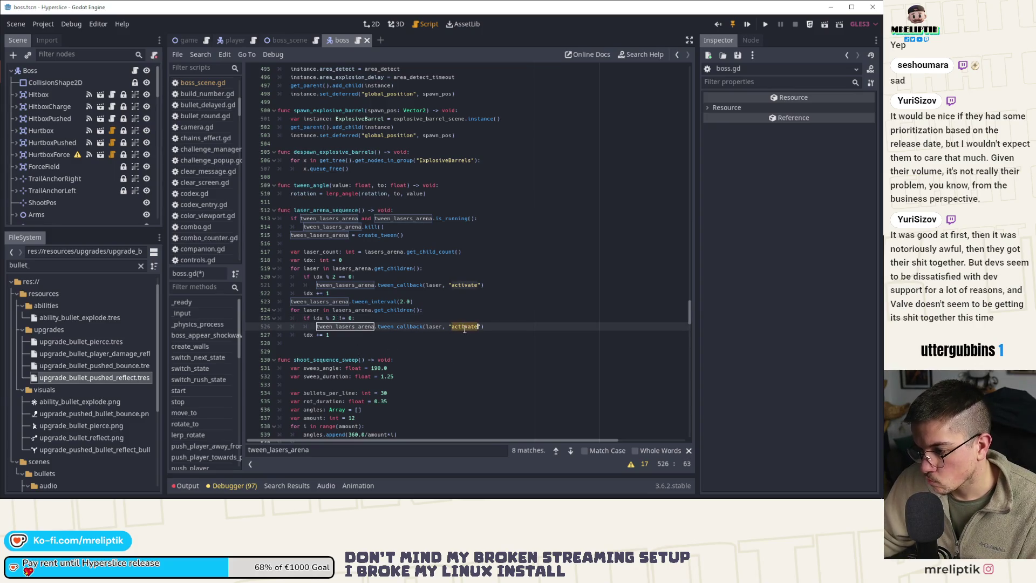
pyautogui.click(452, 326)
pyautogui.write('de')
pyautogui.click(505, 327)
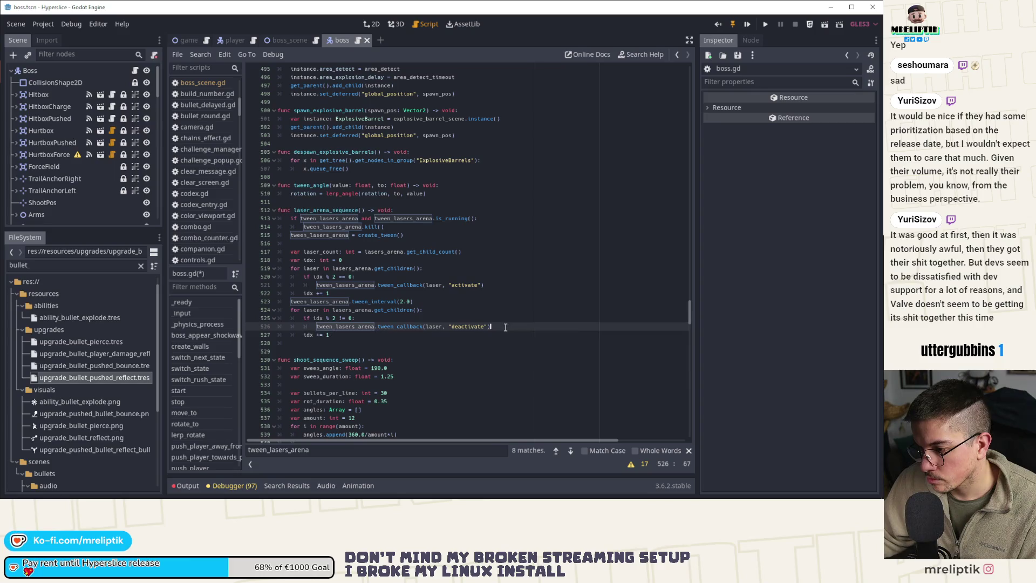
pyautogui.hotkey('ctrl', 'b')
pyautogui.press('Up')
pyautogui.press('Return')
pyautogui.press('BackSpace')
pyautogui.write('else:')
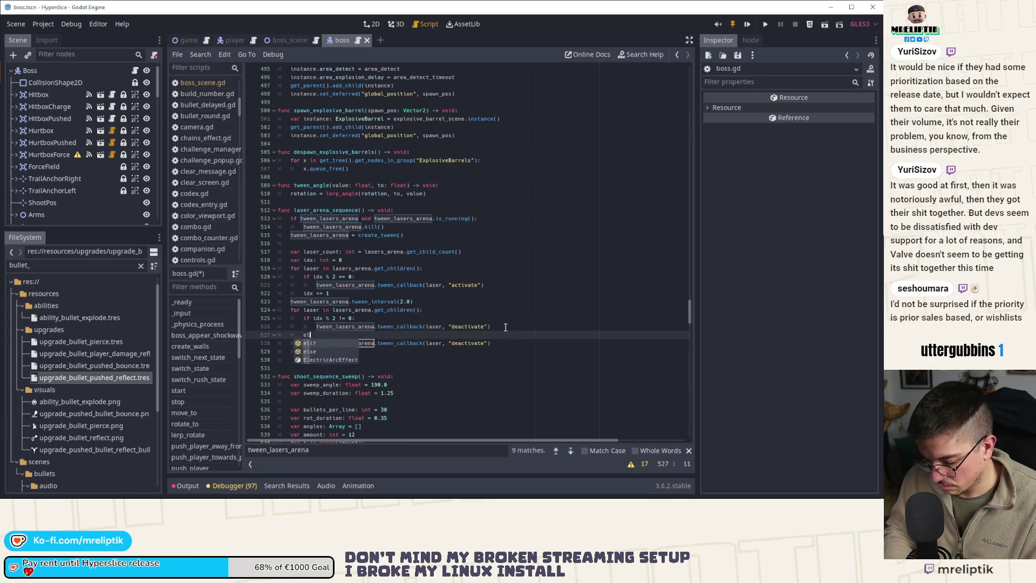
pyautogui.doubleClick(465, 343)
pyautogui.write('activate')
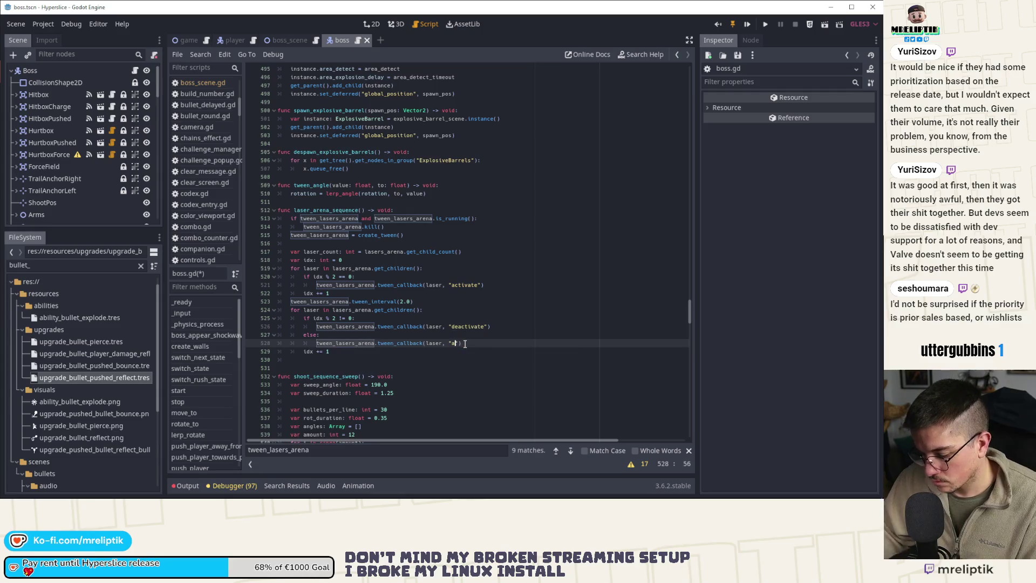
pyautogui.hotkey('ctrl', 's')
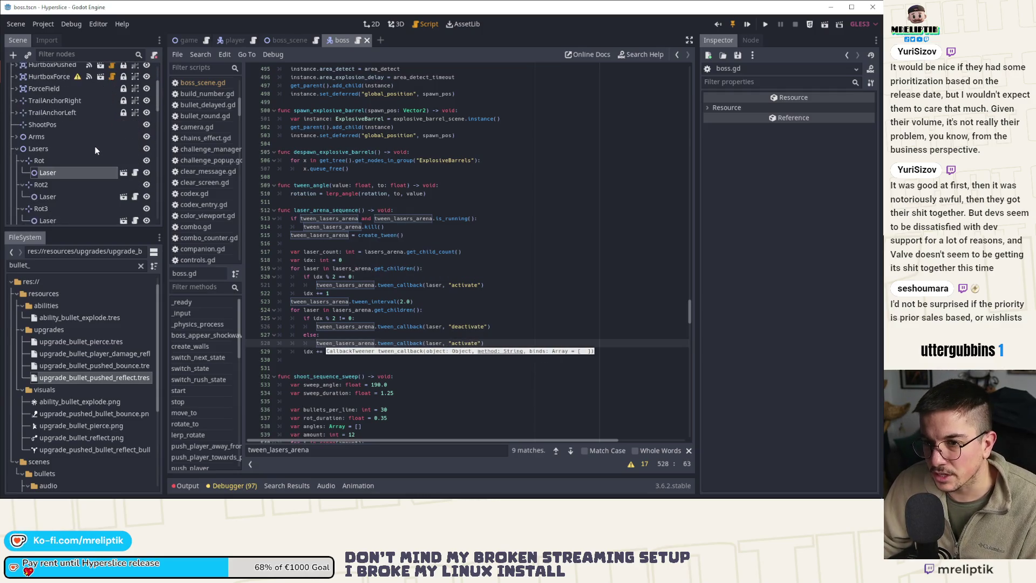
# Step: After checking deactivate() in the laser script, append ', [false]) # false to not free' and save
pyautogui.scroll(-3, 115, 172)
pyautogui.press('Escape')
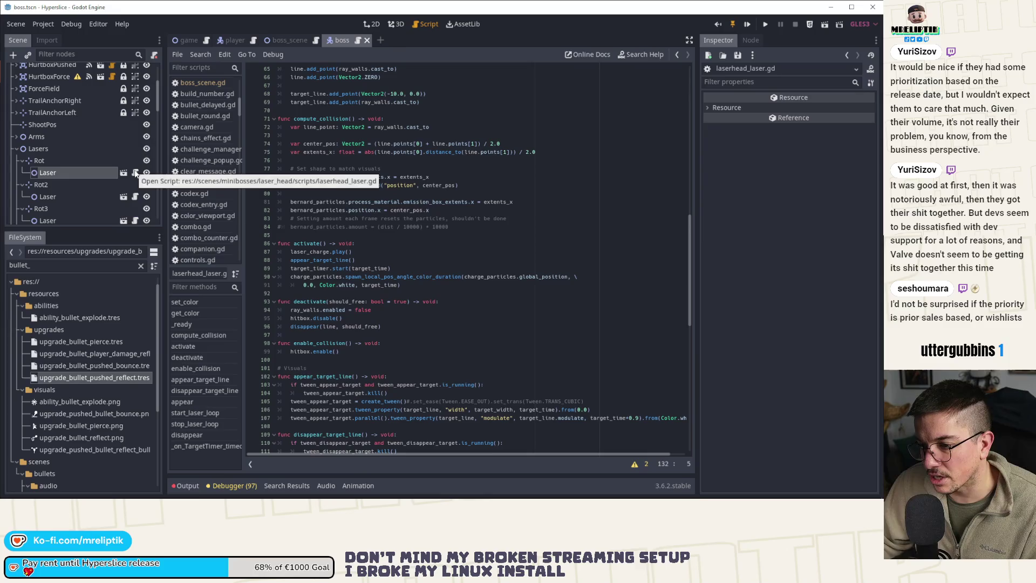
pyautogui.click(135, 172)
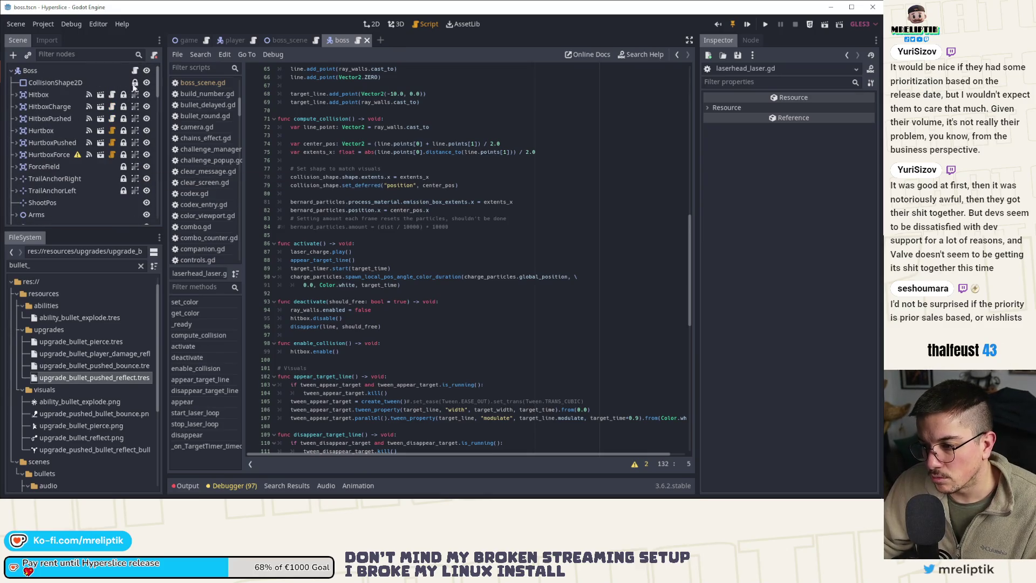
pyautogui.click(135, 70)
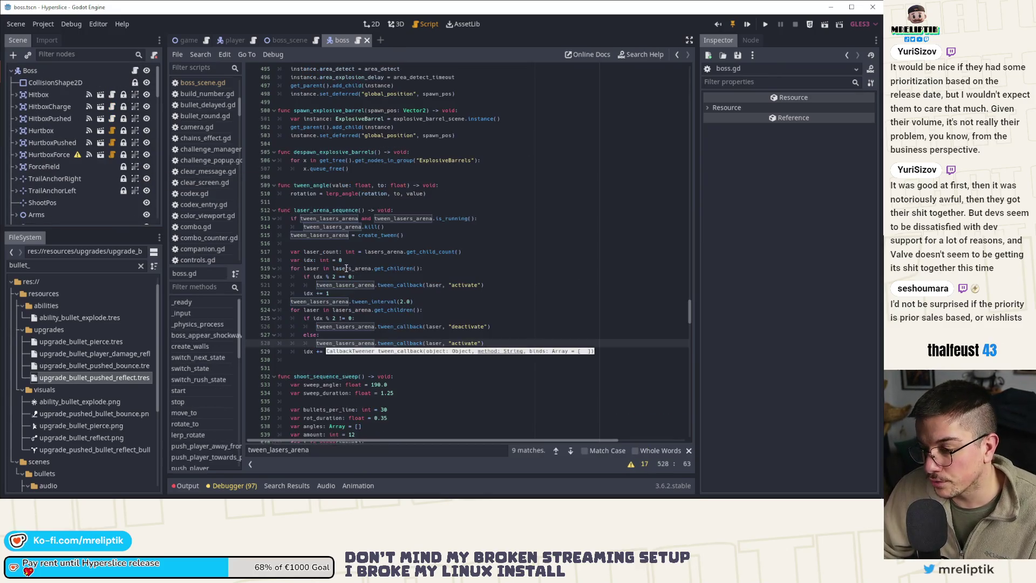
pyautogui.click(488, 326)
pyautogui.write(', ')
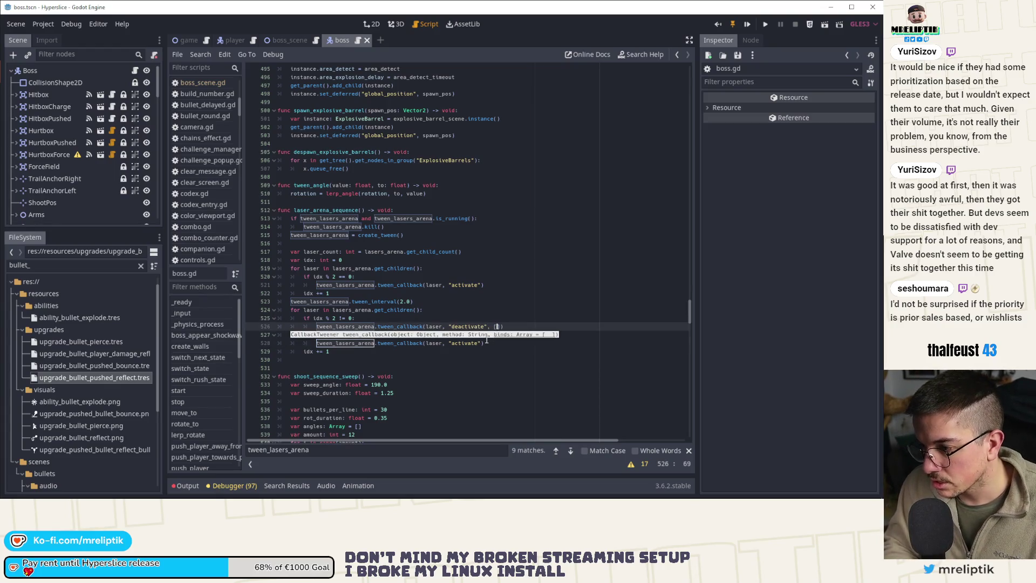
pyautogui.write('[false]) # fals')
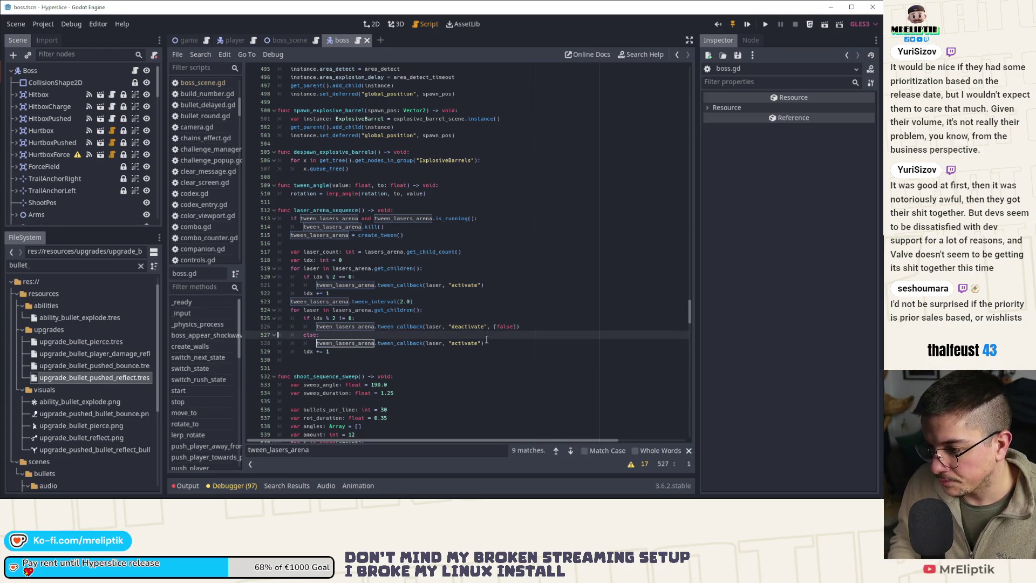
pyautogui.write('e to not free')
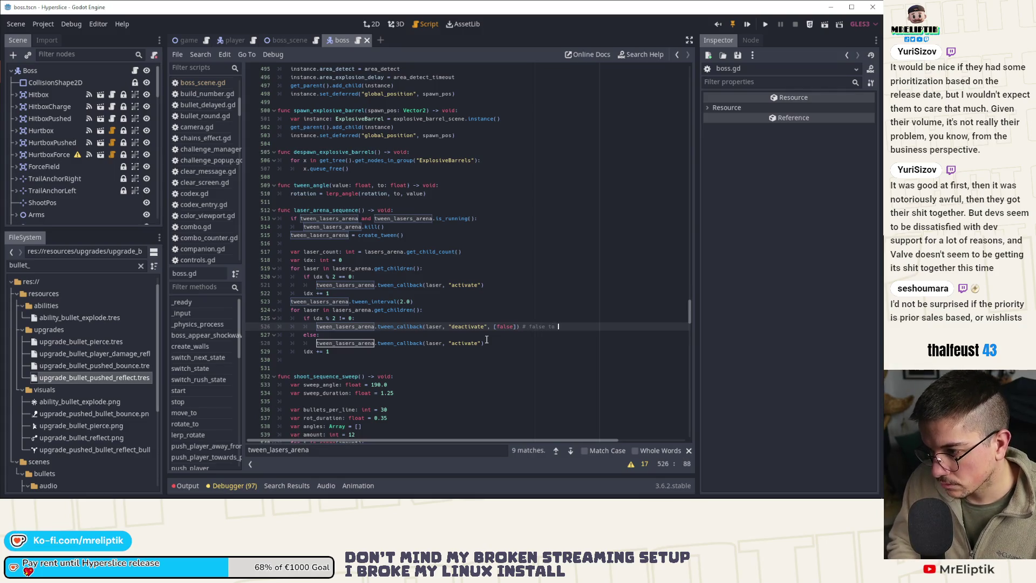
pyautogui.hotkey('ctrl', 's')
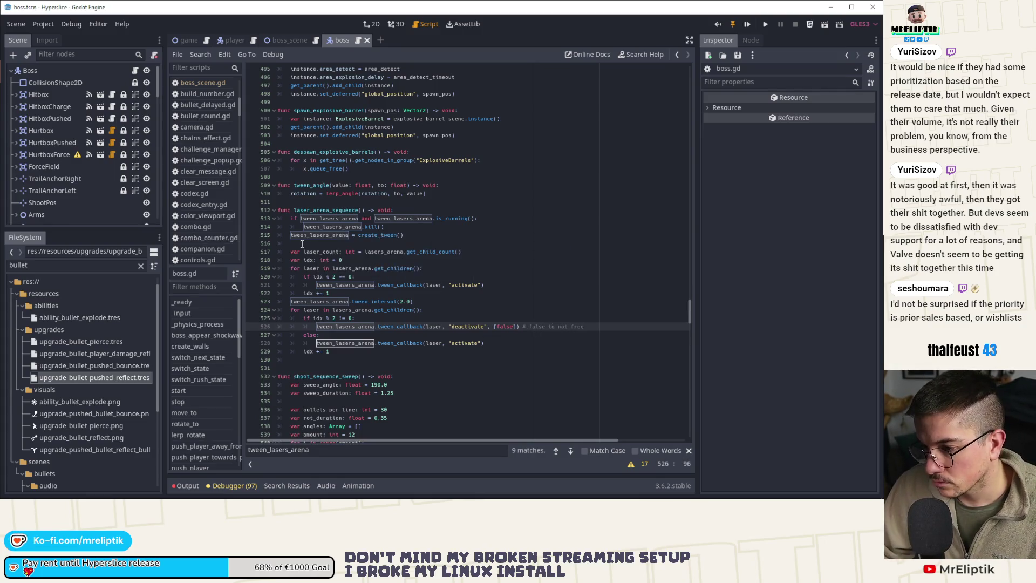
# Step: Copy the idx declaration below tween_interval and trim it to 'idx = 0'
pyautogui.click(323, 310)
pyautogui.click(358, 260)
pyautogui.hotkey('ctrl', 'd')
pyautogui.hotkey('alt', 'Down')
pyautogui.hotkey('alt', 'Down')
pyautogui.hotkey('alt', 'Down')
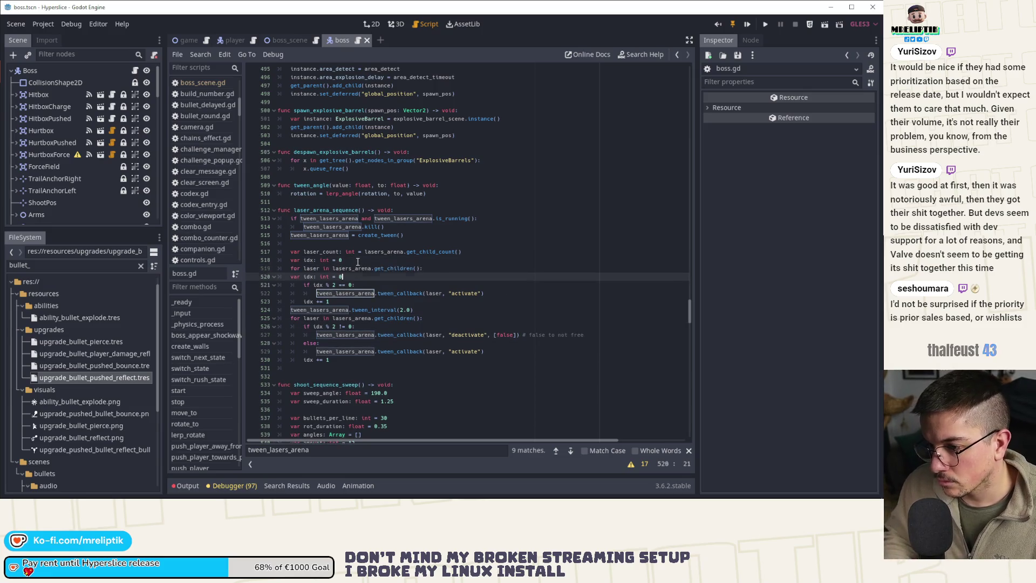
pyautogui.hotkey('alt', 'Down')
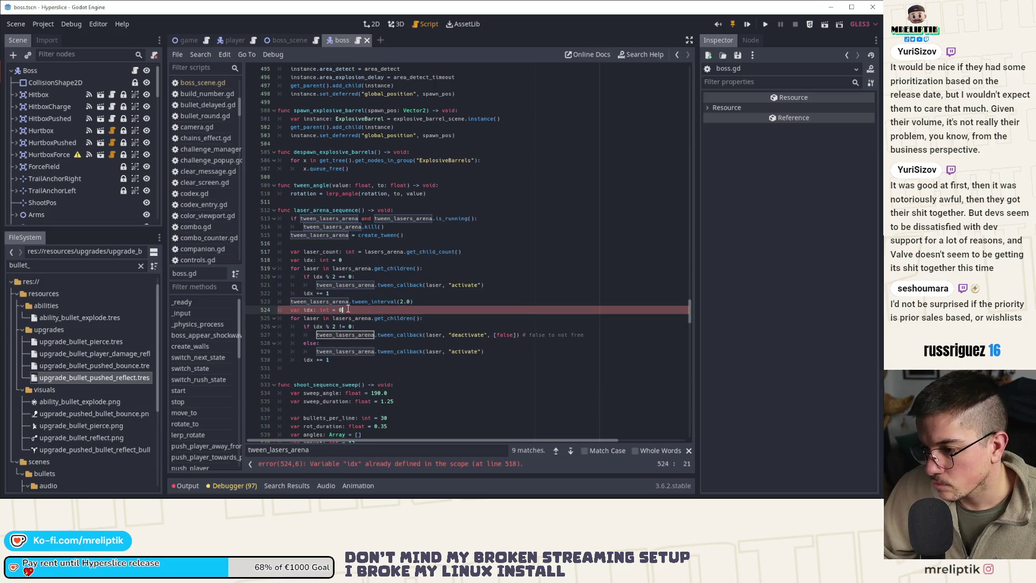
pyautogui.hotkey('shift', 'Home')
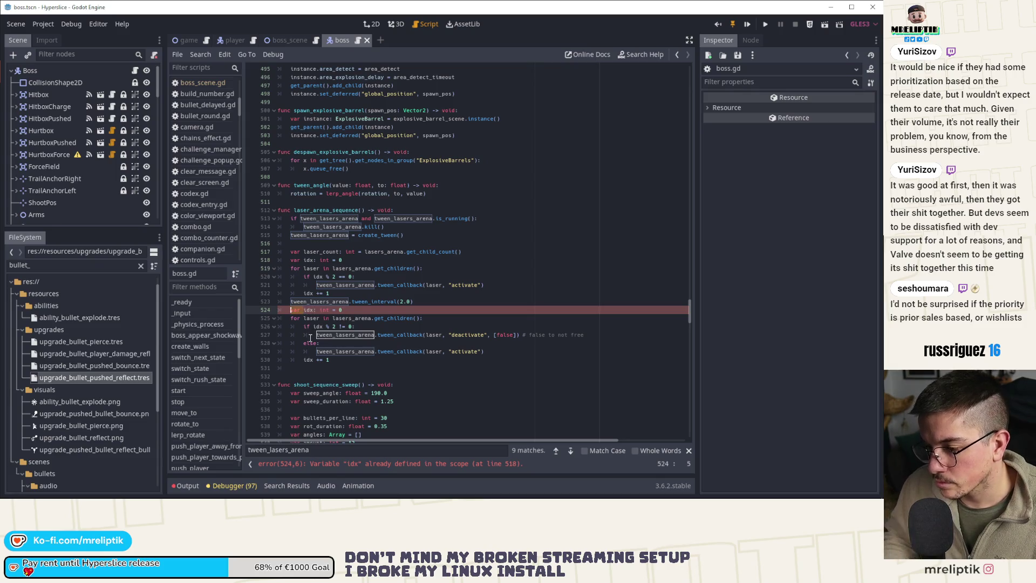
pyautogui.press('BackSpace')
pyautogui.press('Right')
pyautogui.press('Right')
pyautogui.press('Right')
pyautogui.press('Delete')
pyautogui.press('Delete')
pyautogui.press('Delete')
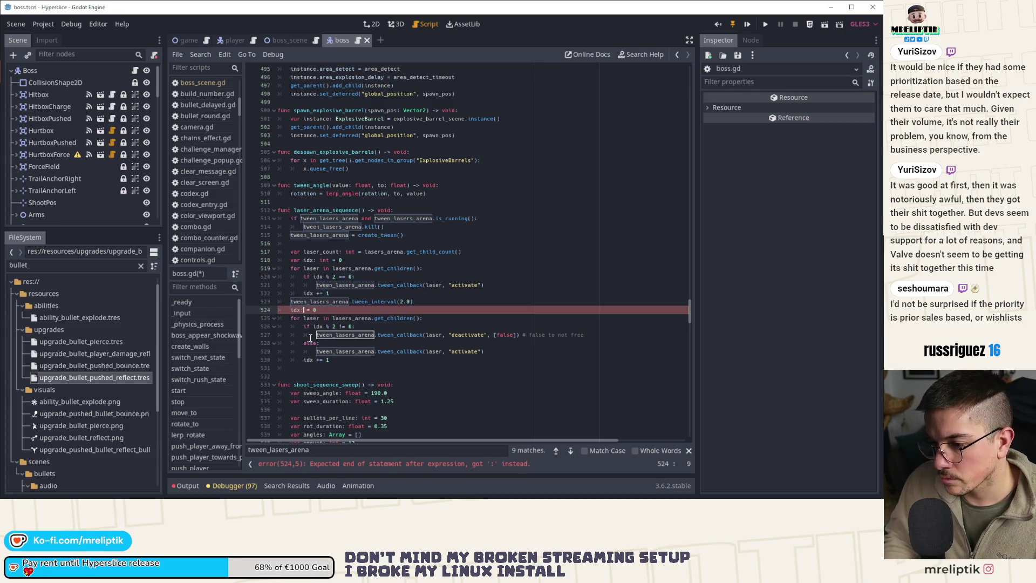
pyautogui.press('BackSpace')
pyautogui.press('BackSpace')
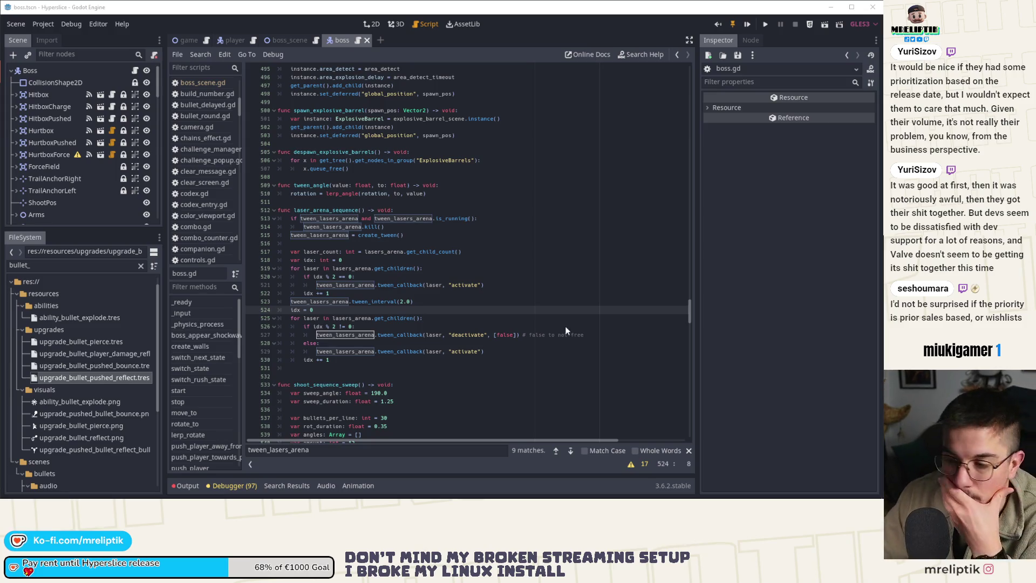
# Step: Cut the blank line after the second loop's 'idx += 1', then select lines 525–530
pyautogui.click(344, 302)
pyautogui.click(313, 367)
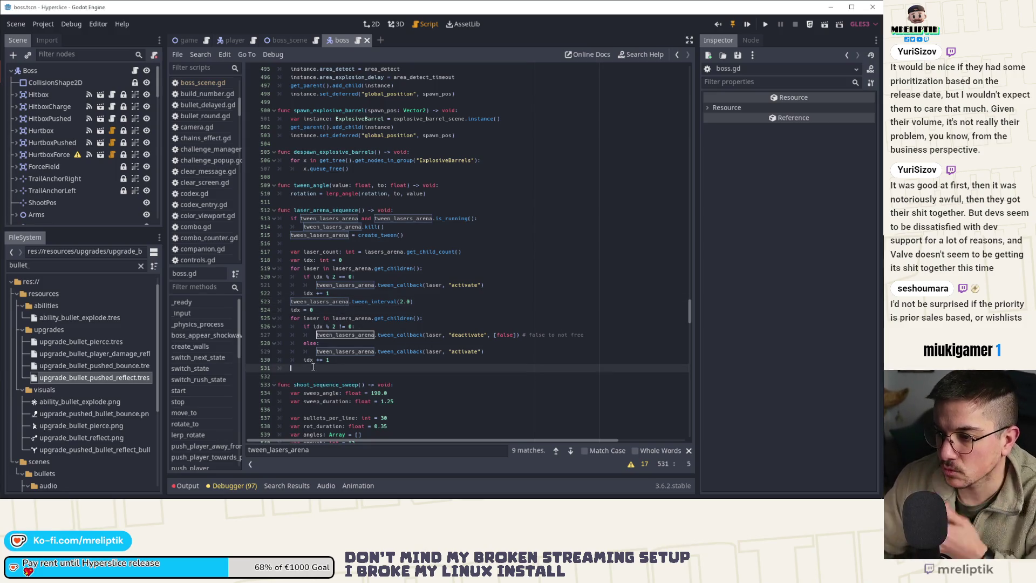
pyautogui.hotkey('ctrl', 'x')
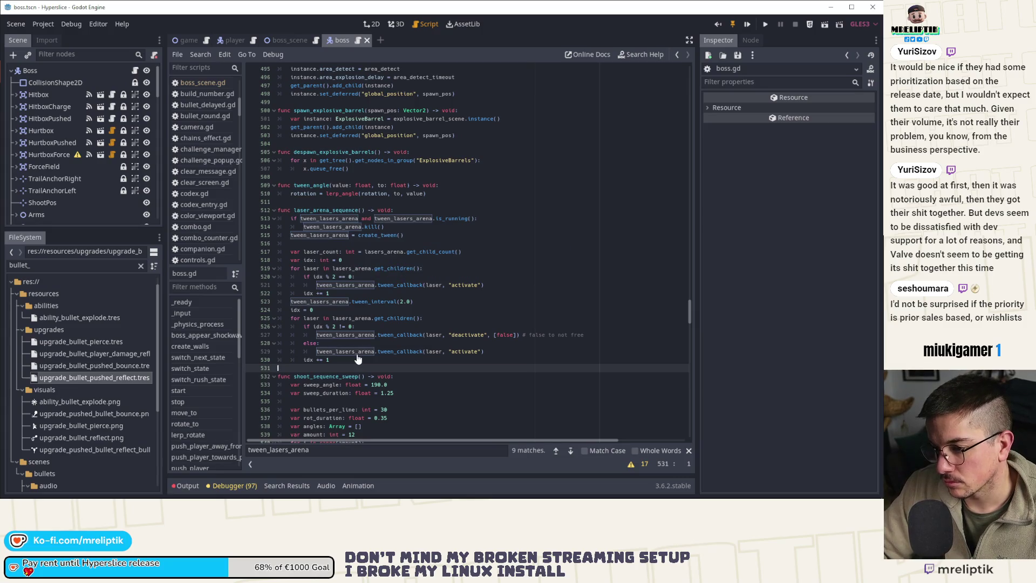
pyautogui.click(338, 360)
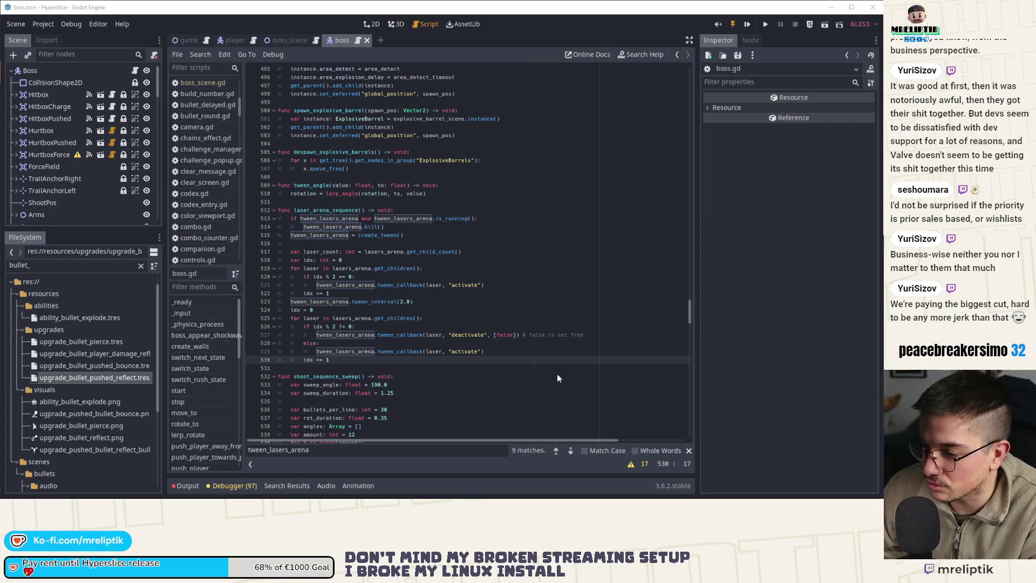
pyautogui.click(426, 351)
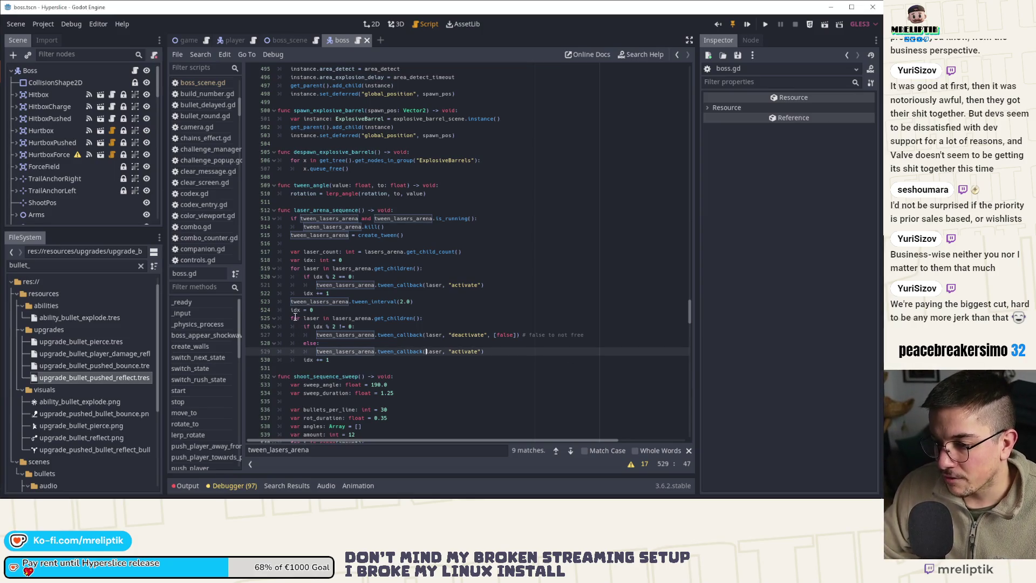
pyautogui.moveTo(292, 317)
pyautogui.mouseDown()
pyautogui.moveTo(378, 321)
pyautogui.moveTo(410, 351)
pyautogui.moveTo(500, 358)
pyautogui.mouseUp()
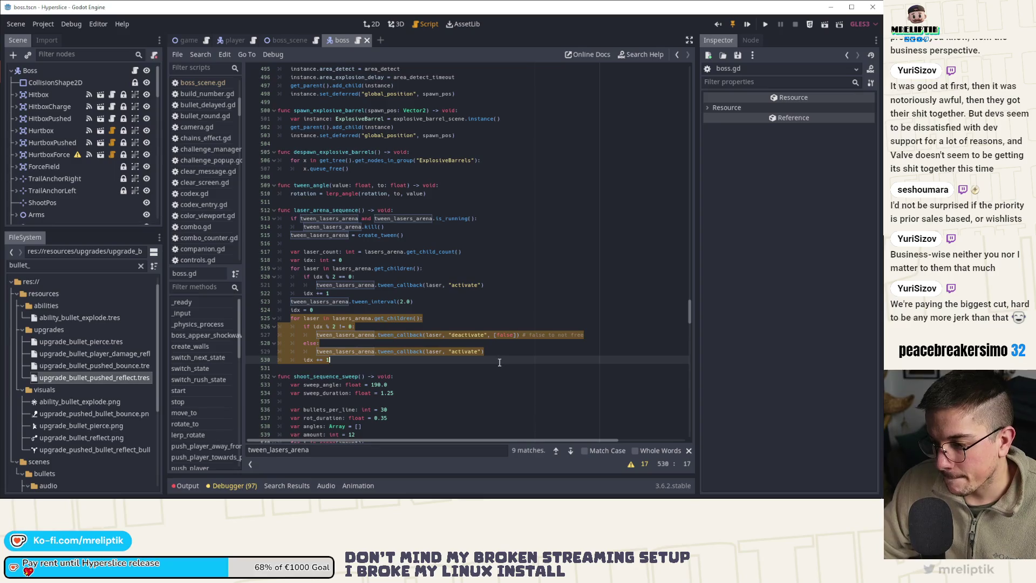
# Step: Paste a copy of the second laser loop below it, stripping the parity check, else line and idx increment
pyautogui.hotkey('ctrl', 'c')
pyautogui.click(395, 365)
pyautogui.press('Return')
pyautogui.press('Return')
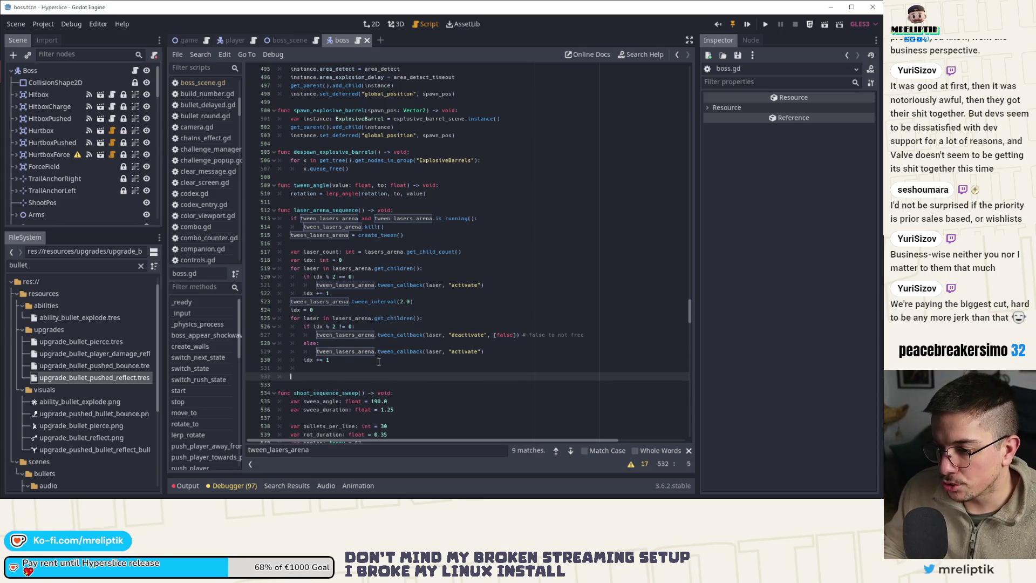
pyautogui.hotkey('ctrl', 'v')
pyautogui.click(348, 384)
pyautogui.hotkey('ctrl', 'shift', 'k')
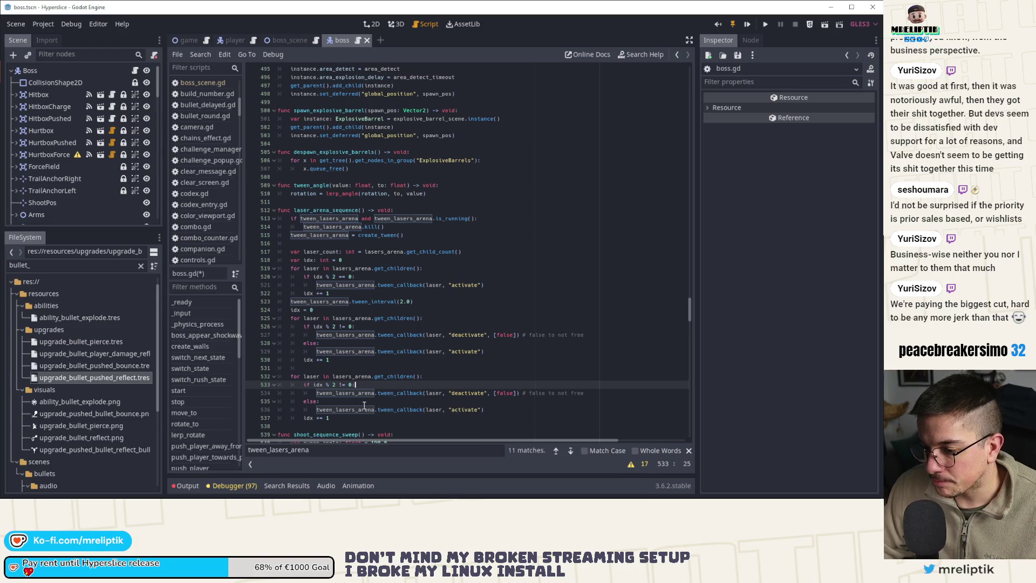
pyautogui.click(346, 390)
pyautogui.hotkey('ctrl', 'shift', 'k')
pyautogui.click(340, 401)
pyautogui.hotkey('ctrl', 'shift', 'k')
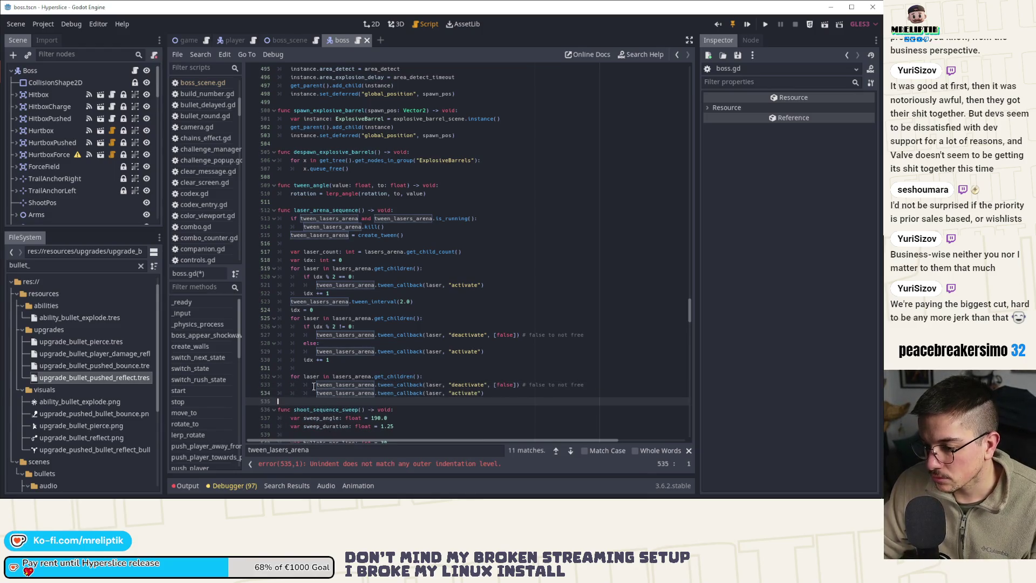
# Step: Unindent the copied callbacks and drop the activate call, leaving a deactivate-all loop; save
pyautogui.moveTo(281, 384); pyautogui.dragTo(336, 393)
pyautogui.hotkey('shift', 'Tab')
pyautogui.click(337, 393)
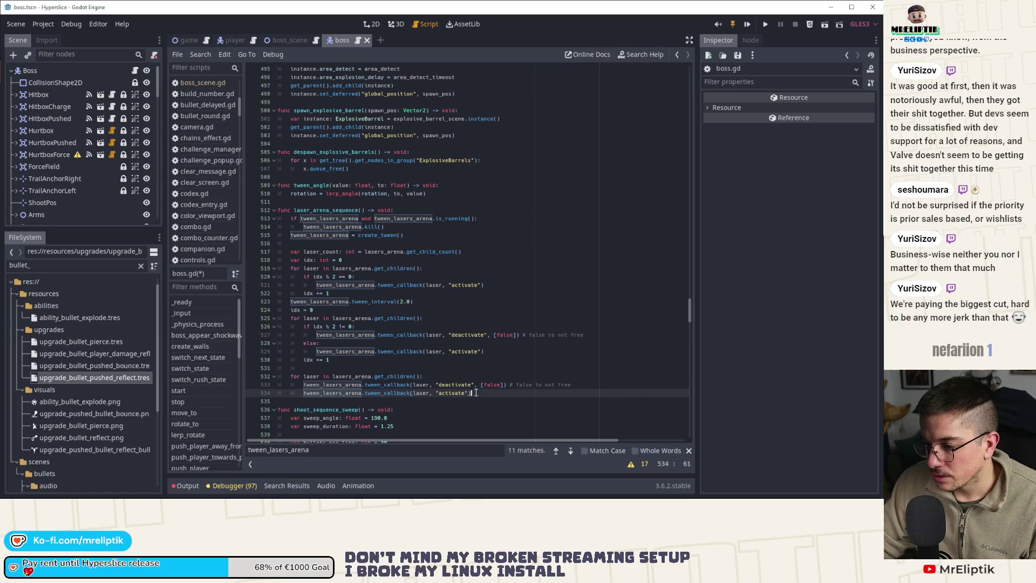
pyautogui.hotkey('ctrl', 'shift', 'k')
pyautogui.hotkey('ctrl', 's')
# Step: Leave a blank line after the deactivate callback in the copied loop
pyautogui.click(435, 377)
pyautogui.hotkey('ctrl', 'shift', 'd')
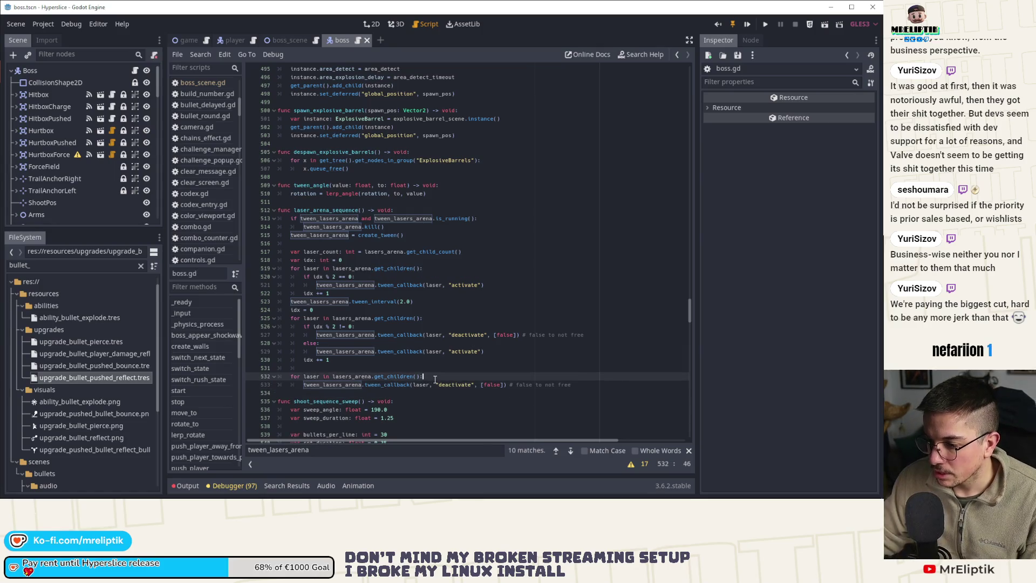
pyautogui.hotkey('alt', 'Down')
pyautogui.hotkey('ctrl', 'z')
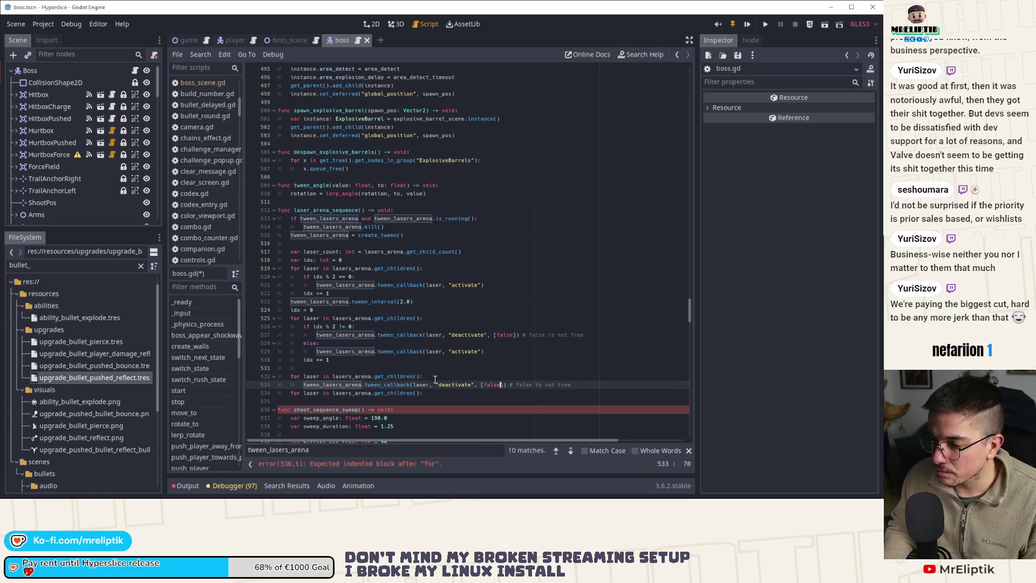
pyautogui.press('Return')
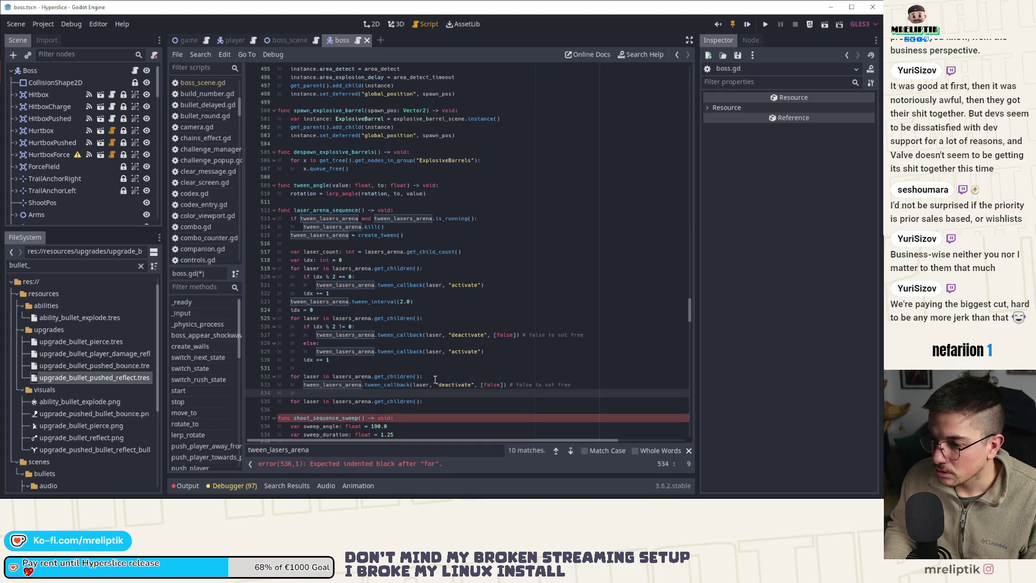
# Step: Duplicate the tween_interval(2.0) line and place copies below the alternating and deactivate-all loops
pyautogui.click(423, 301)
pyautogui.hotkey('ctrl', 'shift', 'd')
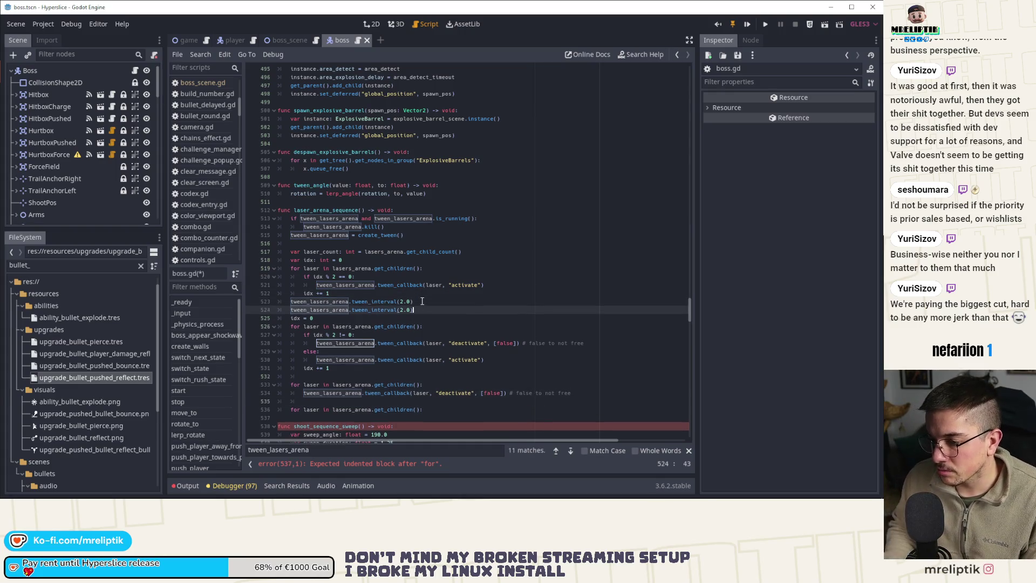
pyautogui.hotkey('alt', 'Down')
pyautogui.hotkey('alt', 'Down')
pyautogui.hotkey('alt', 'Down')
pyautogui.hotkey('alt', 'Down')
pyautogui.hotkey('alt', 'Down')
pyautogui.hotkey('alt', 'Down')
pyautogui.hotkey('ctrl', 's')
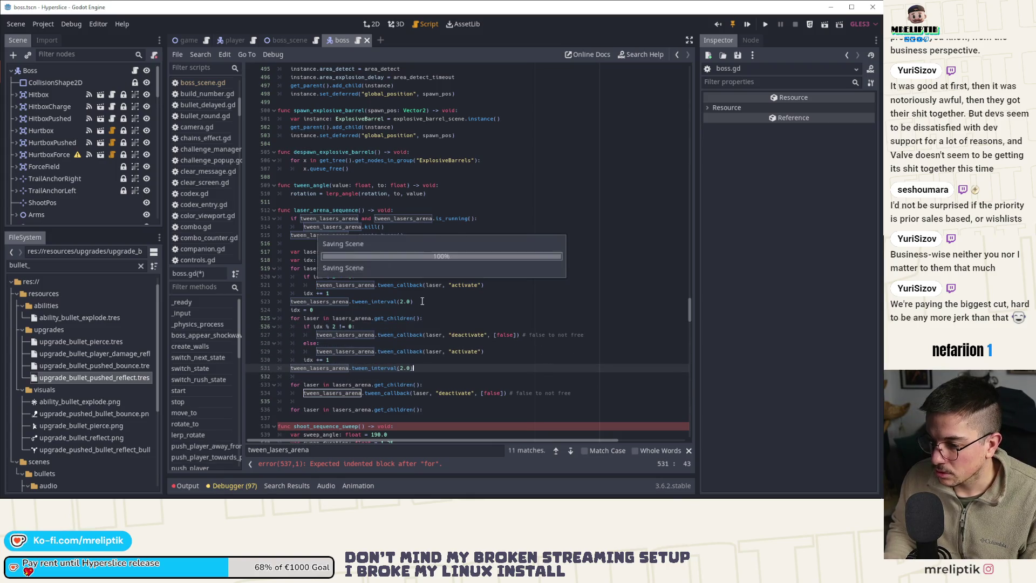
pyautogui.hotkey('ctrl', 'shift', 'd')
pyautogui.hotkey('alt', 'Down')
pyautogui.hotkey('alt', 'Down')
pyautogui.hotkey('alt', 'Down')
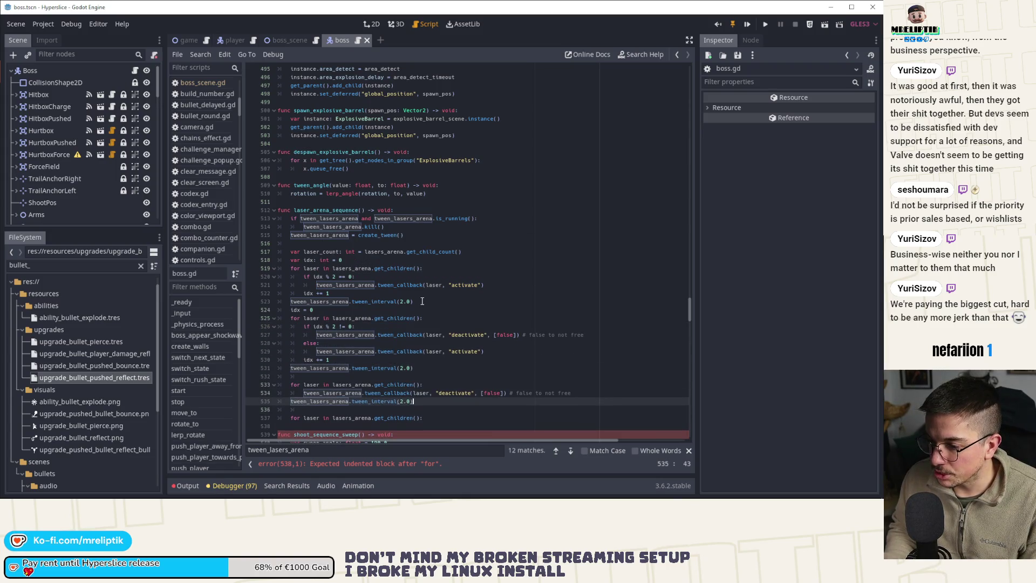
# Step: Change the interval after the deactivate-all loop to 0.7
pyautogui.press('BackSpace')
pyautogui.press('BackSpace')
pyautogui.press('BackSpace')
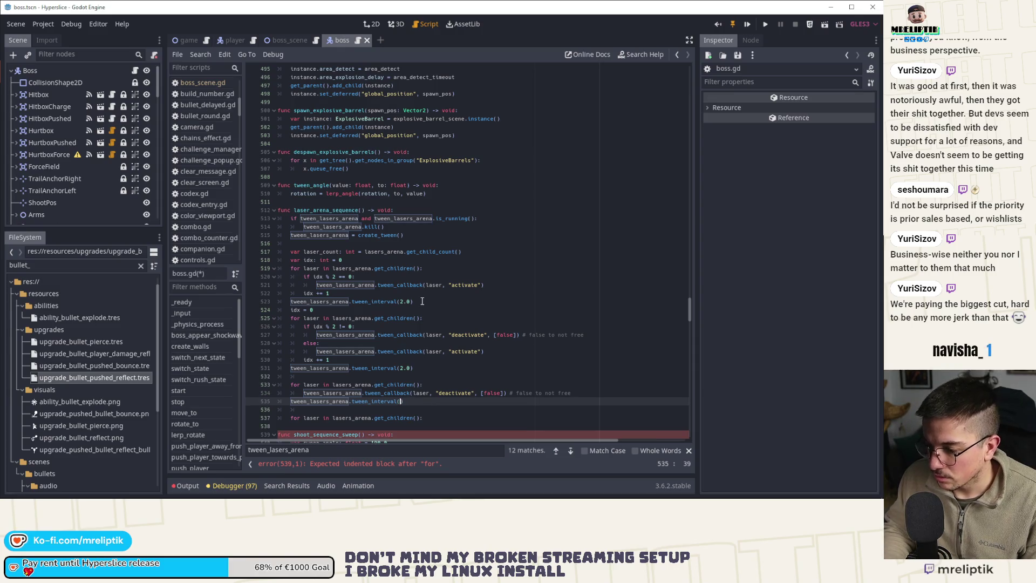
pyautogui.write('0.5')
pyautogui.hotkey('ctrl', 's')
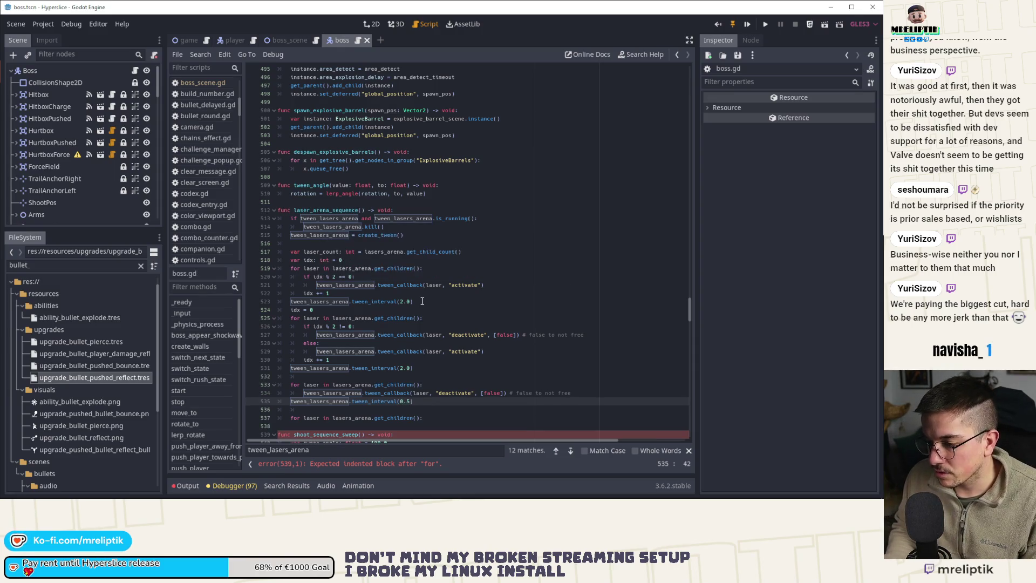
pyautogui.write('7')
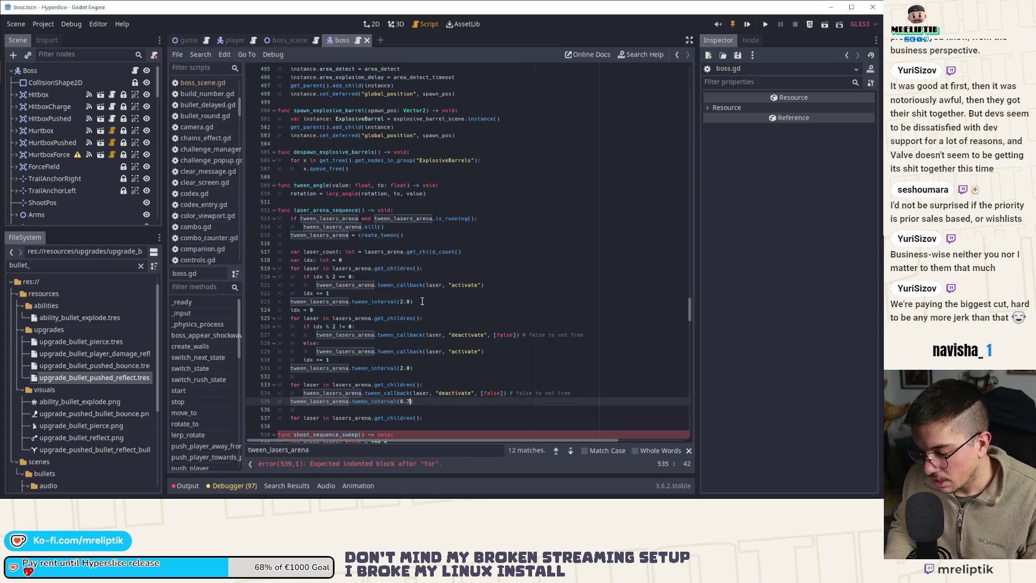
# Step: Start another laser loop containing a deactivate callback
pyautogui.press('Down')
pyautogui.press('Down')
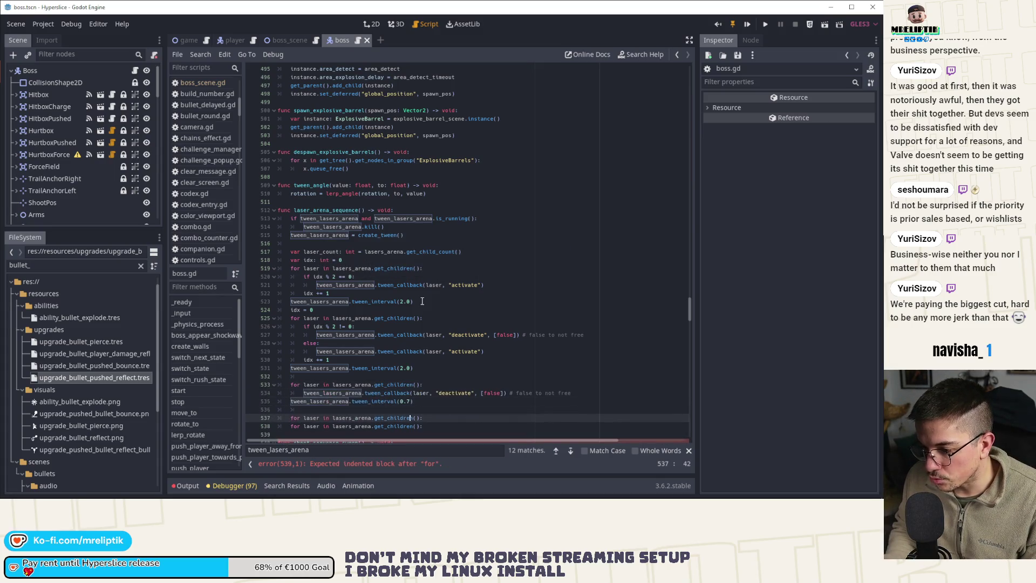
pyautogui.hotkey('ctrl', 'd')
pyautogui.hotkey('ctrl', 'shift', 'k')
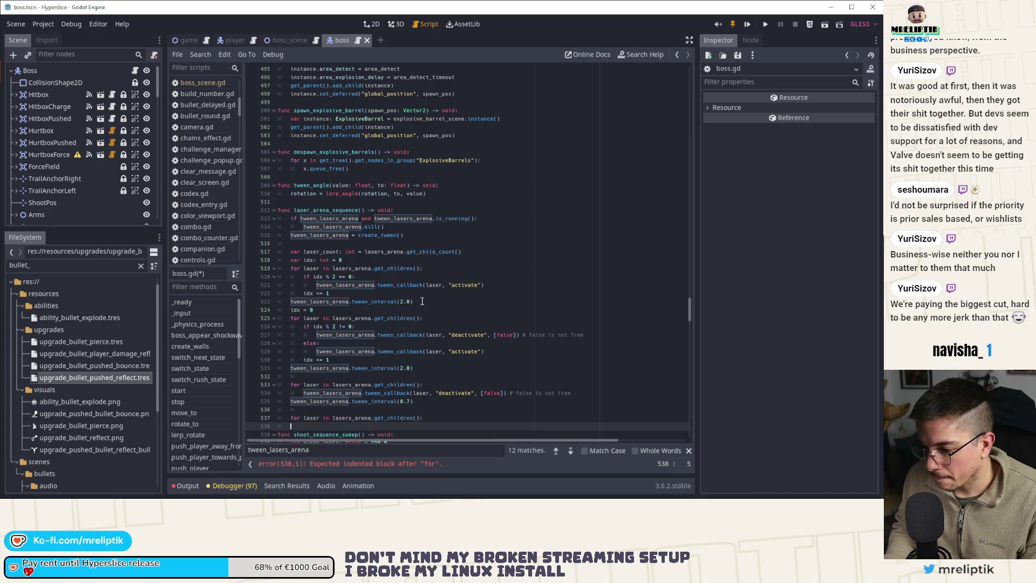
pyautogui.hotkey('ctrl', 'v')
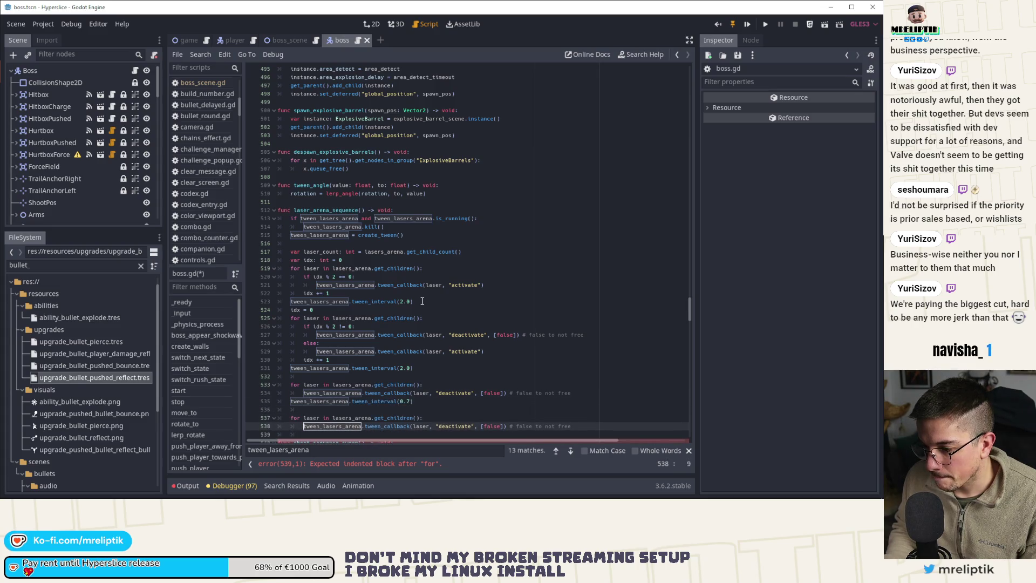
pyautogui.scroll(-3, 423, 301)
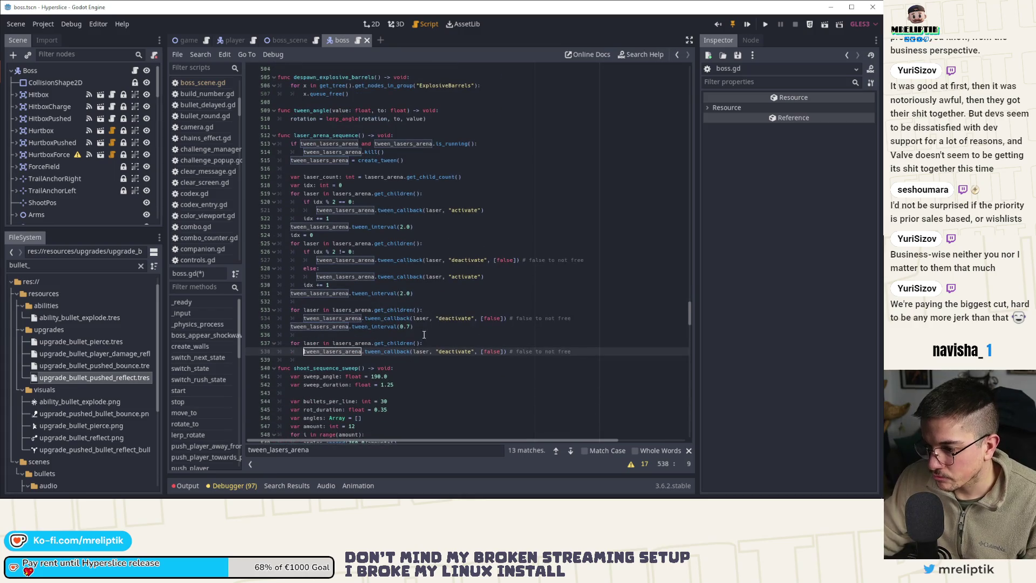
# Step: Add an indented tween_interval(0.7) inside the new deactivate loop
pyautogui.click(427, 327)
pyautogui.hotkey('ctrl', 'b')
pyautogui.hotkey('alt', 'Down')
pyautogui.hotkey('alt', 'Down')
pyautogui.hotkey('alt', 'Down')
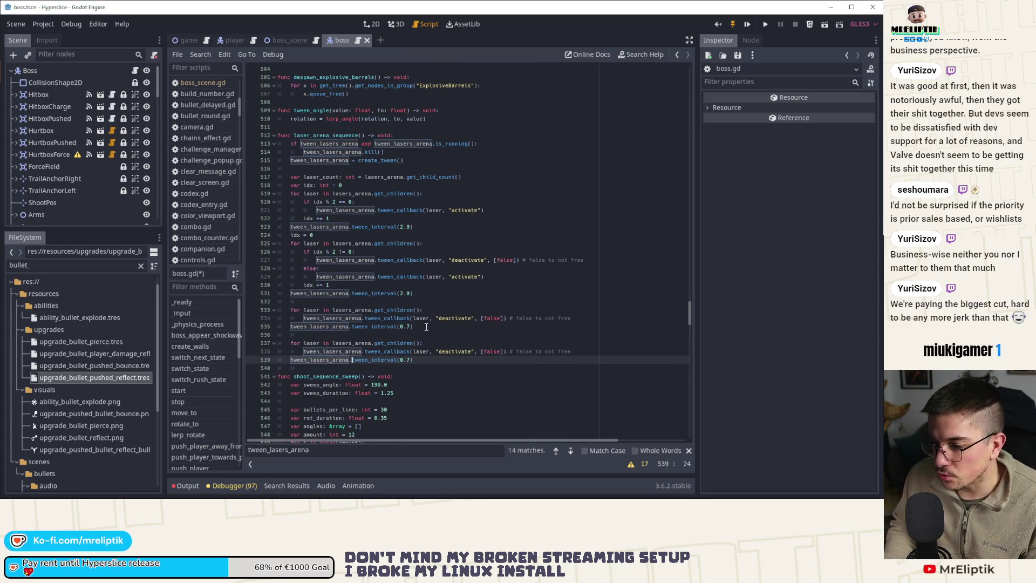
pyautogui.press('Tab')
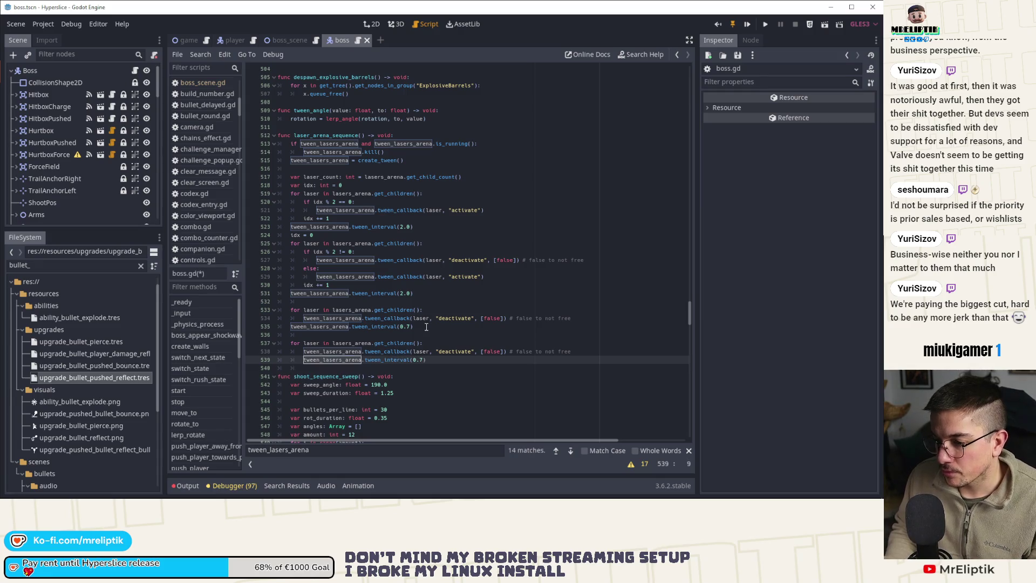
# Step: Add a dedented interval copy after the loop and remove its 7 value
pyautogui.hotkey('ctrl', 'b')
pyautogui.hotkey('shift', 'Tab')
pyautogui.press('Return')
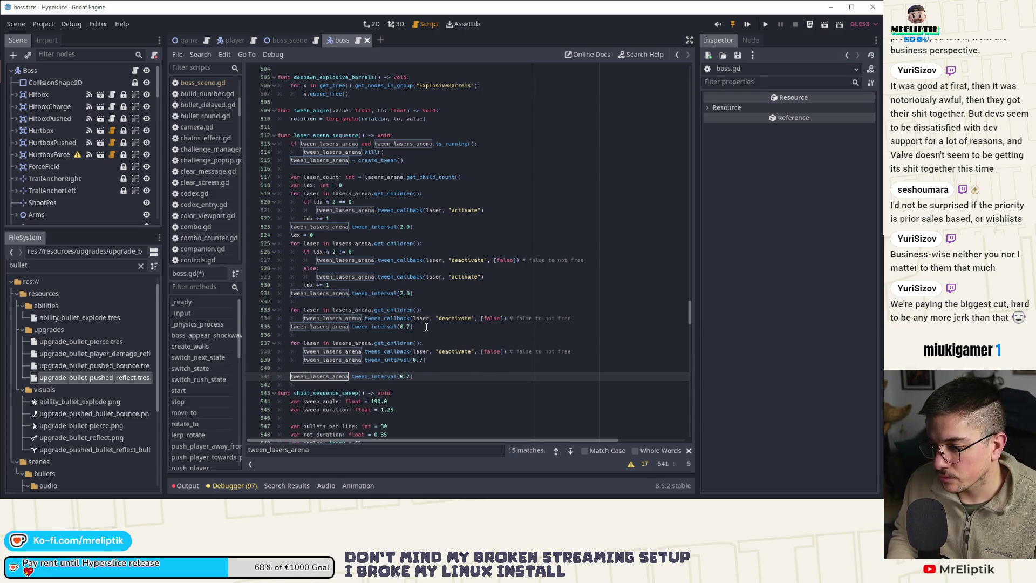
pyautogui.press('End')
pyautogui.press('Left')
pyautogui.press('Left')
pyautogui.press('Left')
pyautogui.press('Right')
pyautogui.press('Delete')
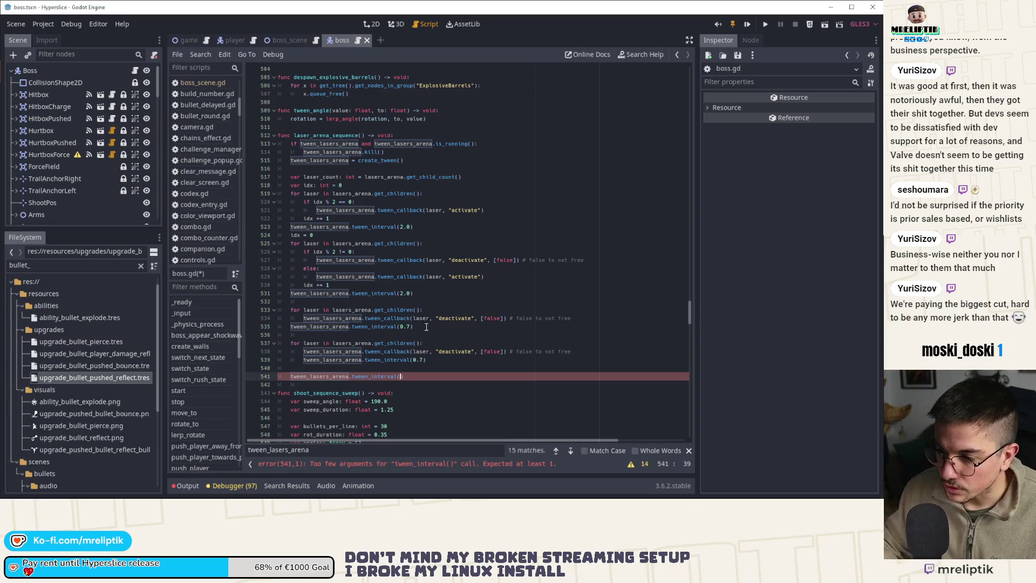
# Step: Undo back to the parallel tween version of the final loop, removing the leftover 0.7 interval
pyautogui.click(365, 350)
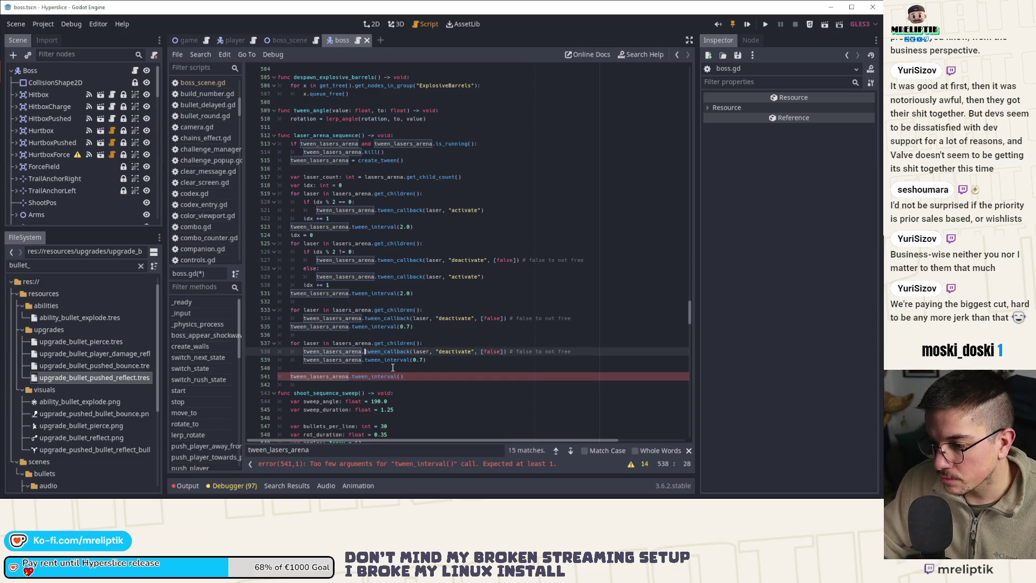
pyautogui.press('Up')
pyautogui.press('Up')
pyautogui.hotkey('ctrl', 'z')
pyautogui.hotkey('ctrl', 'z')
pyautogui.hotkey('ctrl', 'z')
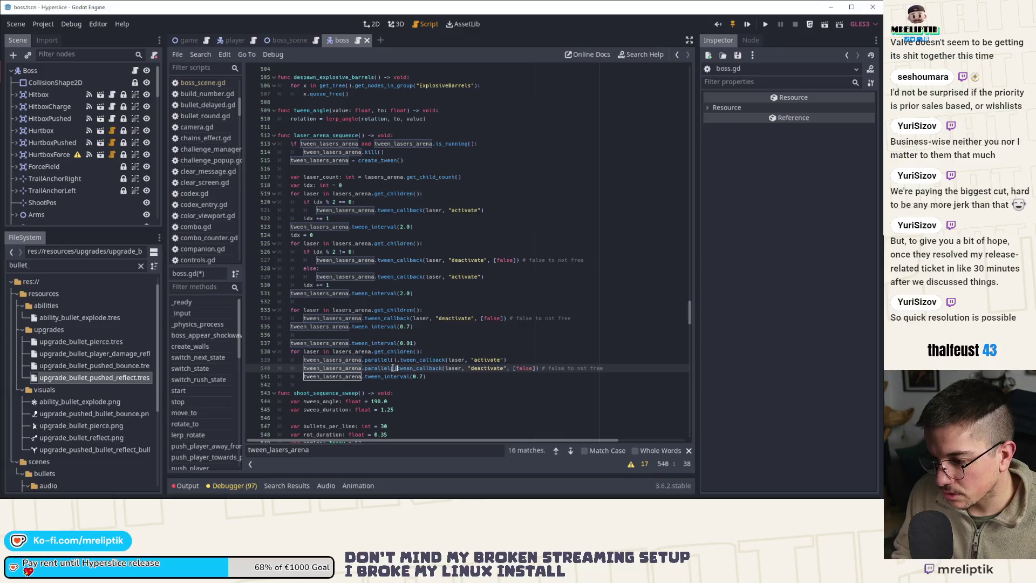
pyautogui.press('Escape')
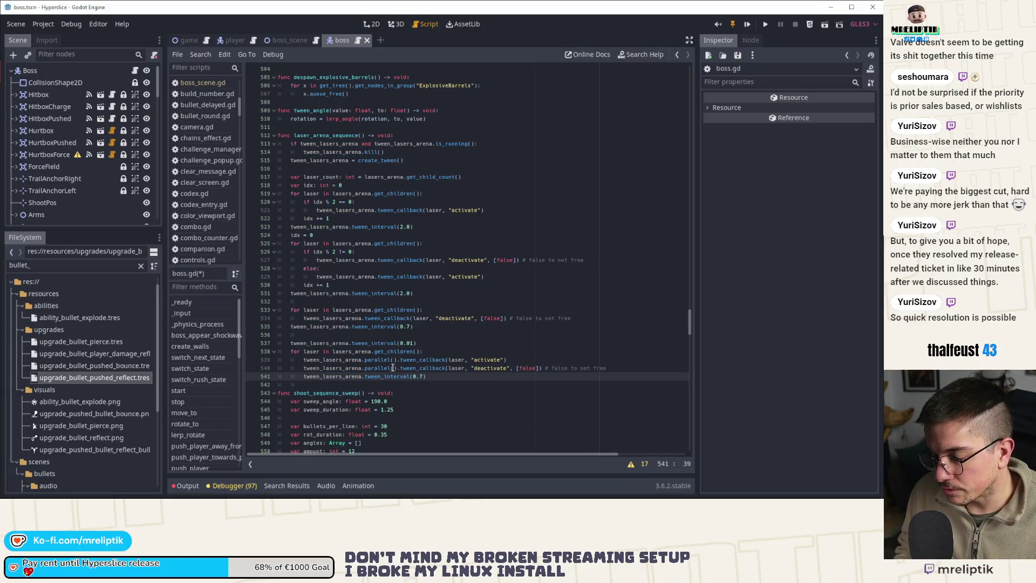
pyautogui.hotkey('ctrl', 'z')
pyautogui.hotkey('ctrl', 'z')
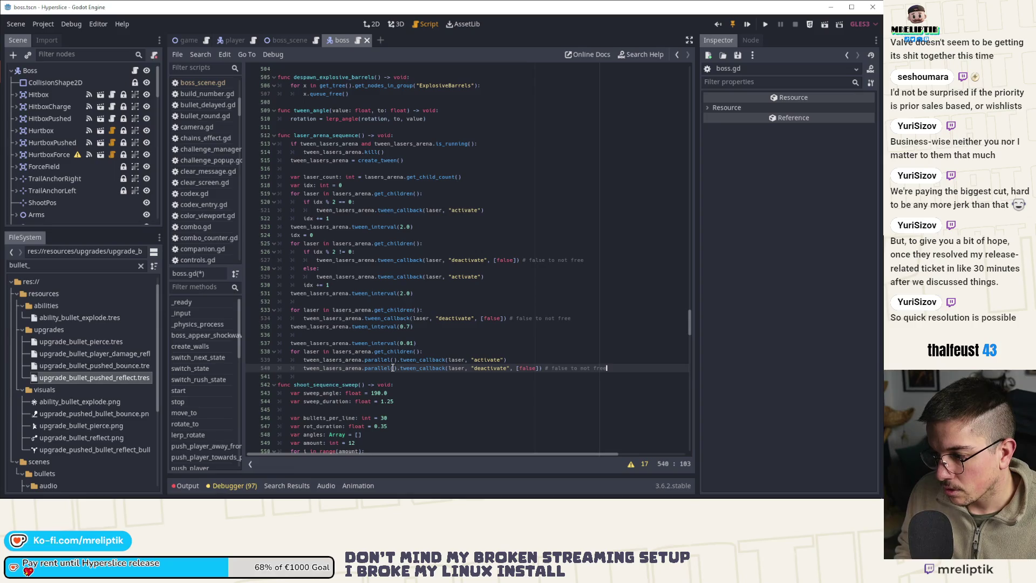
# Step: Chain .set_delay onto the deactivate callback and begin a var delay line above
pyautogui.hotkey('ctrl', 'shift', 'Left')
pyautogui.hotkey('ctrl', 'shift', 'Left')
pyautogui.hotkey('ctrl', 'shift', 'Left')
pyautogui.write('false]) # ')
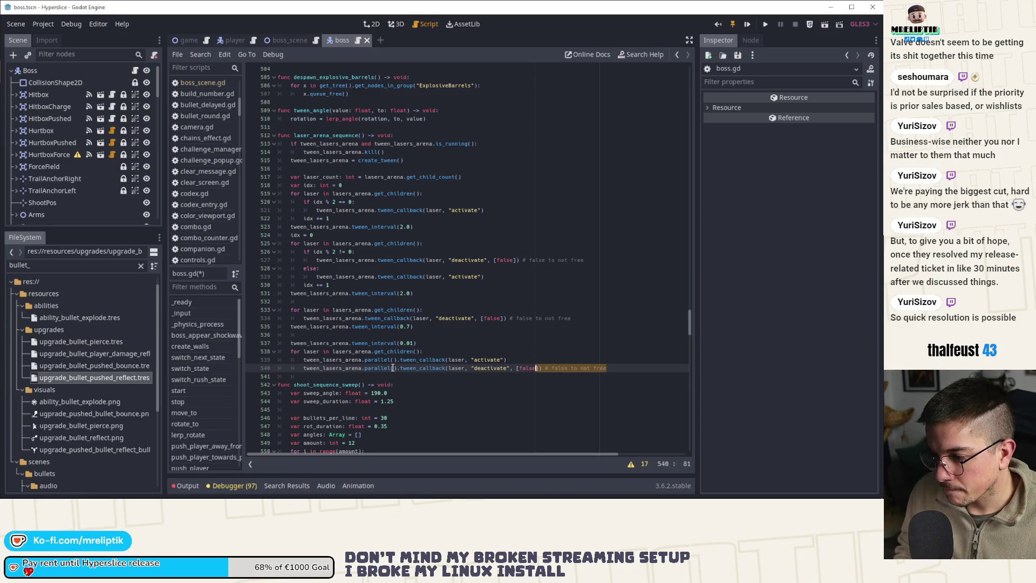
pyautogui.write('.set_del')
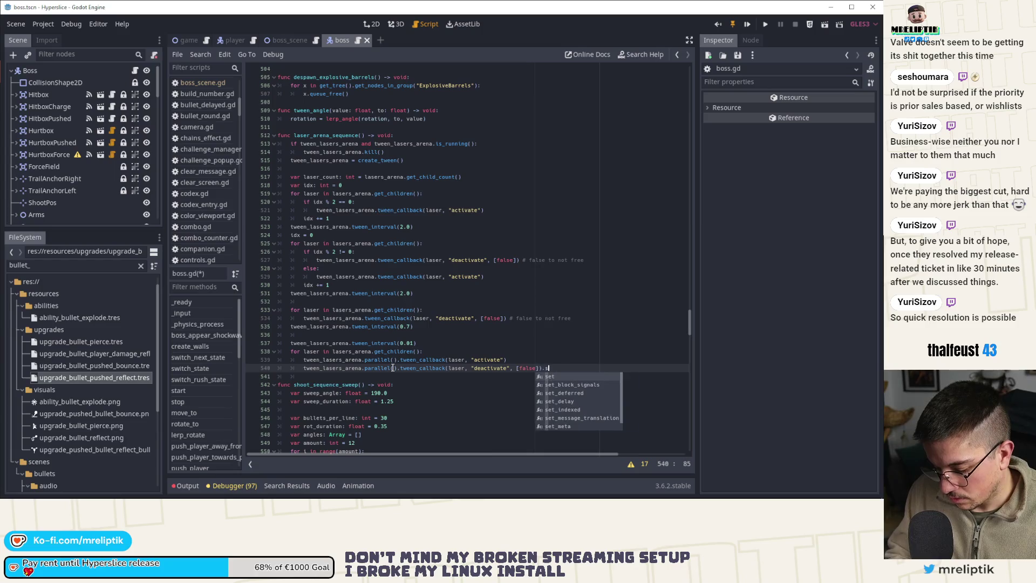
pyautogui.press('Return')
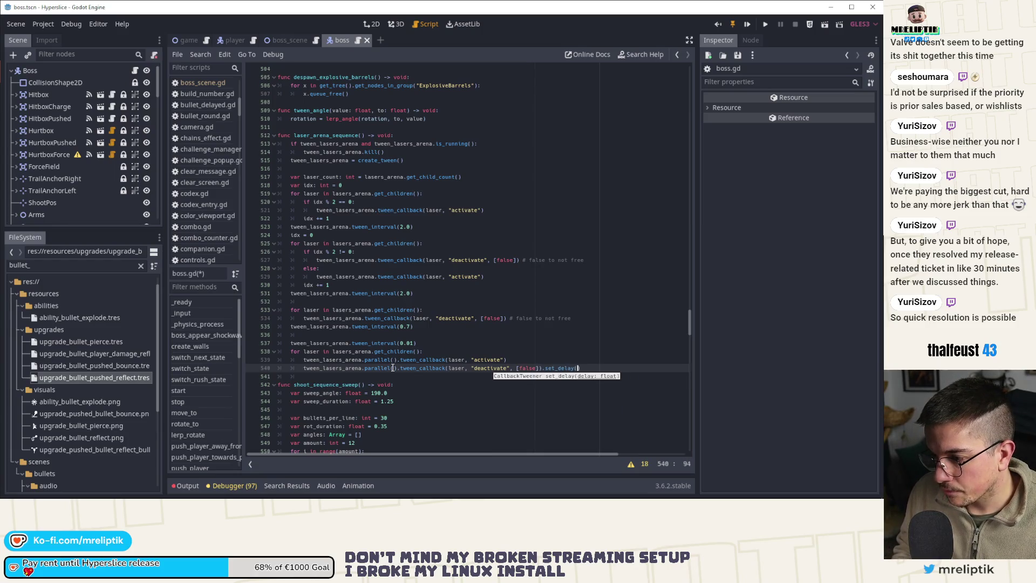
pyautogui.press('Up')
pyautogui.press('Up')
pyautogui.press('End')
pyautogui.press('Return')
pyautogui.write('var dela')
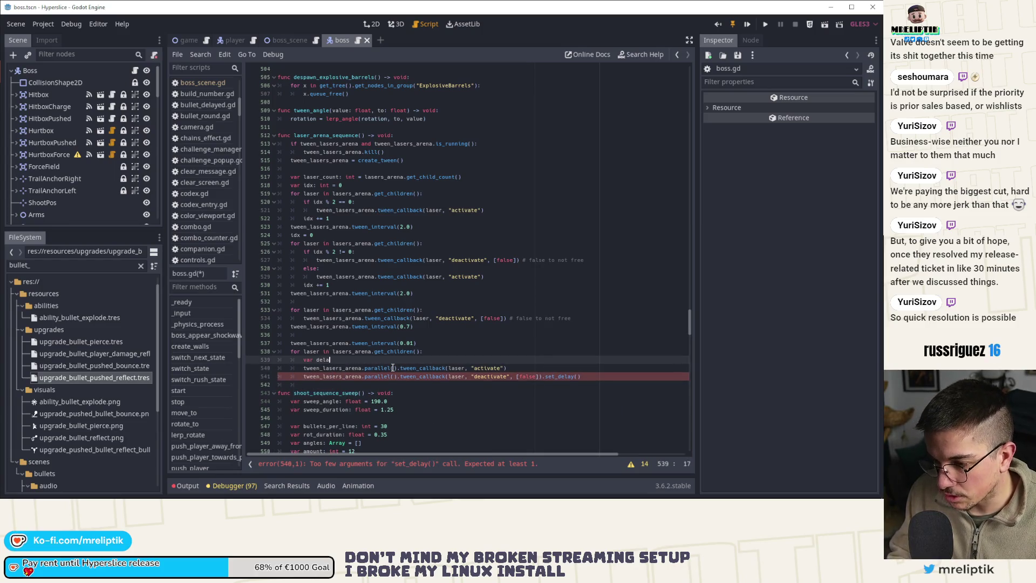
# Step: Place a copy of idx = 0 above the final laser loop
pyautogui.click(336, 235)
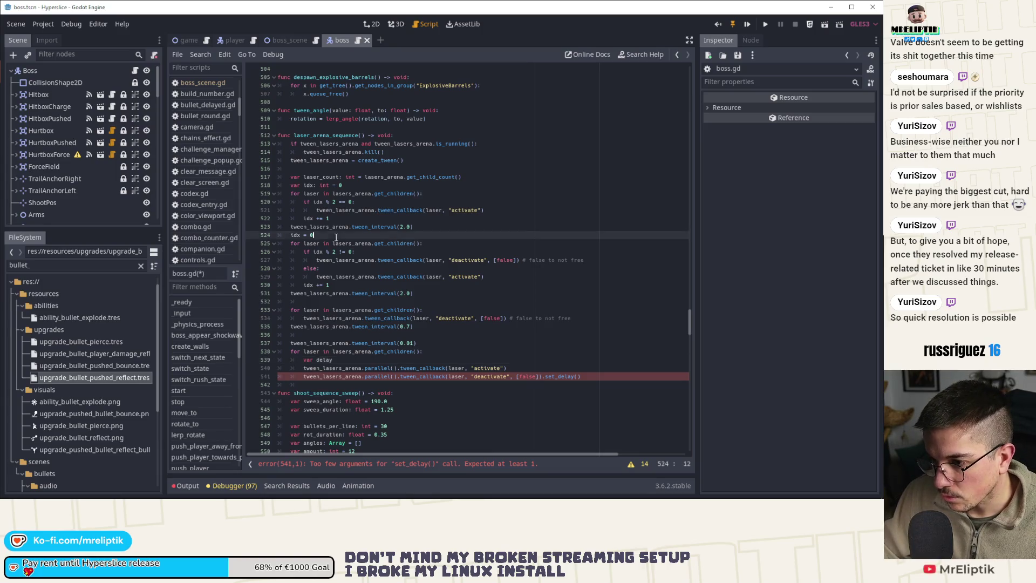
pyautogui.hotkey('ctrl', 'b')
pyautogui.hotkey('alt', 'Down')
pyautogui.hotkey('alt', 'Down')
pyautogui.hotkey('alt', 'Down')
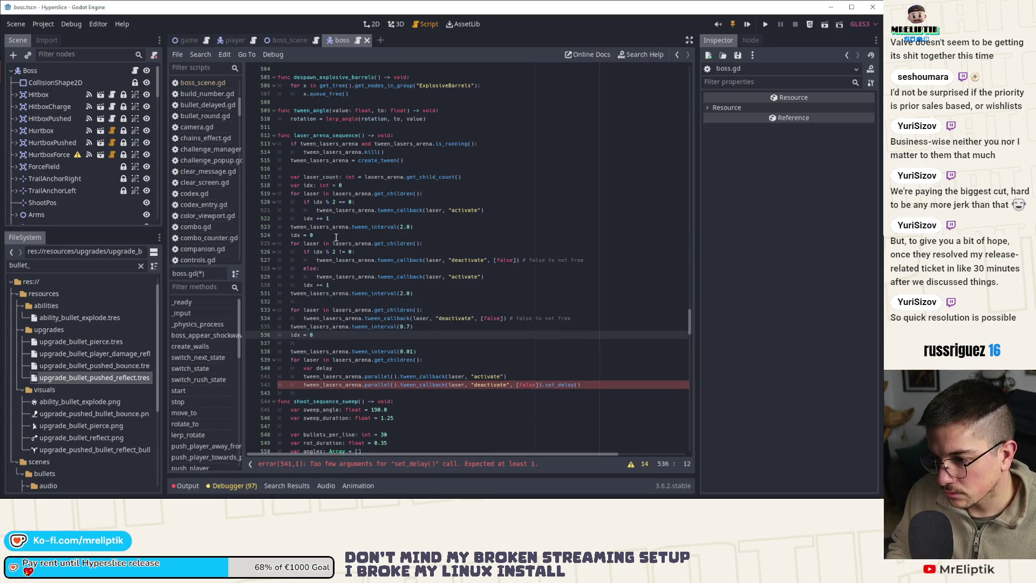
# Step: Move a copy of idx += 1 into the final loop and save boss.gd
pyautogui.press('Up')
pyautogui.press('Up')
pyautogui.press('Up')
pyautogui.hotkey('ctrl', 'b')
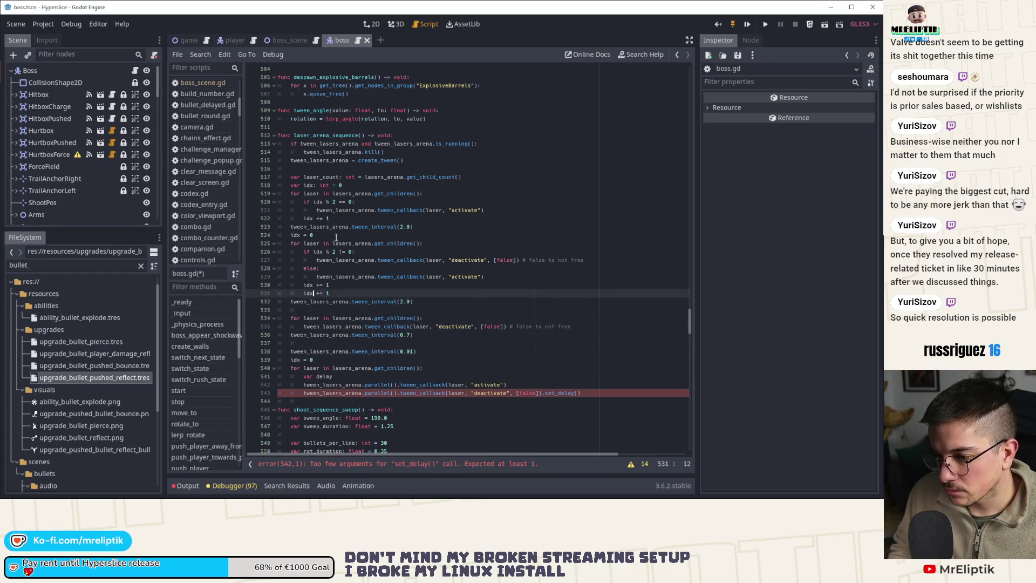
pyautogui.press('Down')
pyautogui.hotkey('alt', 'Down')
pyautogui.hotkey('alt', 'Down')
pyautogui.hotkey('alt', 'Down')
pyautogui.hotkey('alt', 'Down')
pyautogui.hotkey('alt', 'Down')
pyautogui.hotkey('alt', 'Down')
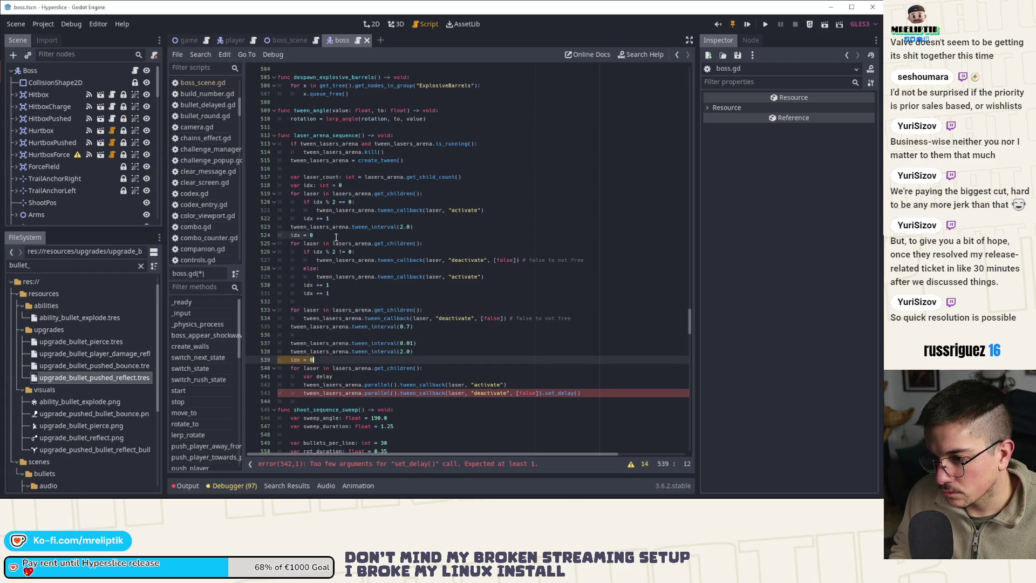
pyautogui.hotkey('alt', 'Up')
pyautogui.hotkey('alt', 'Up')
pyautogui.press('Up')
pyautogui.hotkey('alt', 'Up')
pyautogui.hotkey('alt', 'Up')
pyautogui.hotkey('alt', 'Up')
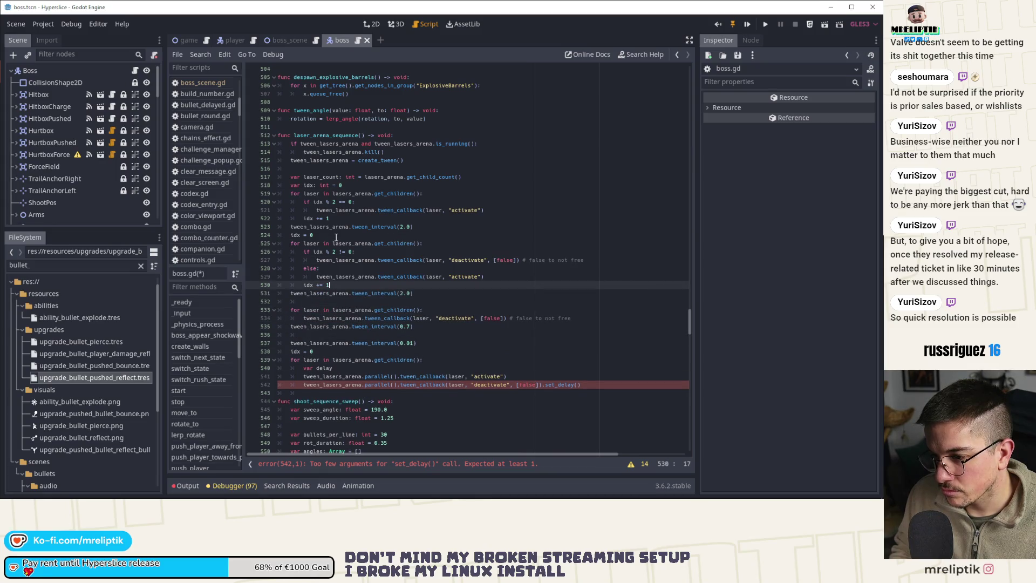
pyautogui.press('Down')
pyautogui.hotkey('alt', 'Down')
pyautogui.hotkey('alt', 'Down')
pyautogui.hotkey('alt', 'Down')
pyautogui.hotkey('alt', 'Down')
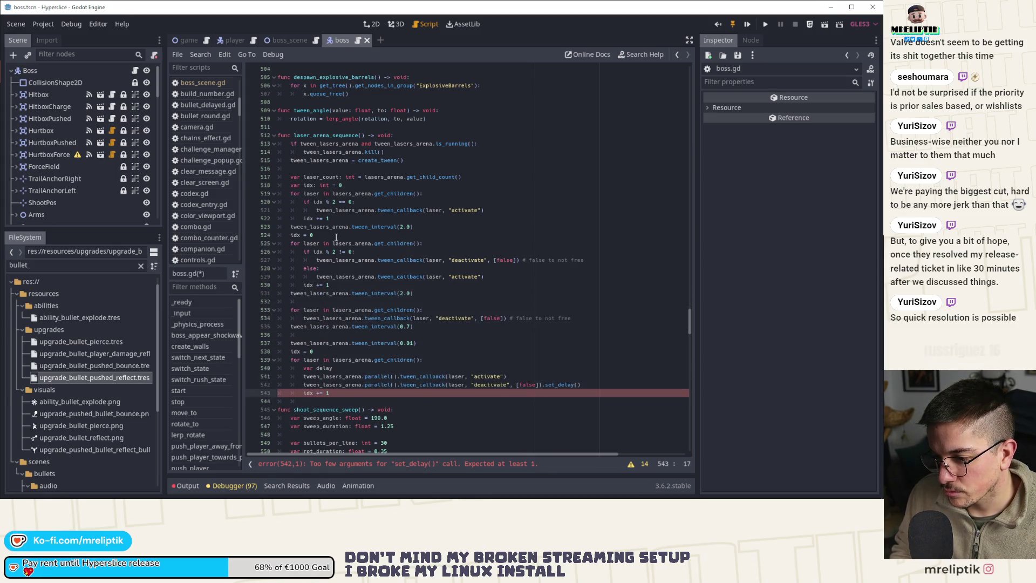
pyautogui.hotkey('ctrl', 's')
pyautogui.press('Up')
pyautogui.press('Up')
pyautogui.press('Up')
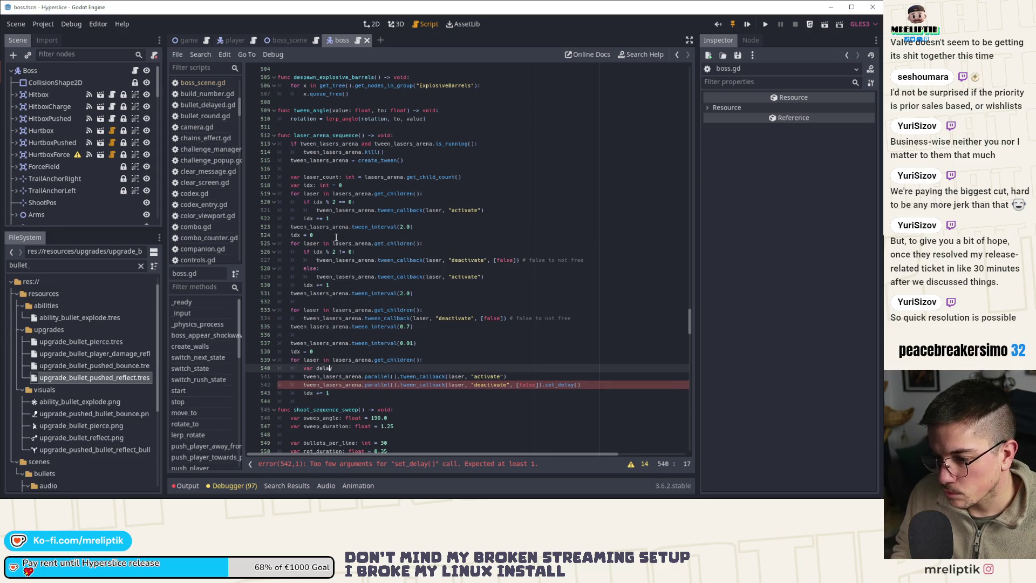
# Step: Declare float variables delay and duration (1.0) and save
pyautogui.write('y: float = 0.4')
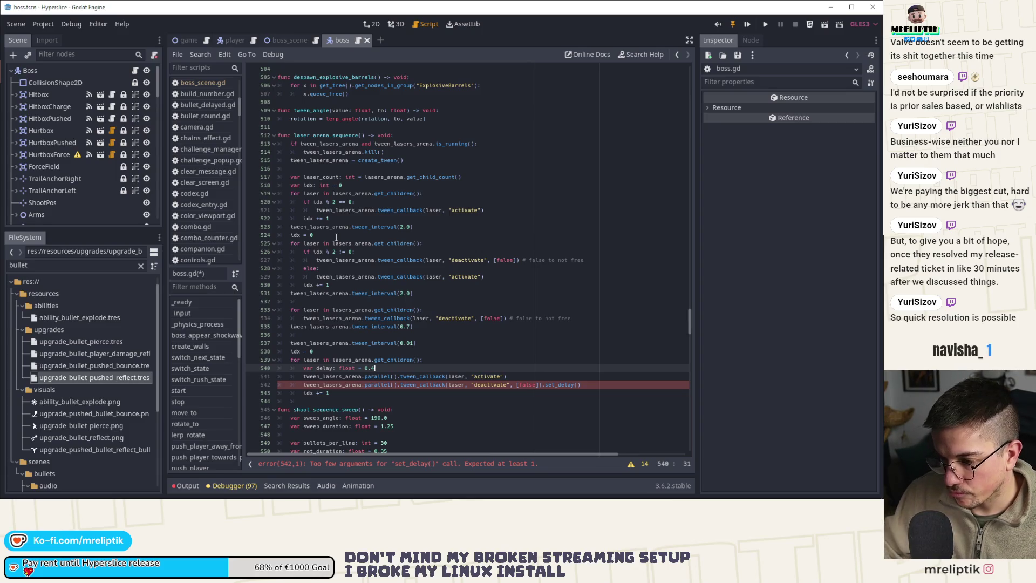
pyautogui.press('Return')
pyautogui.write('var duration: float = ')
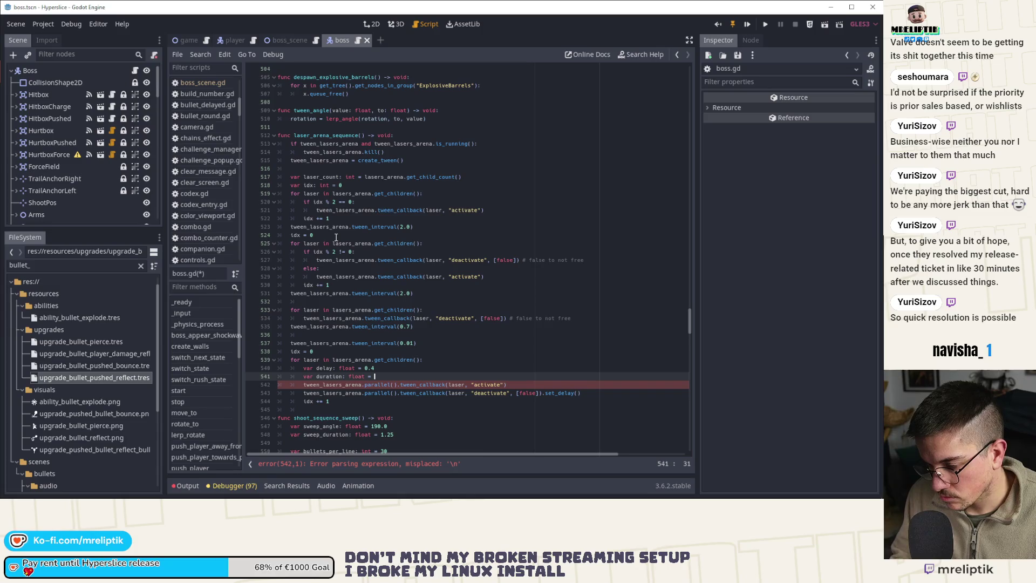
pyautogui.write('1.0')
pyautogui.hotkey('ctrl', 's')
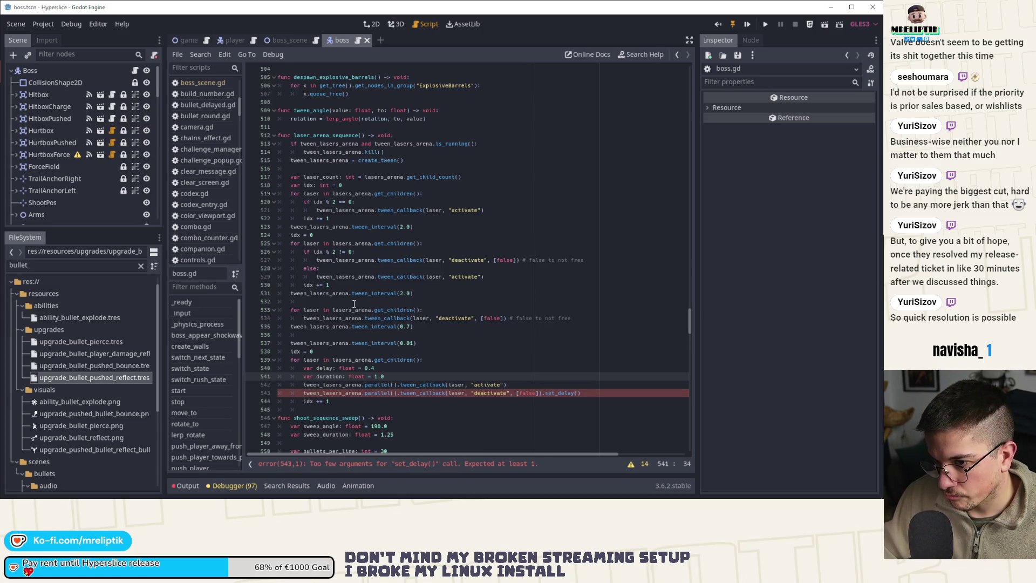
# Step: Chain .set_delay(delay * idx) onto the activate callback
pyautogui.doubleClick(325, 368)
pyautogui.hotkey('ctrl', 'c')
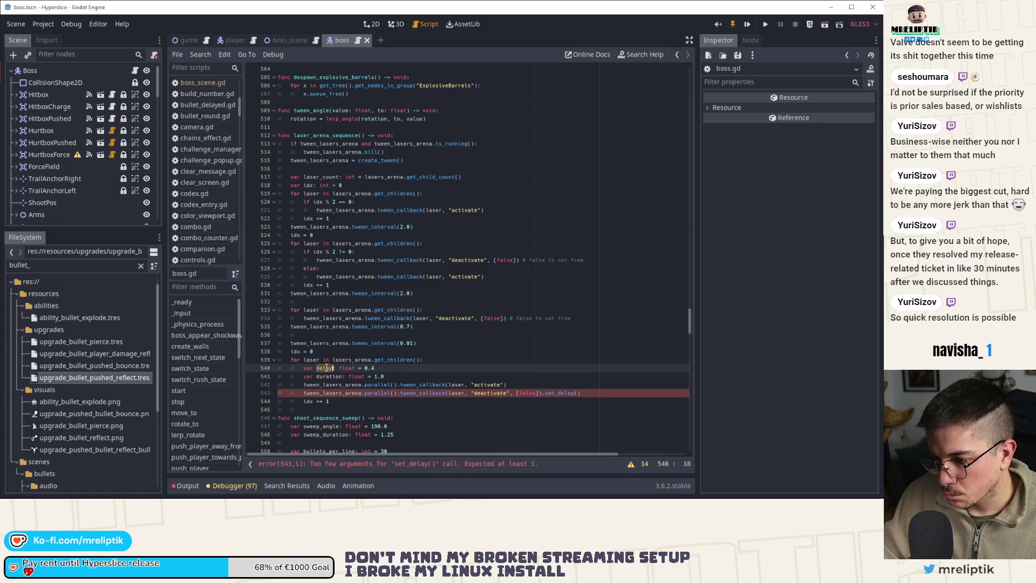
pyautogui.click(524, 384)
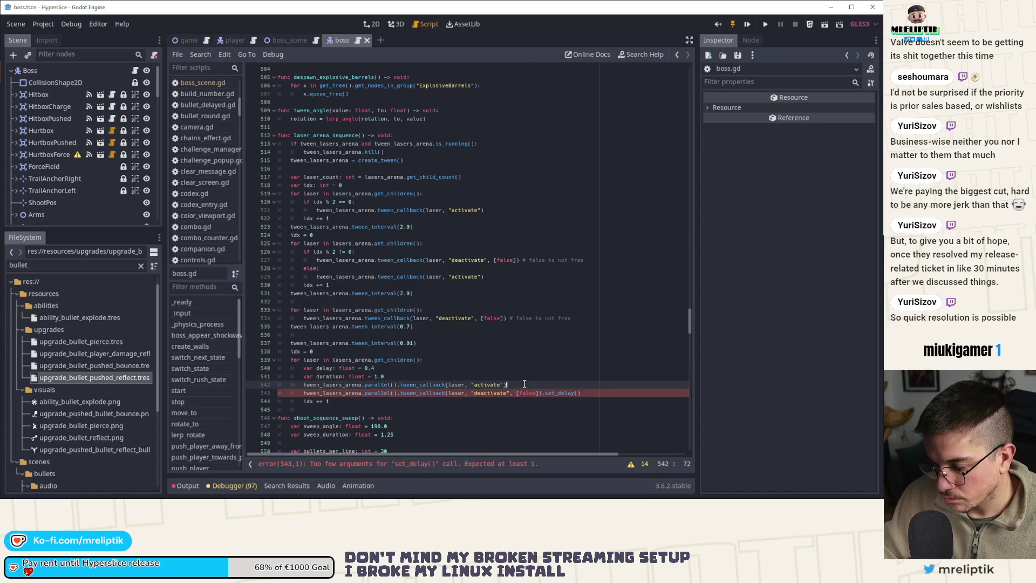
pyautogui.write('.set_de')
pyautogui.press('Return')
pyautogui.hotkey('ctrl', 'v')
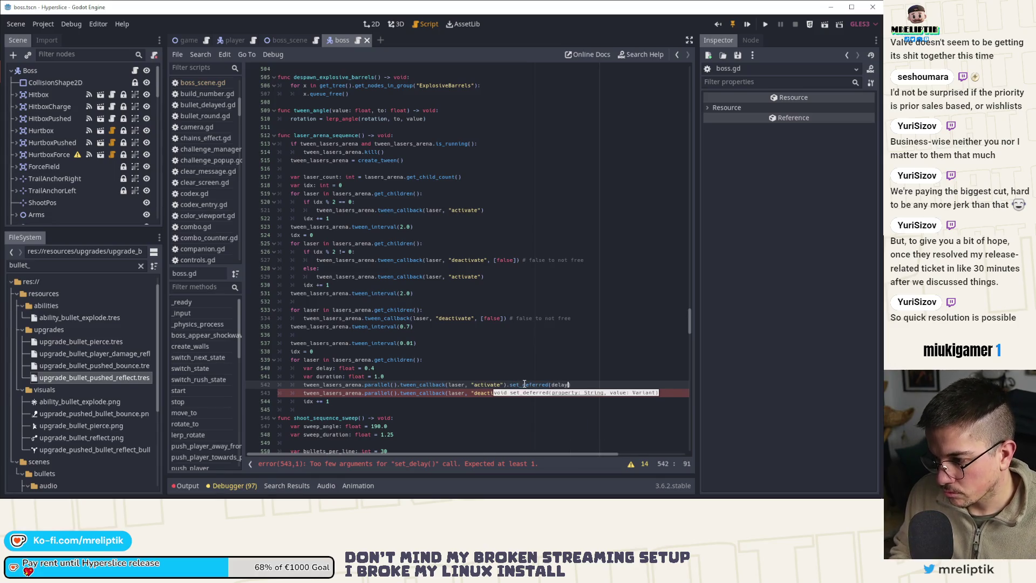
pyautogui.press('BackSpace')
pyautogui.press('BackSpace')
pyautogui.press('BackSpace')
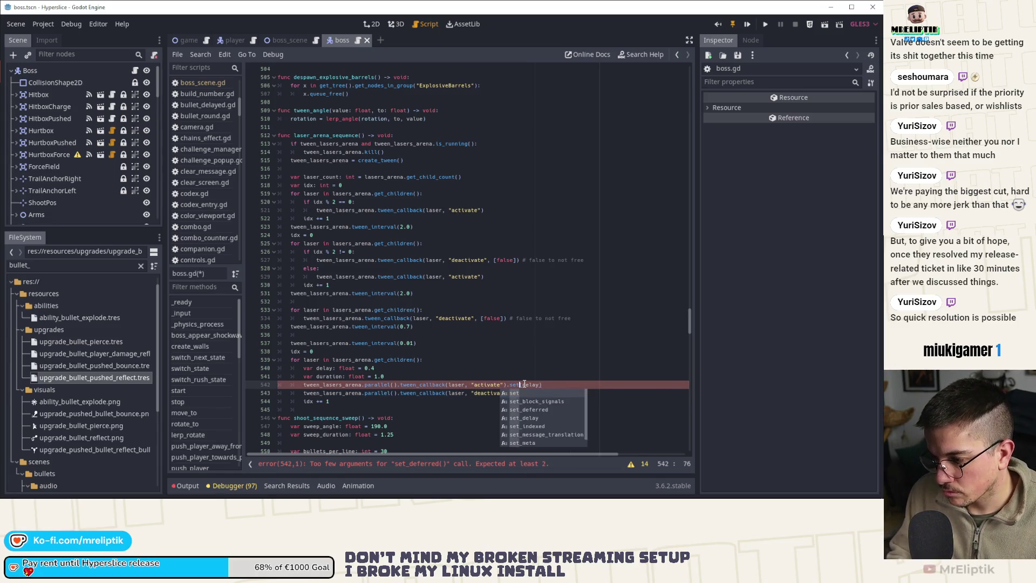
pyautogui.press('Return')
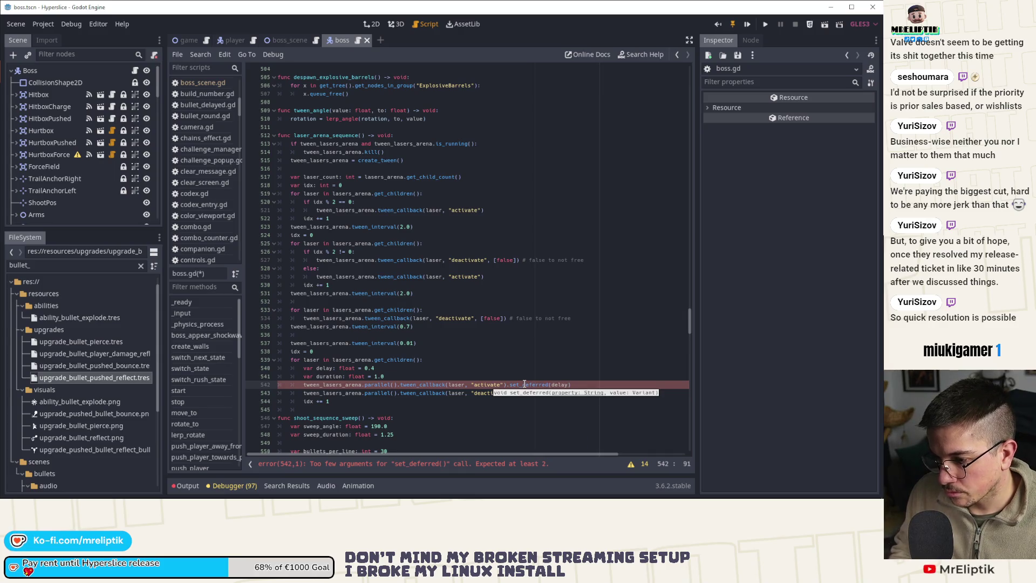
pyautogui.write('* idx')
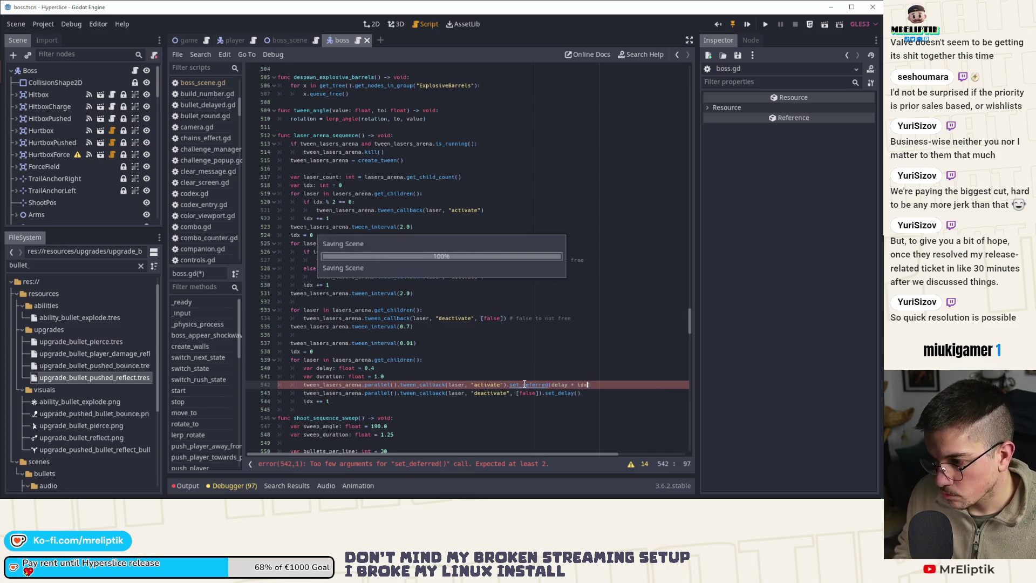
# Step: Chain .set_delay((delay + duration) * idx) onto the deactivate callback
pyautogui.press('Down')
pyautogui.press('End')
pyautogui.write('.set_de')
pyautogui.press('Return')
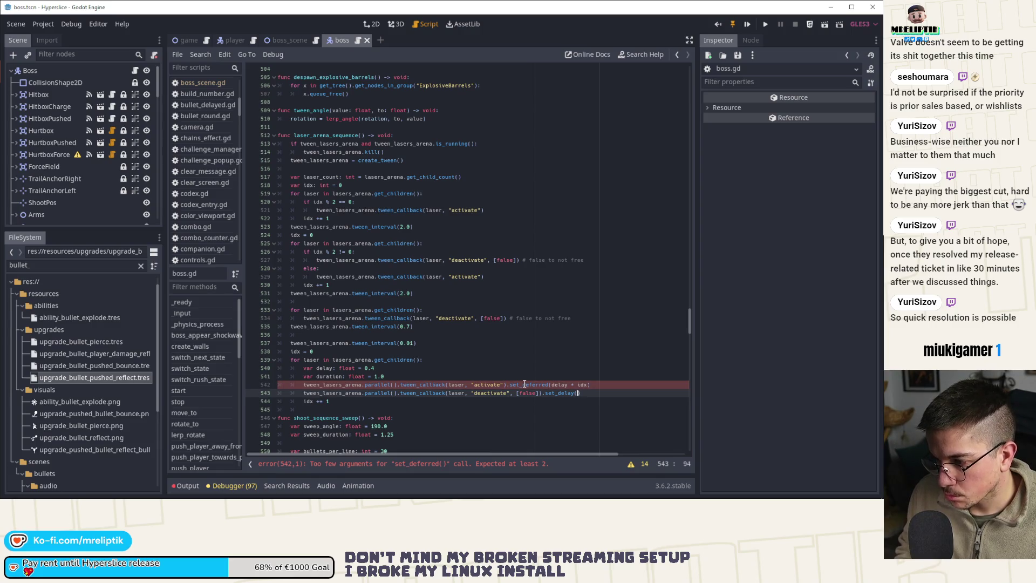
pyautogui.write('del')
pyautogui.press('Return')
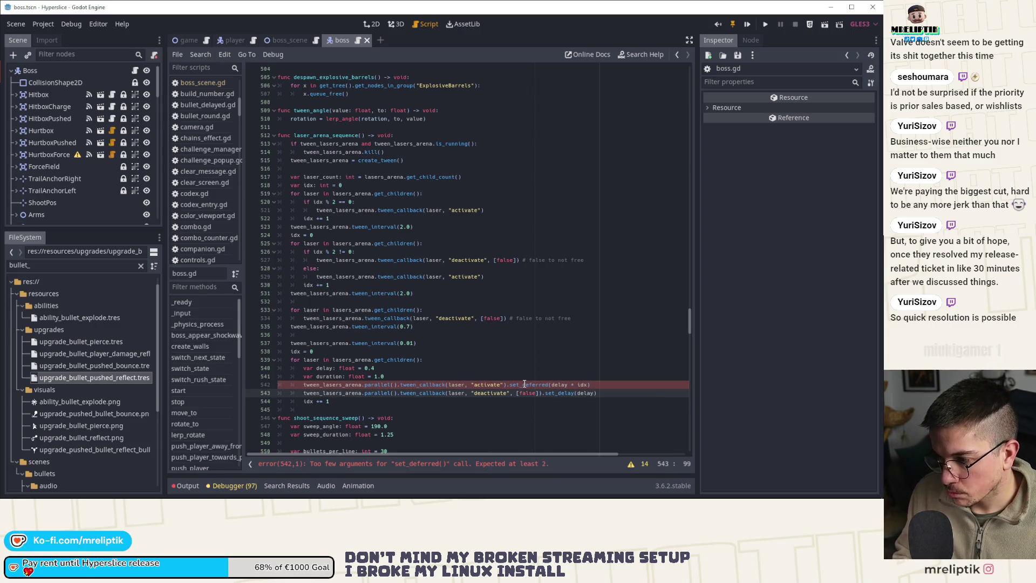
pyautogui.write('*')
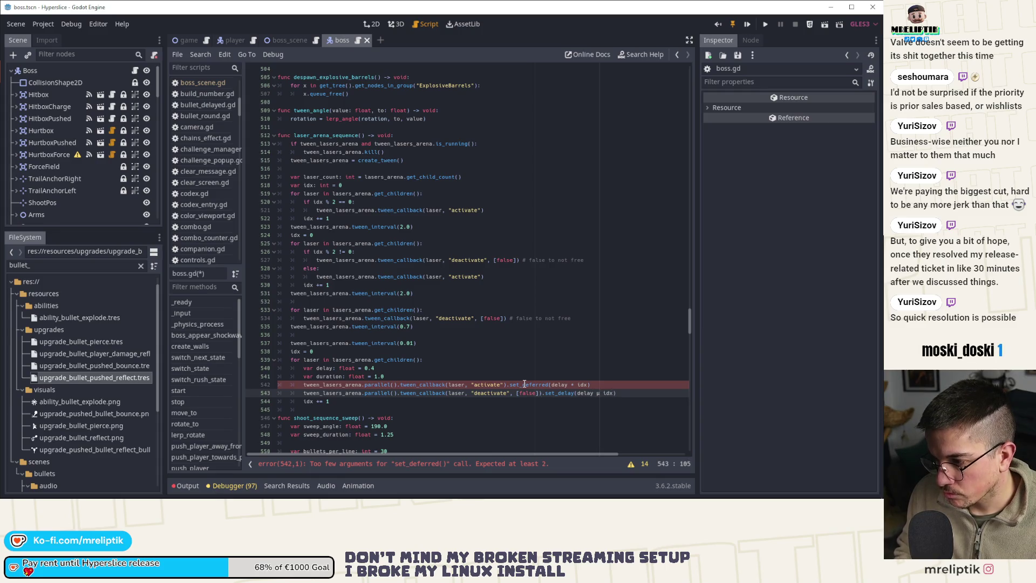
pyautogui.press('BackSpace')
pyautogui.press('BackSpace')
pyautogui.press('BackSpace')
pyautogui.write('dx')
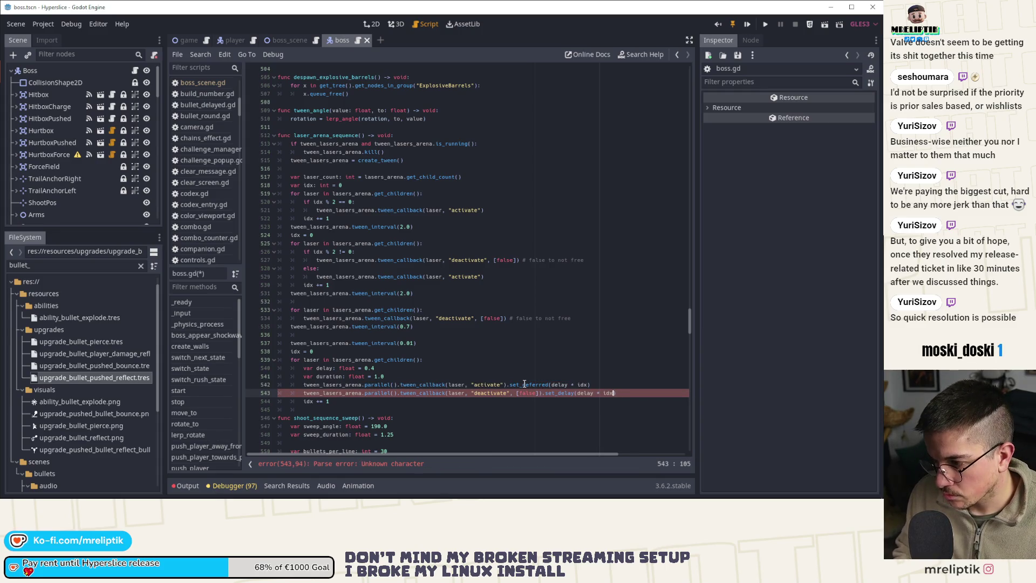
pyautogui.hotkey('ctrl', 's')
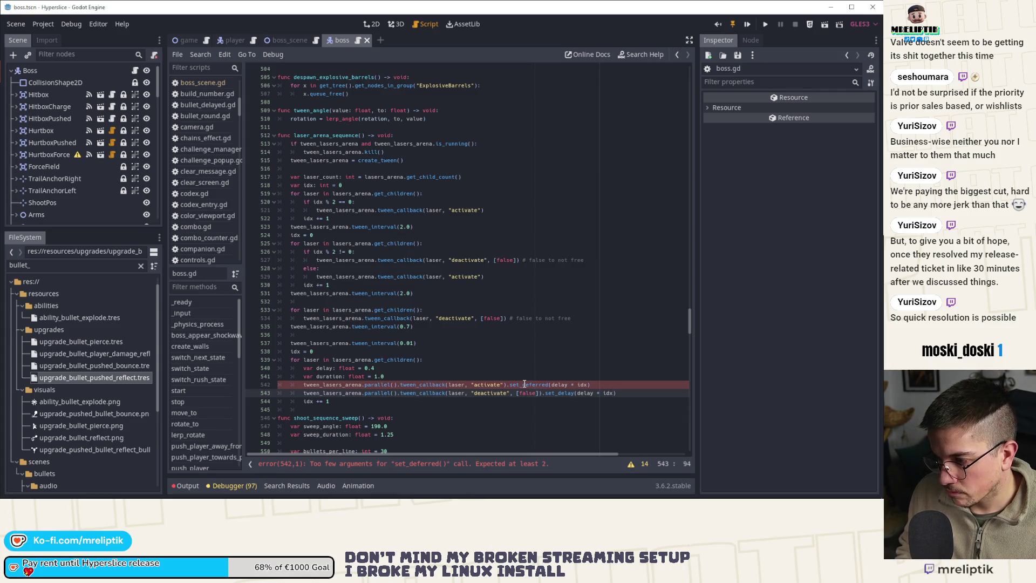
pyautogui.write('(')
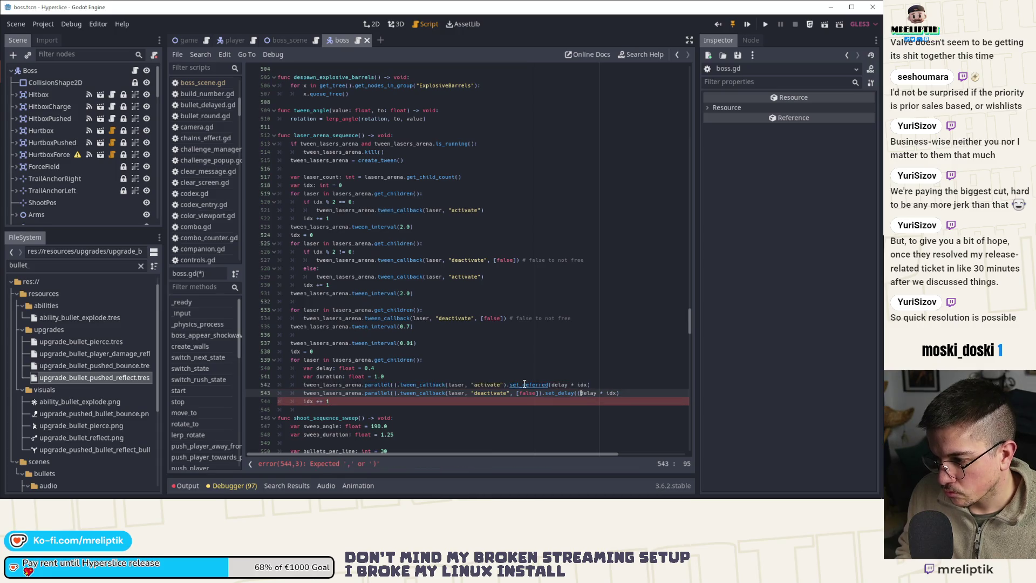
pyautogui.hotkey('ctrl', 'Right')
pyautogui.write('+ duration)')
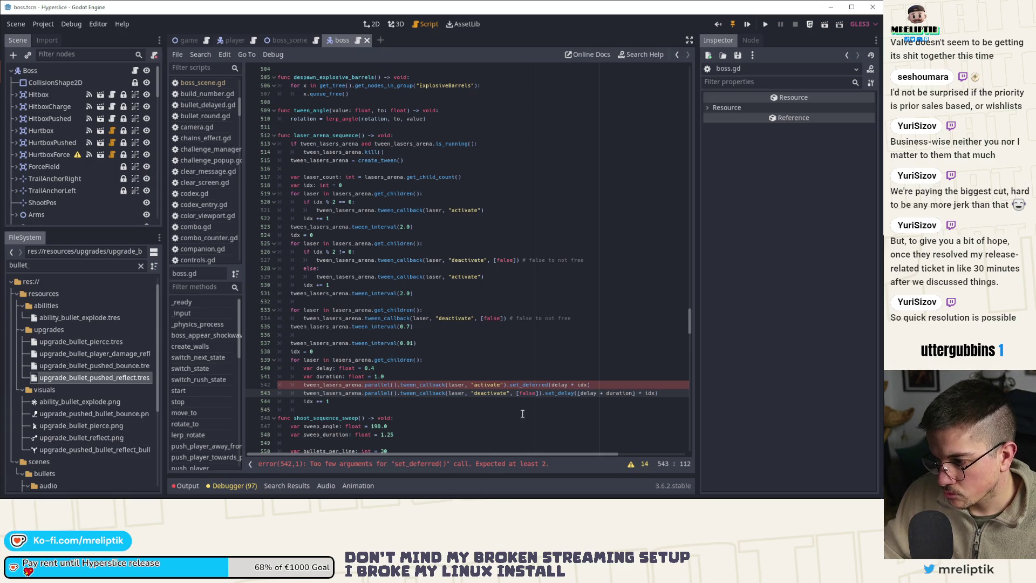
# Step: Correct the mistaken set_deferred call on line 542 to set_delay
pyautogui.doubleClick(532, 384)
pyautogui.write('set_delay')
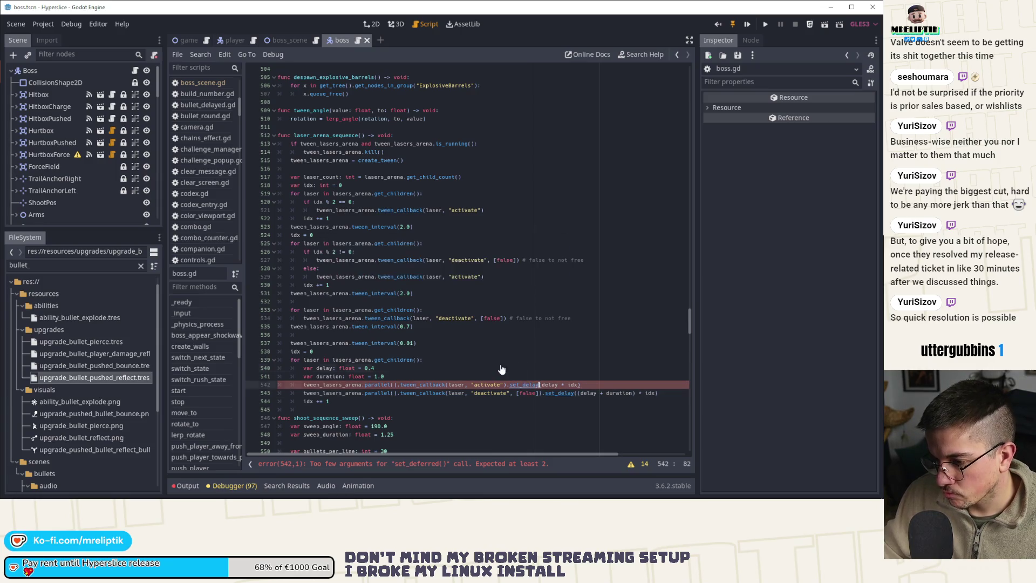
pyautogui.click(502, 368)
pyautogui.doubleClick(326, 135)
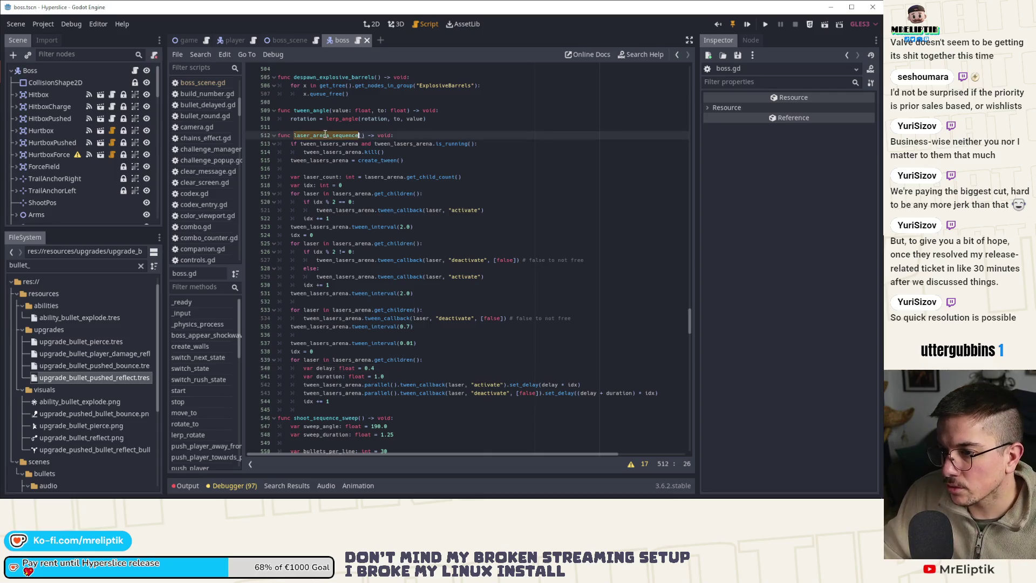
# Step: Insert STATES.PHASE_LASERS_ARENA before STATES.PHASE_BULLETS in states_order on line 101
pyautogui.scroll(-1, 348, 192)
pyautogui.scroll(10, 358, 288)
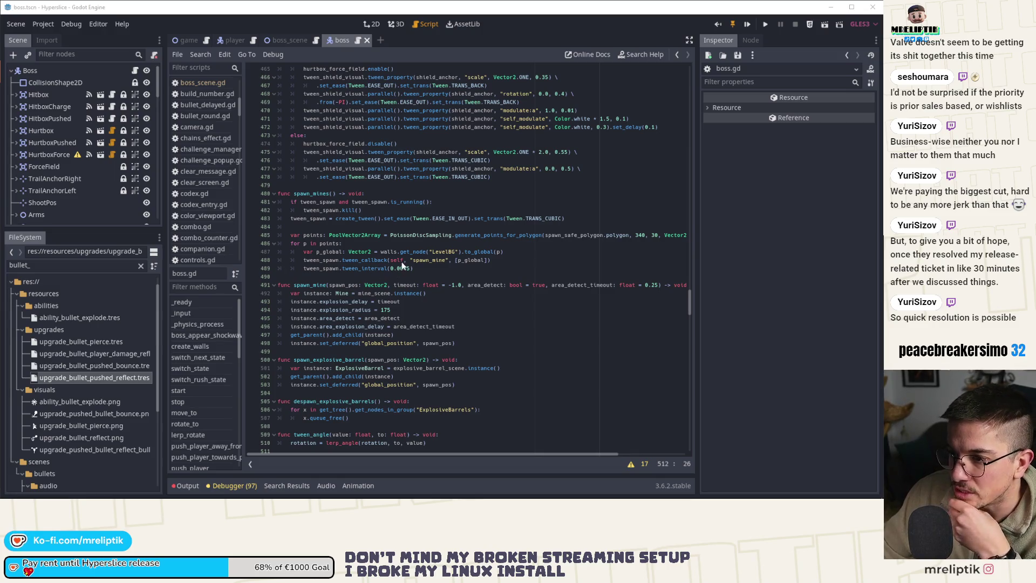
pyautogui.scroll(5, 552, 306)
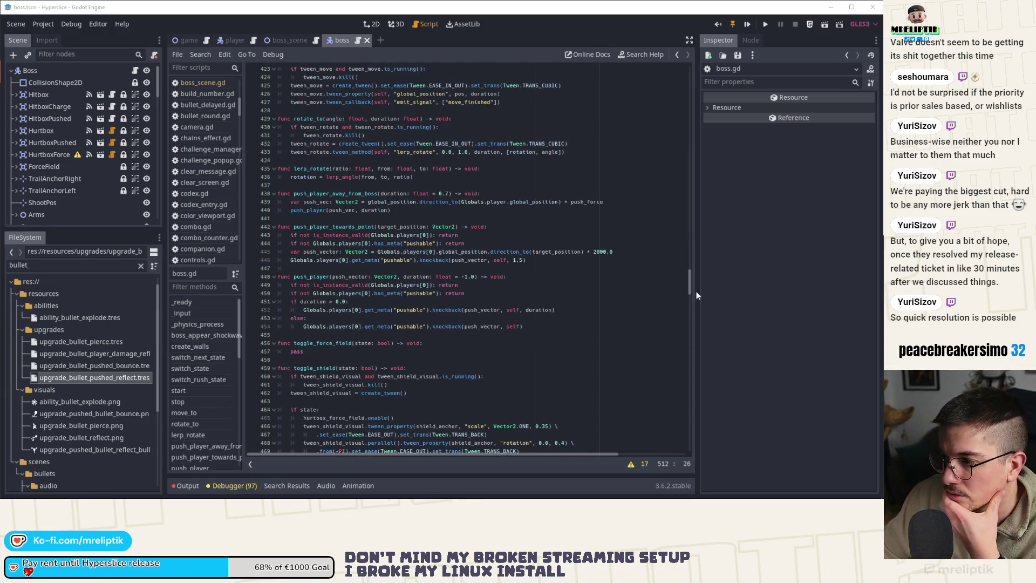
pyautogui.moveTo(692, 287); pyautogui.dragTo(688, 251)
pyautogui.scroll(-5, 690, 116)
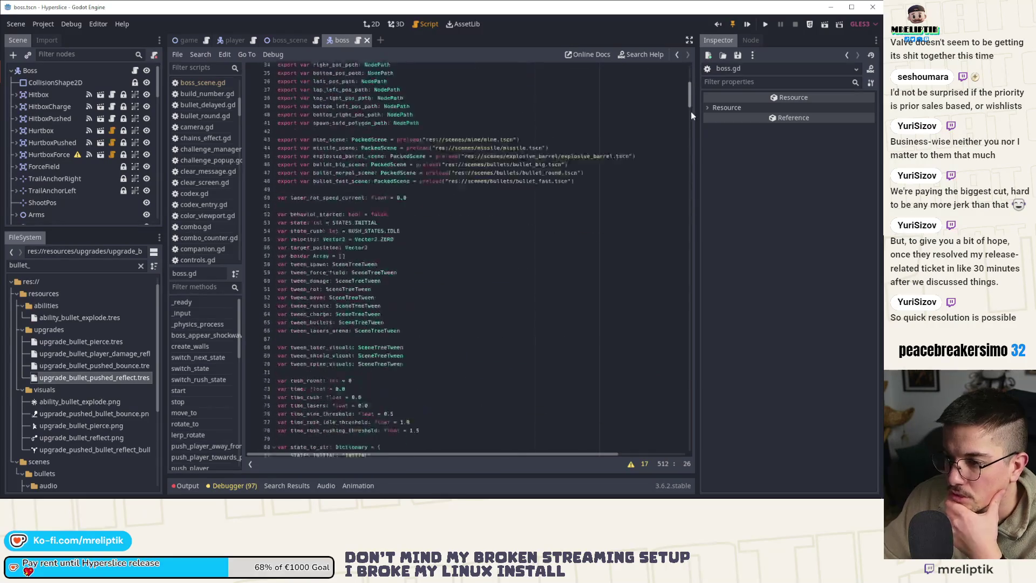
pyautogui.click(432, 174)
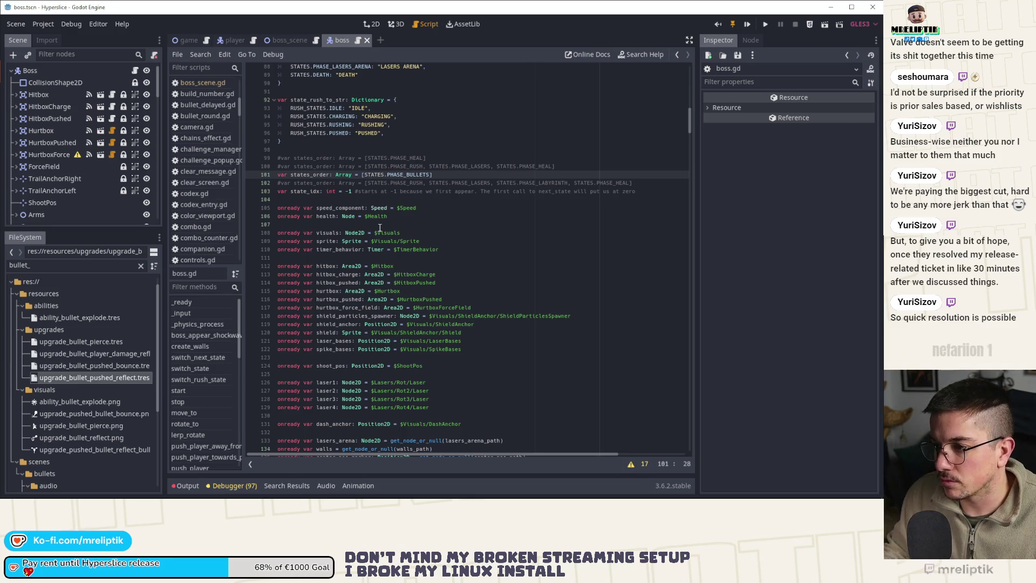
pyautogui.write('STATES')
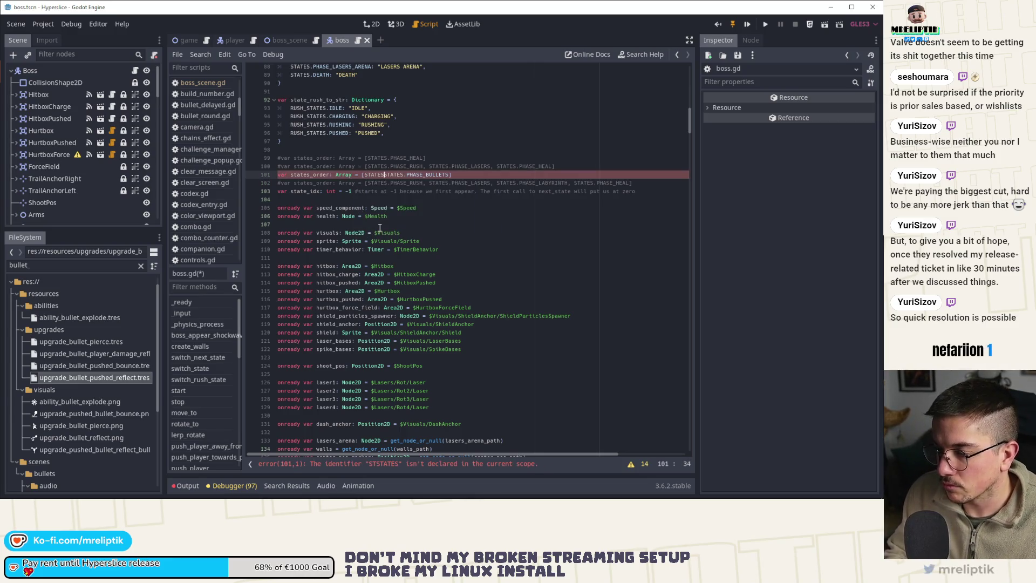
pyautogui.write('.PHAS')
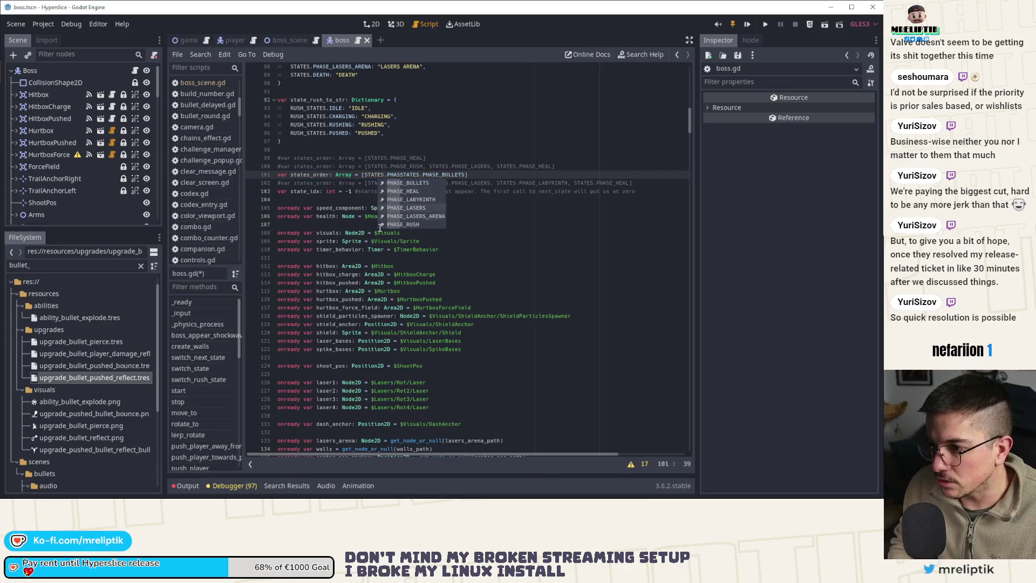
pyautogui.press('Down')
pyautogui.press('Down')
pyautogui.press('Down')
pyautogui.press('Return')
# Step: Find the PHASE_LASERS_ARENA state and replace its pass placeholder with laser_arena_sequence()
pyautogui.write(',')
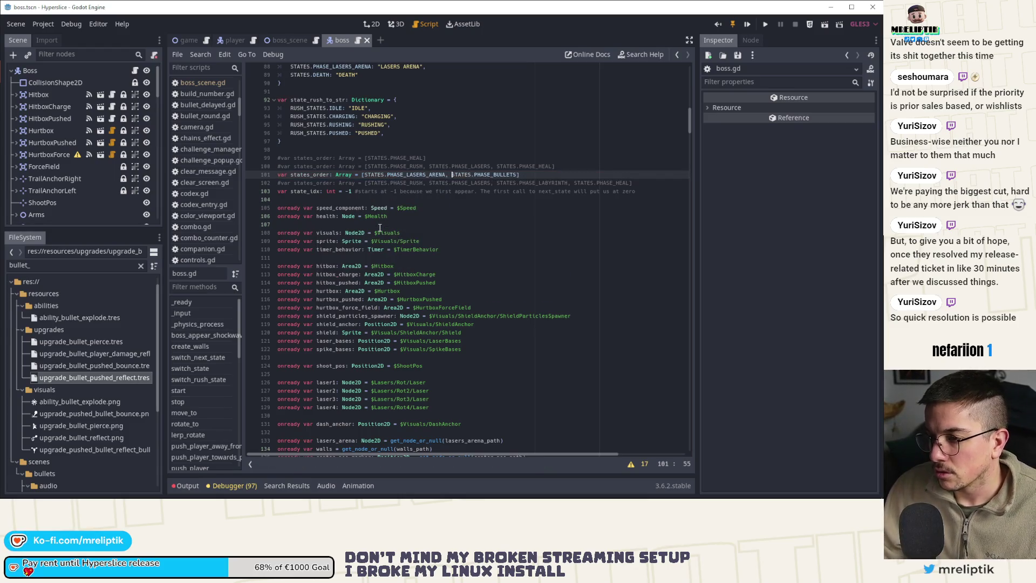
pyautogui.doubleClick(414, 177)
pyautogui.hotkey('ctrl', 'f')
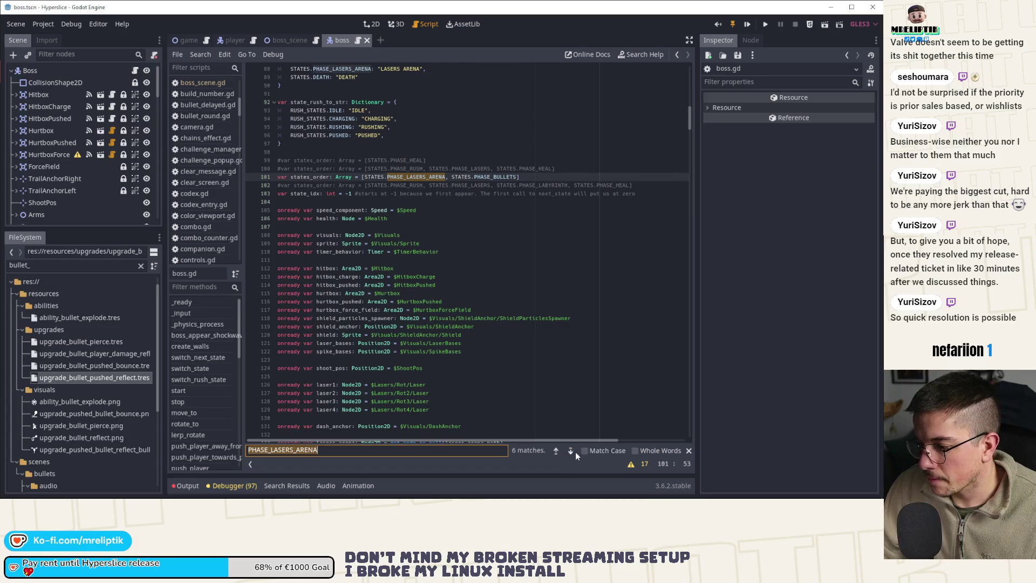
pyautogui.click(571, 452)
pyautogui.scroll(10, 503, 359)
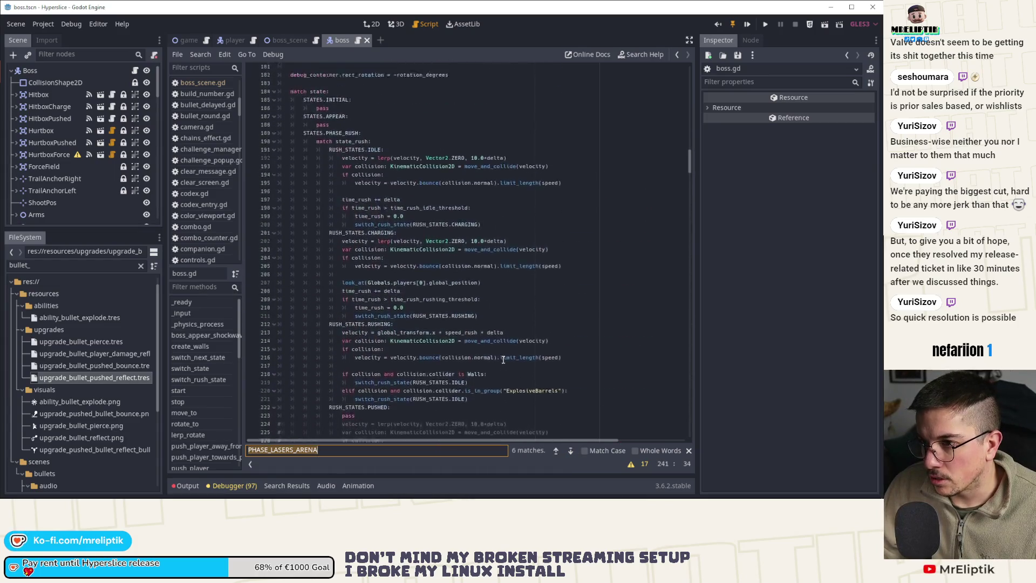
pyautogui.scroll(-11, 502, 360)
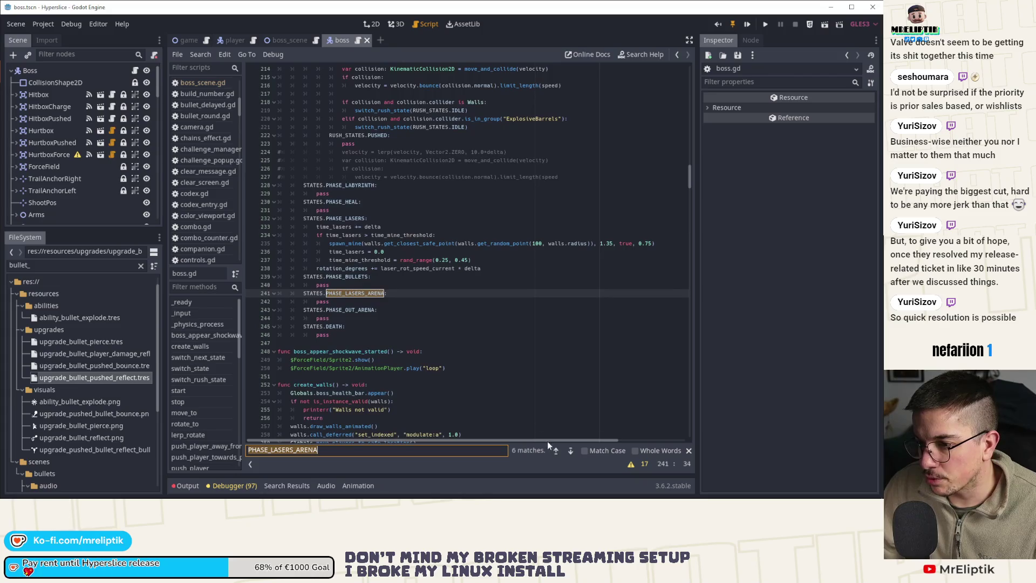
pyautogui.click(571, 453)
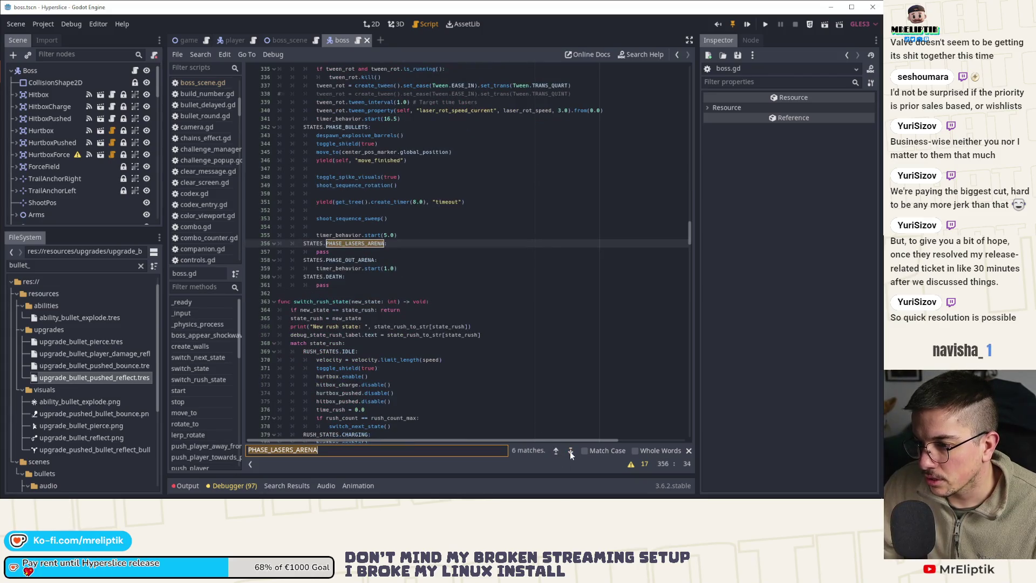
pyautogui.scroll(10, 475, 365)
pyautogui.scroll(-9, 475, 365)
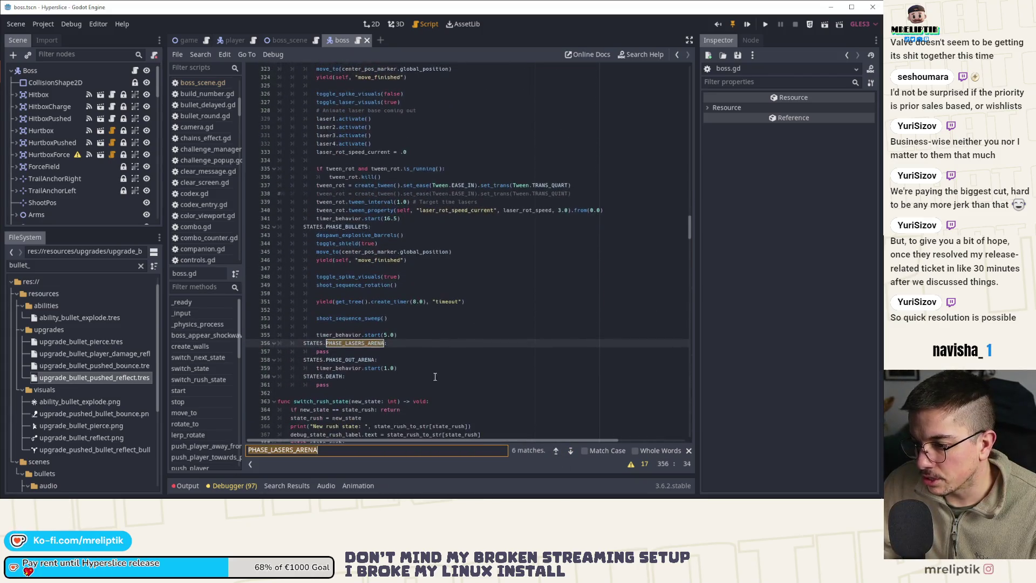
pyautogui.click(376, 354)
pyautogui.write('laser_arena_sequence(')
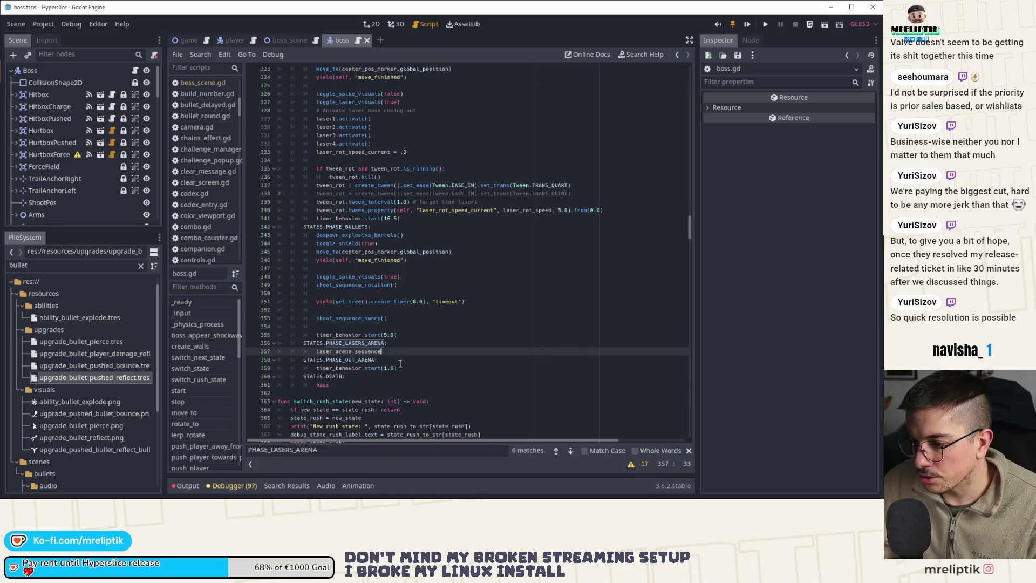
pyautogui.hotkey('ctrl', 's')
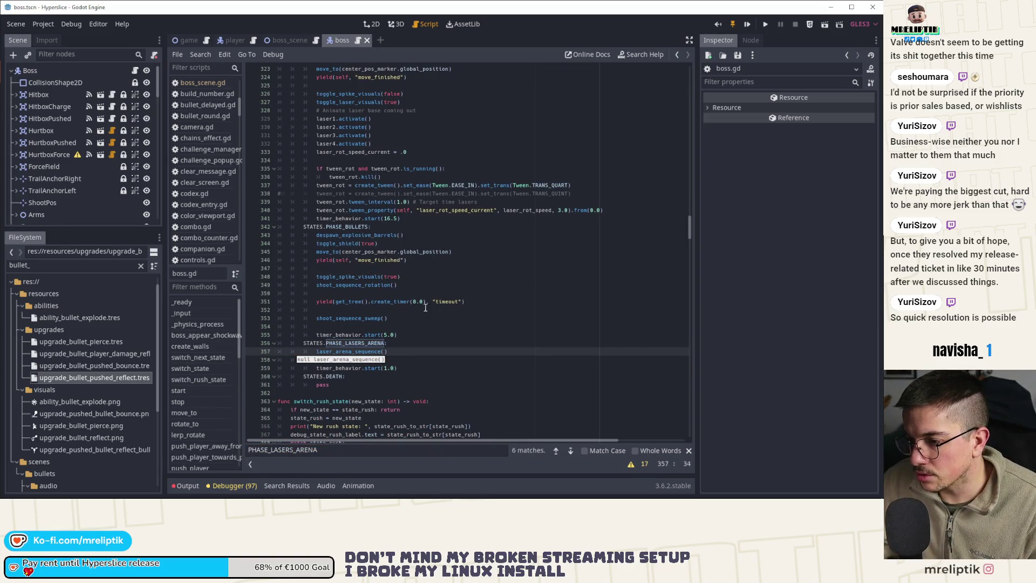
# Step: Copy the bullet phase's setup lines 343–351 into the PHASE_LASERS_ARENA state
pyautogui.moveTo(467, 301)
pyautogui.mouseDown()
pyautogui.moveTo(319, 294)
pyautogui.moveTo(317, 235)
pyautogui.mouseUp()
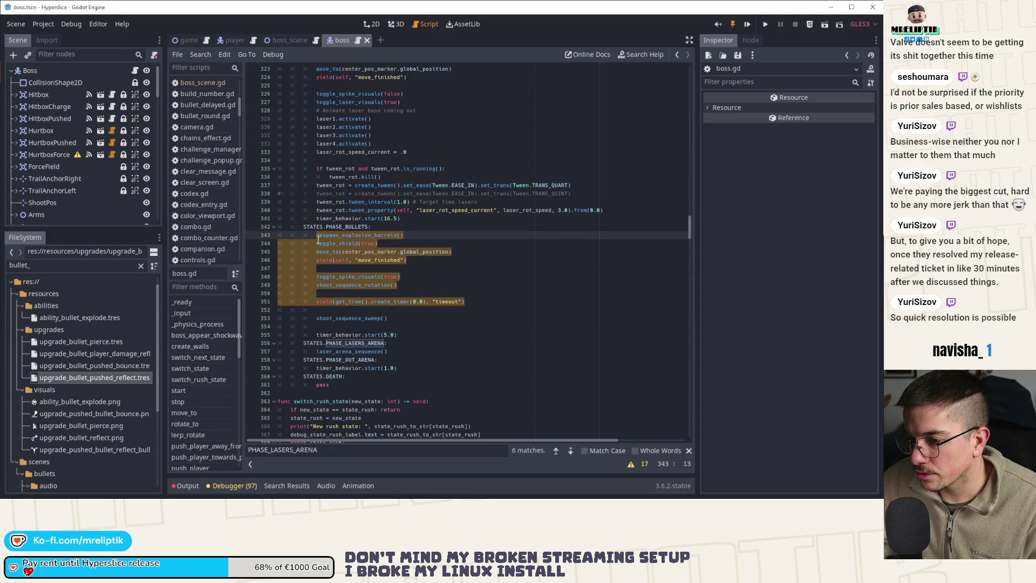
pyautogui.hotkey('ctrl', 'c')
pyautogui.click(413, 343)
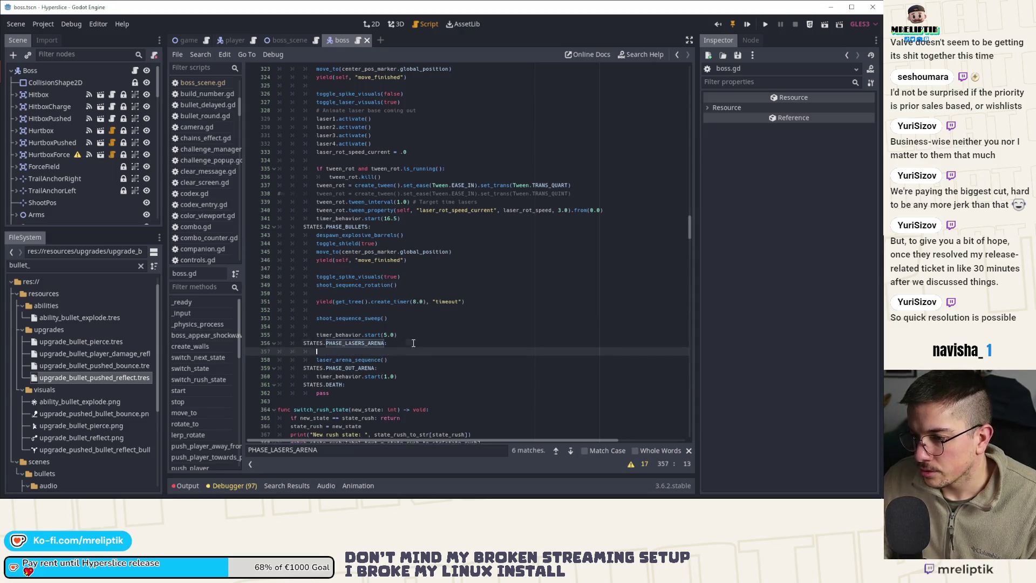
pyautogui.press('Return')
pyautogui.hotkey('ctrl', 'v')
# Step: In the pasted setup, replace shoot_sequence_rotation with laser_arena_sequence and remove the leftover yield lines
pyautogui.click(394, 309)
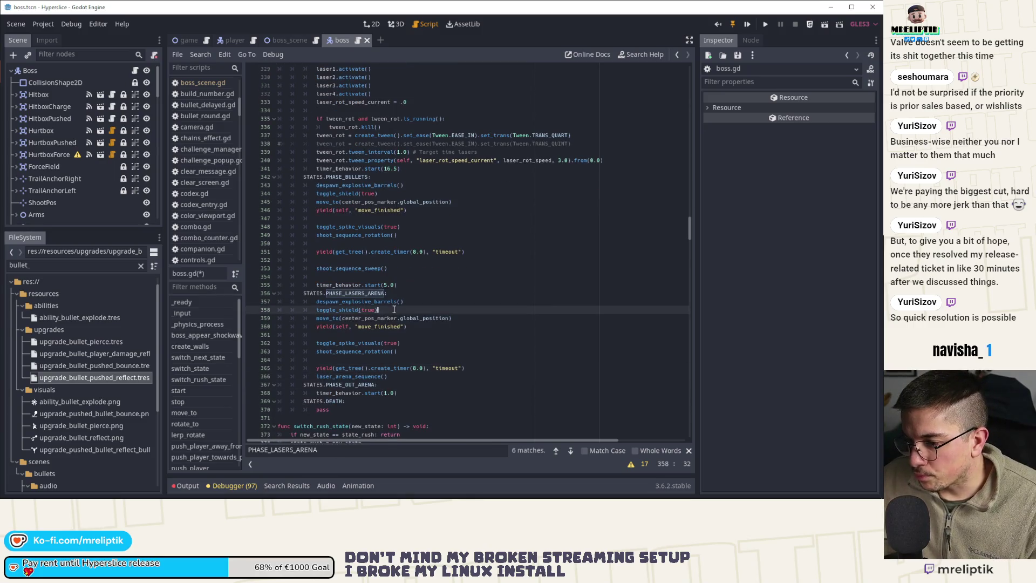
pyautogui.doubleClick(370, 318)
pyautogui.click(370, 327)
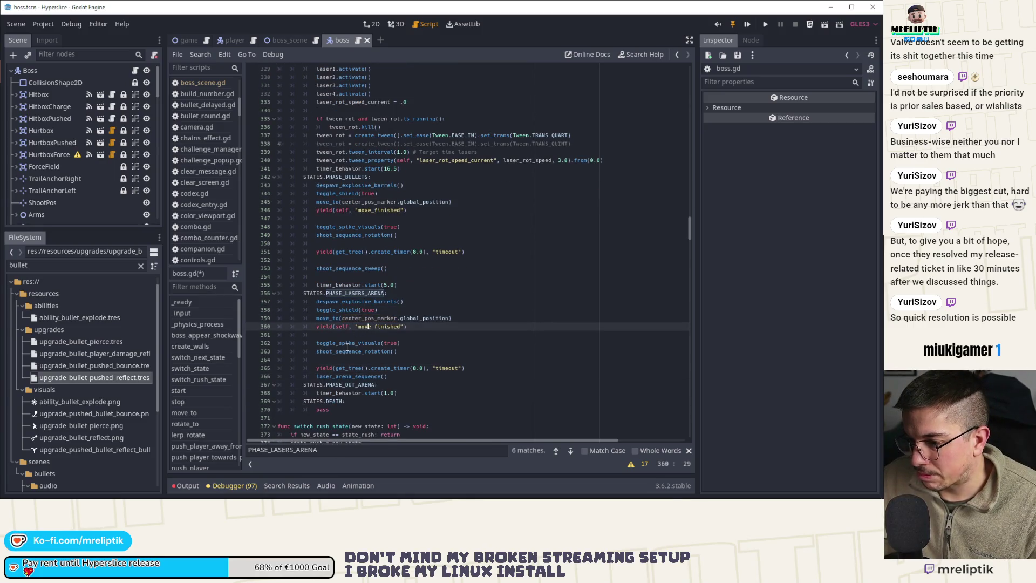
pyautogui.click(349, 343)
pyautogui.click(370, 352)
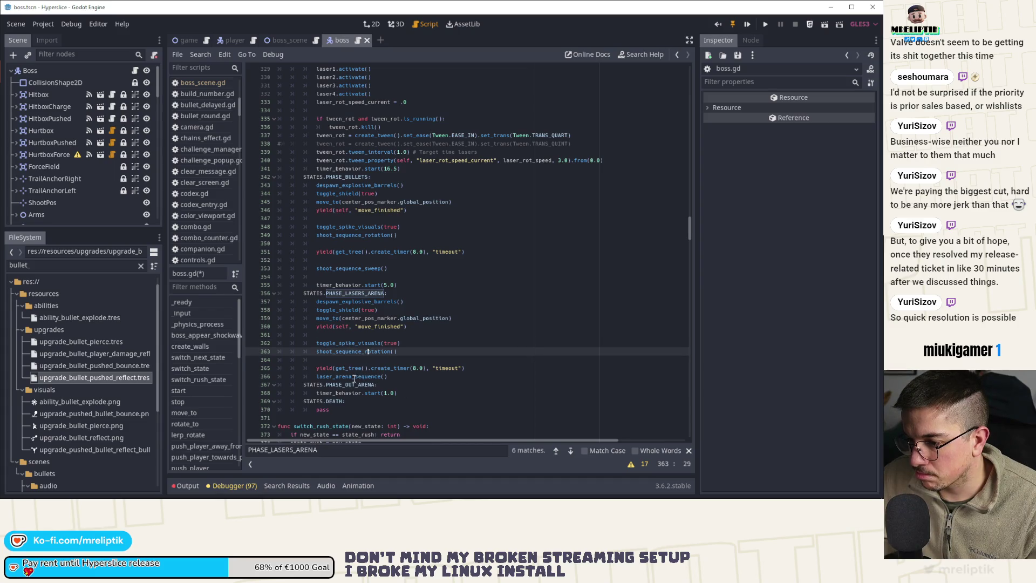
pyautogui.doubleClick(354, 377)
pyautogui.hotkey('ctrl', 'x')
pyautogui.doubleClick(359, 351)
pyautogui.hotkey('ctrl', 'v')
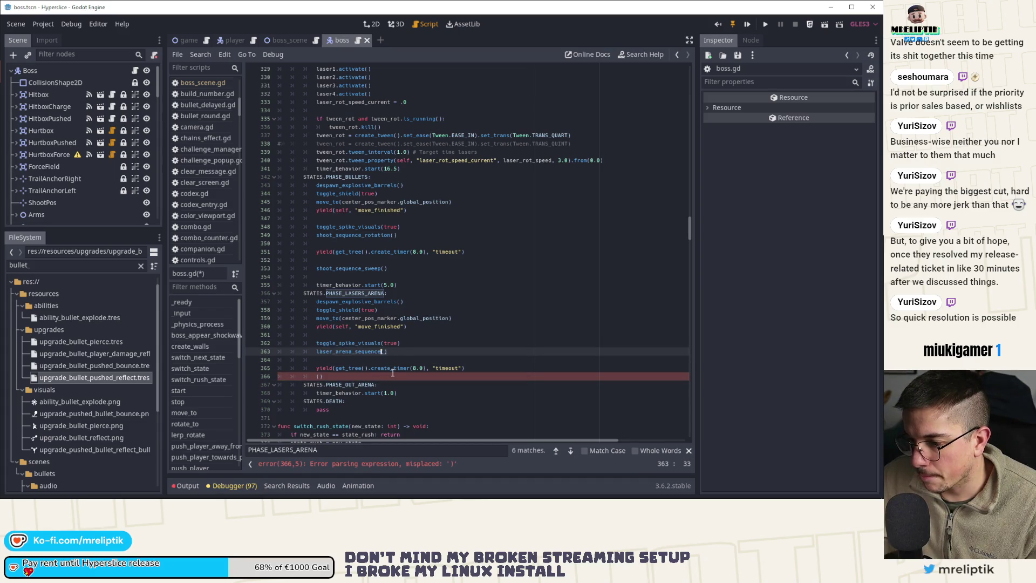
pyautogui.click(392, 368)
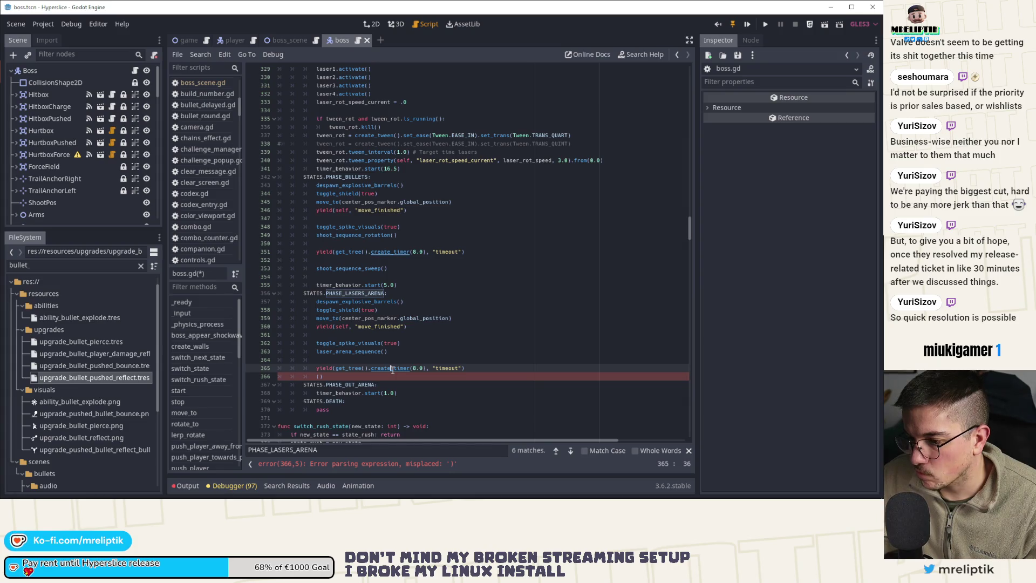
pyautogui.hotkey('ctrl', 'x')
pyautogui.hotkey('ctrl', 'x')
# Step: Add a timer_behavior.start(15.0) line to the arena state and save boss.gd
pyautogui.click(410, 286)
pyautogui.hotkey('ctrl', 'b')
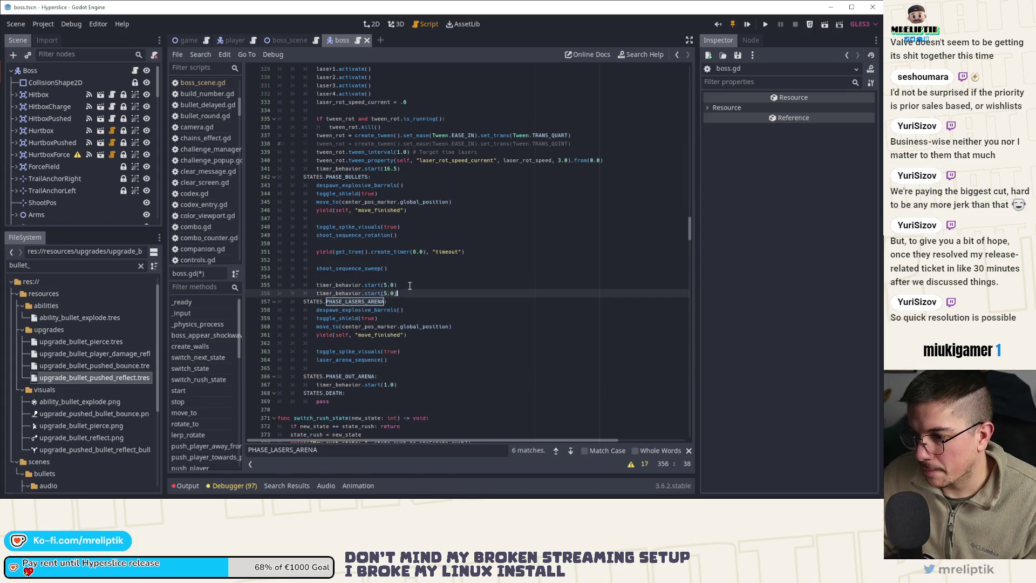
pyautogui.hotkey('alt', 'Down')
pyautogui.hotkey('alt', 'Down')
pyautogui.hotkey('alt', 'Down')
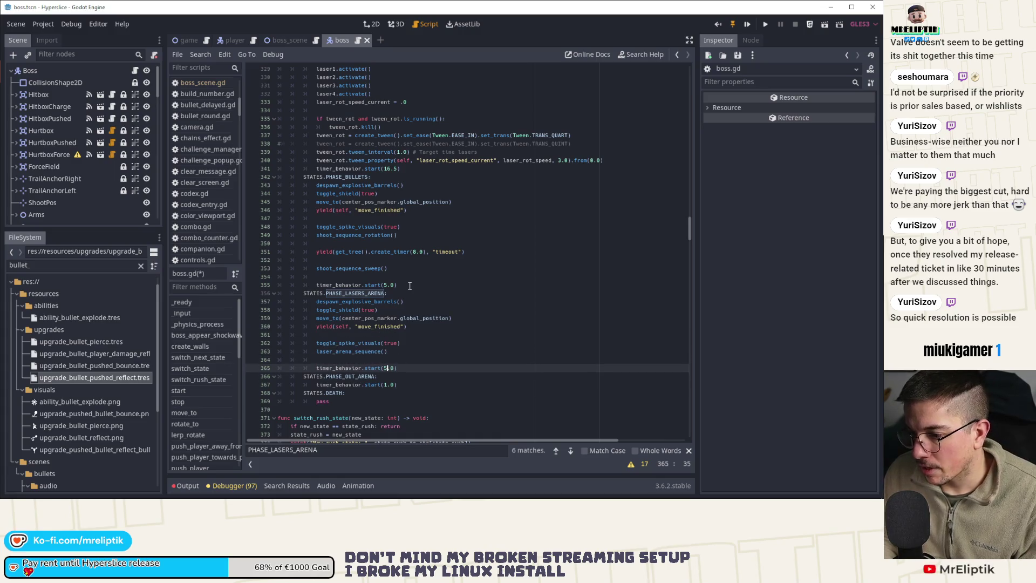
pyautogui.write('10')
pyautogui.write('1')
pyautogui.hotkey('ctrl', 's')
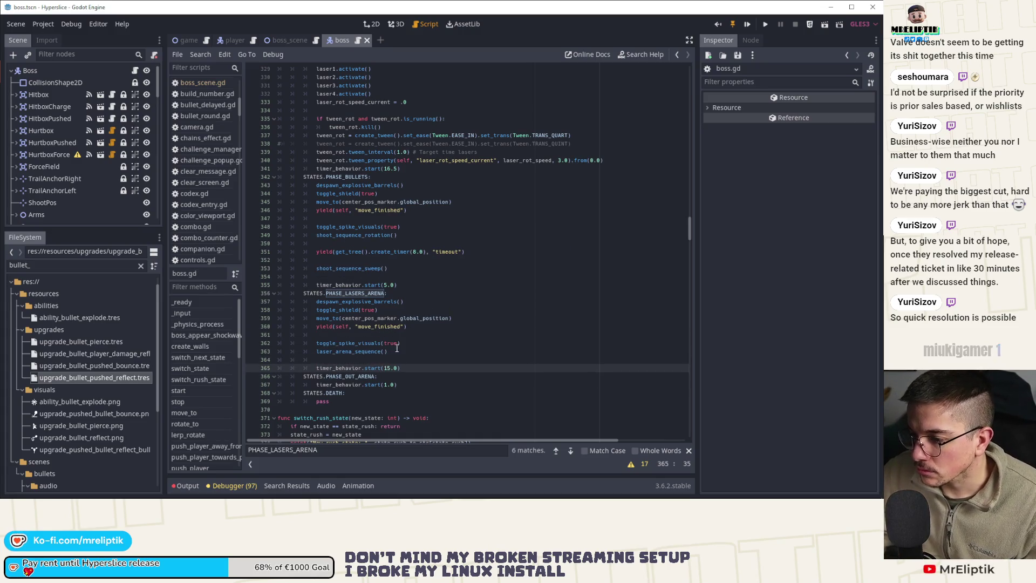
# Step: In _on_TimerBehavior_timeout, add a switch_next_state() call under PHASE_LASERS_ARENA and save
pyautogui.doubleClick(335, 368)
pyautogui.scroll(-10, 335, 369)
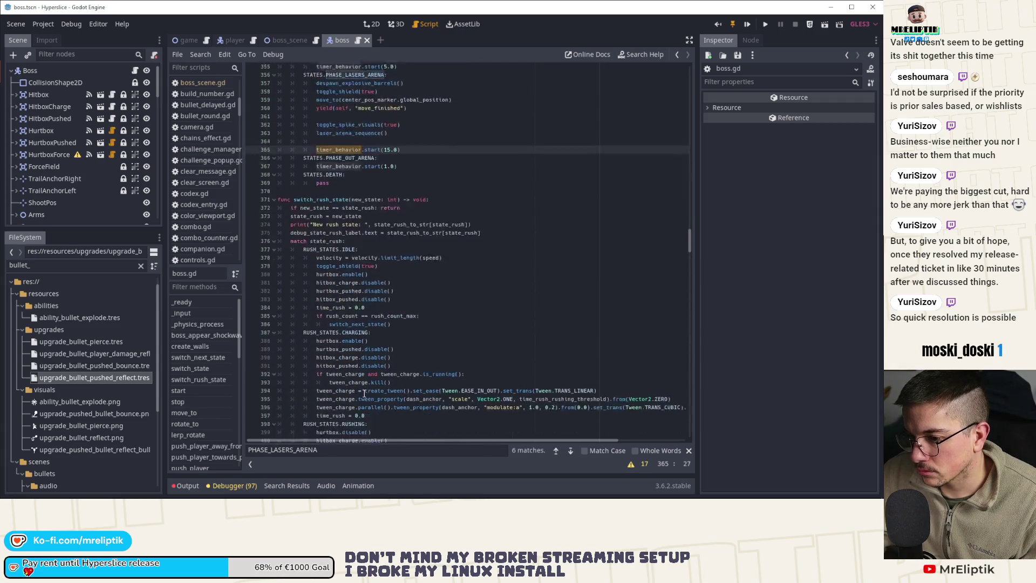
pyautogui.scroll(-5, 210, 422)
pyautogui.scroll(-4, 211, 422)
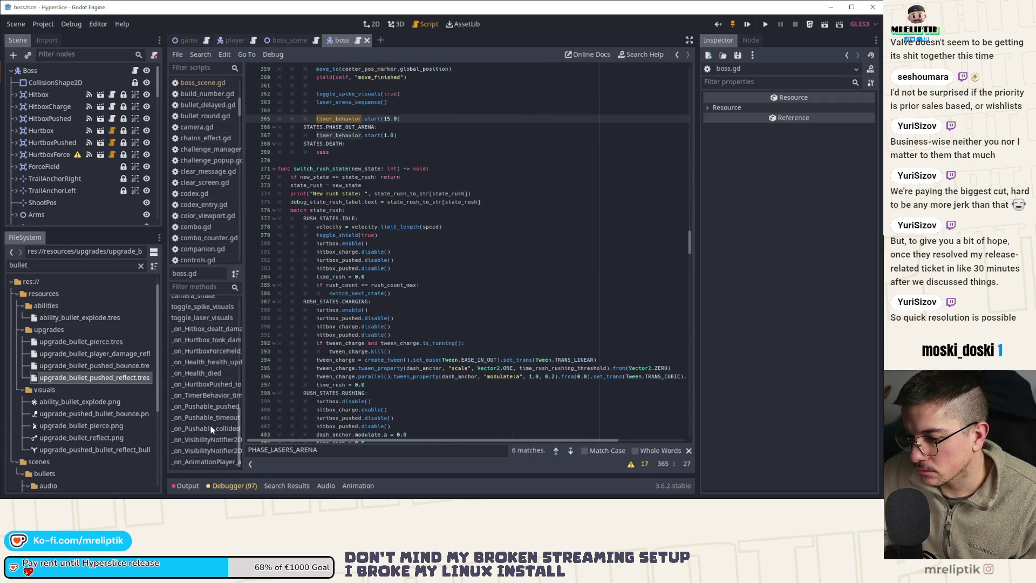
pyautogui.click(202, 397)
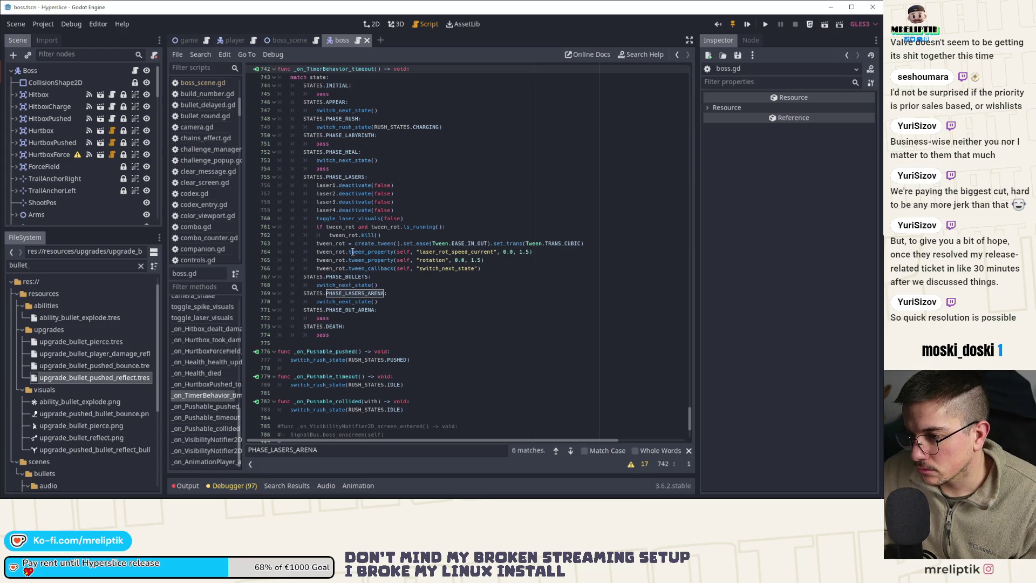
pyautogui.scroll(2, 393, 176)
pyautogui.click(386, 212)
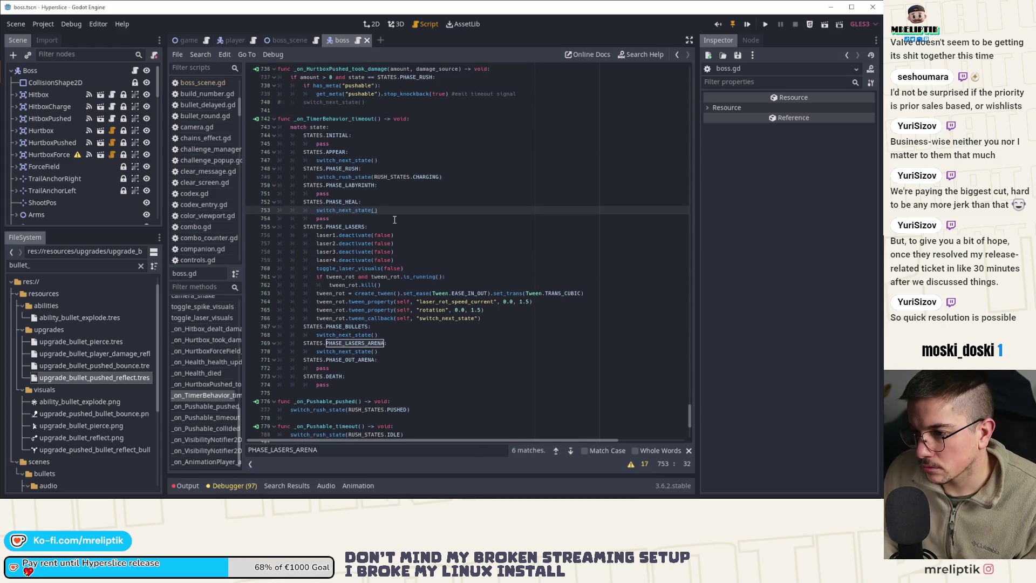
pyautogui.hotkey('ctrl', 'd')
pyautogui.hotkey('alt', 'Down')
pyautogui.hotkey('alt', 'Down')
pyautogui.hotkey('alt', 'Down')
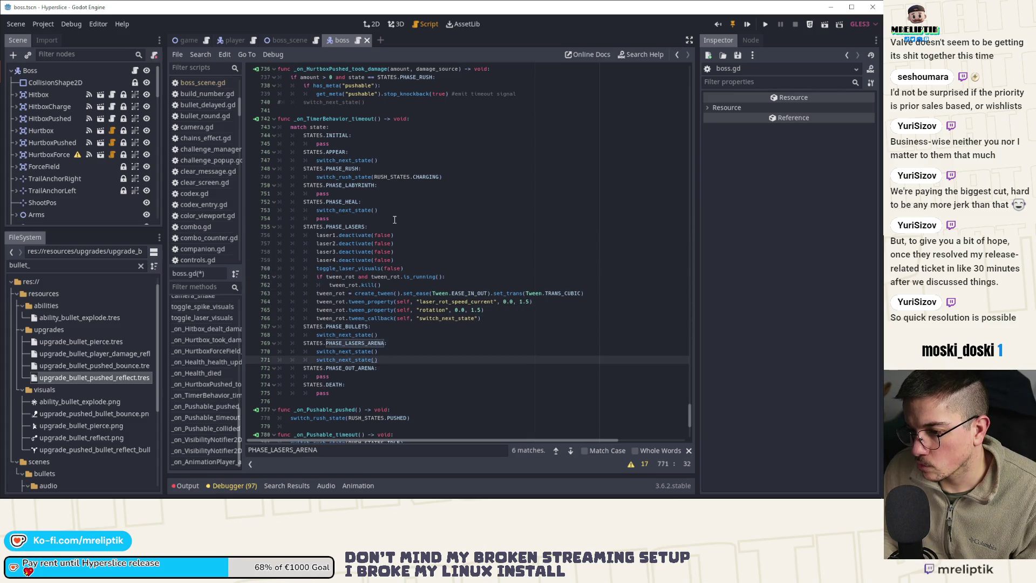
pyautogui.hotkey('ctrl', 'shift', 'k')
pyautogui.hotkey('ctrl', 's')
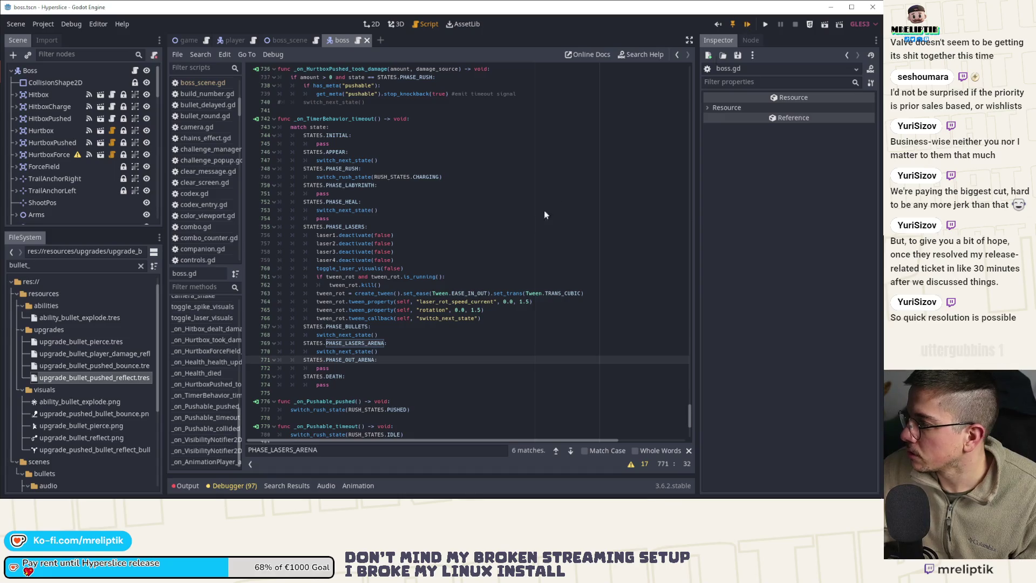
pyautogui.press('F5')
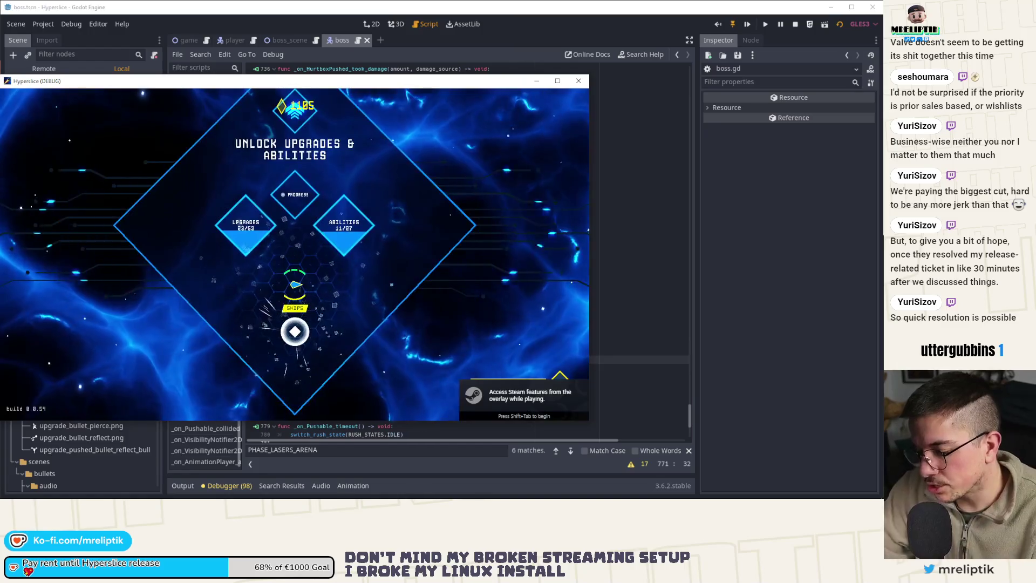
pyautogui.click(294, 331)
pyautogui.click(300, 313)
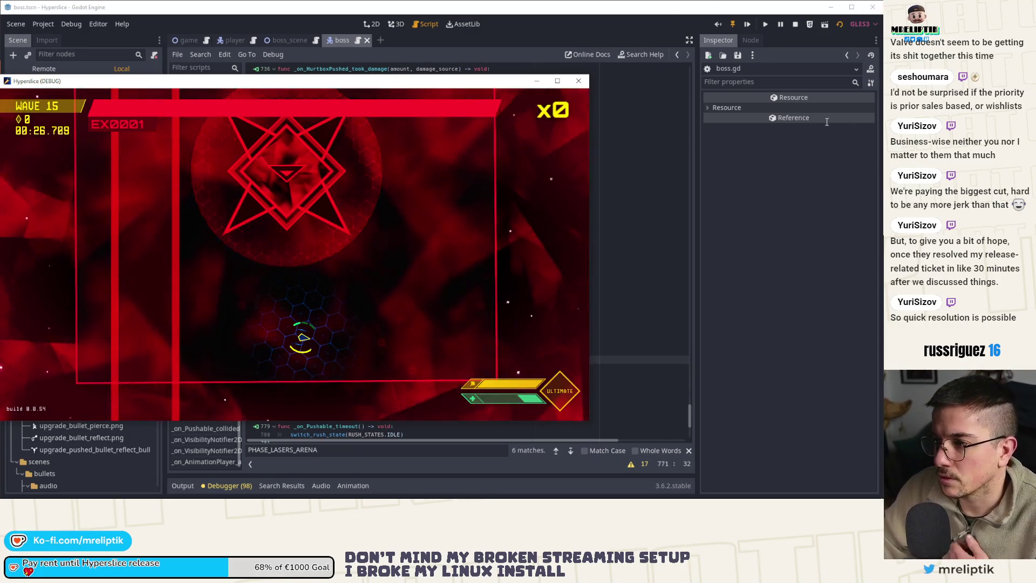
pyautogui.press('F8')
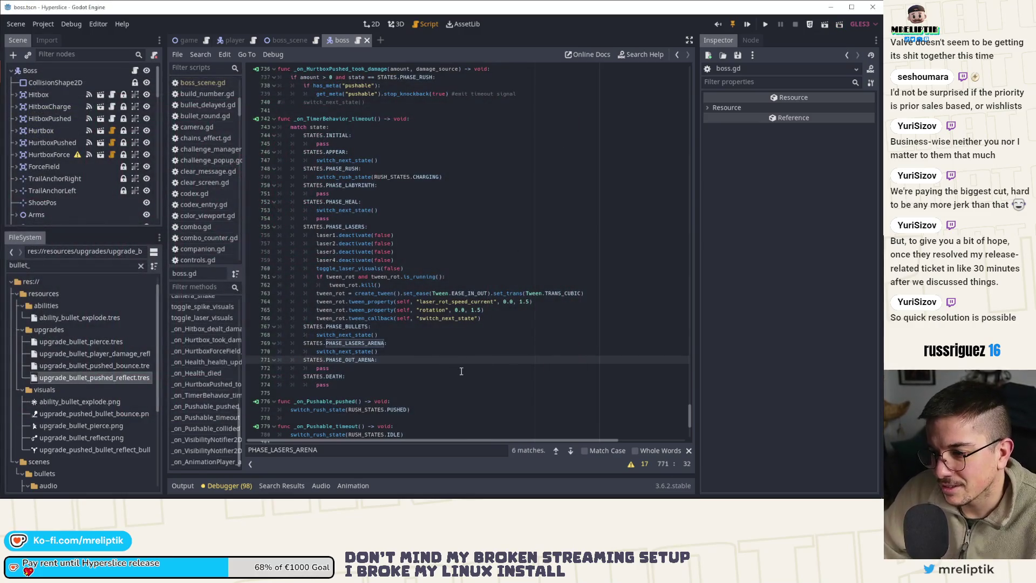
# Step: Review the boss_scene script, then go to laser_arena_sequence in boss.gd
pyautogui.scroll(-7, 413, 348)
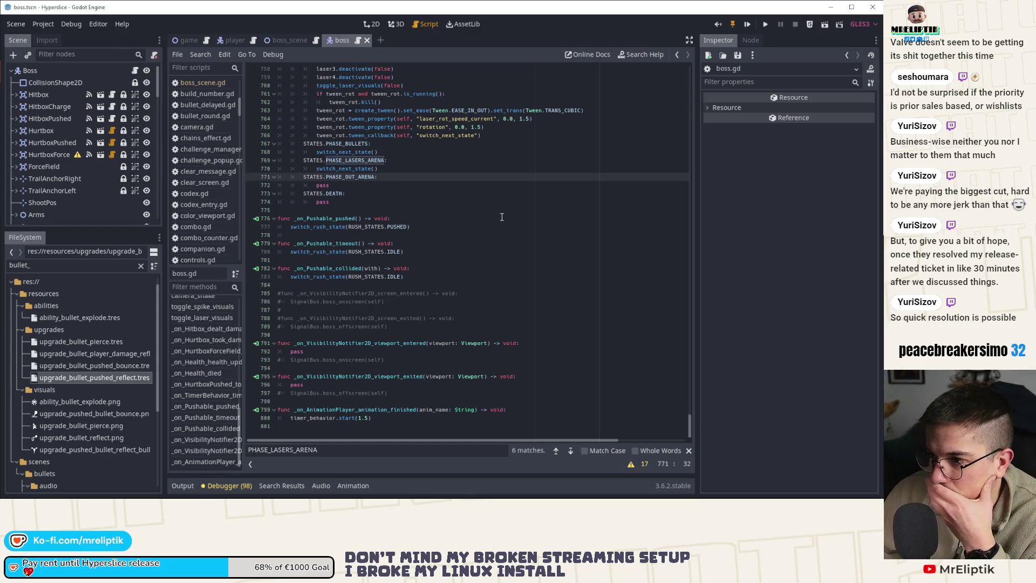
pyautogui.scroll(12, 502, 216)
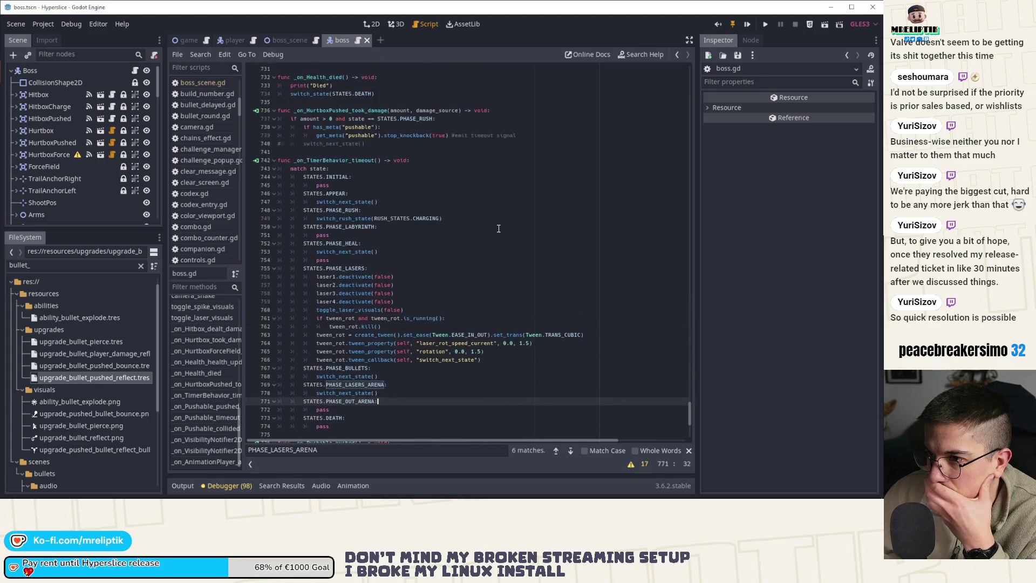
pyautogui.click(289, 42)
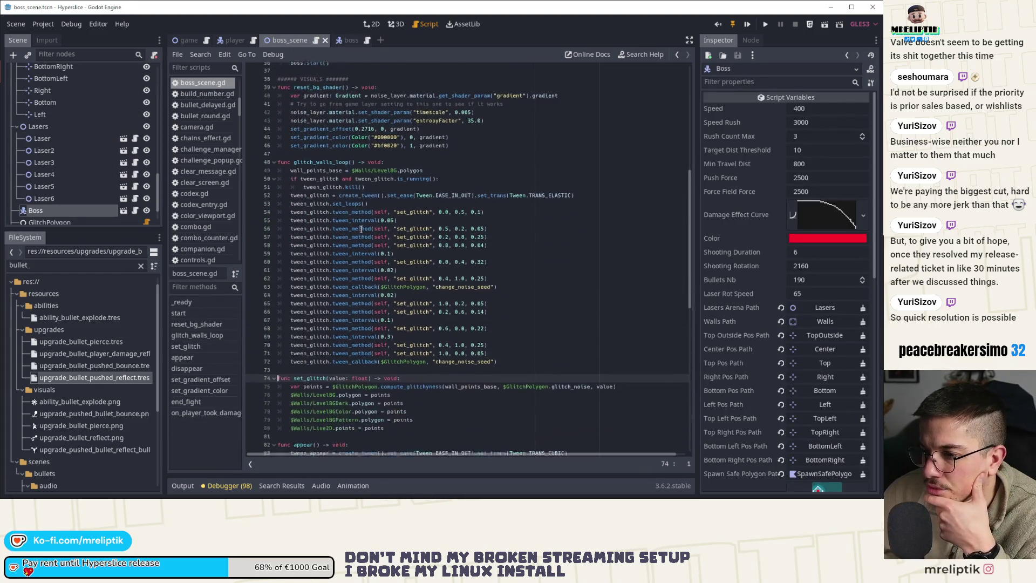
pyautogui.scroll(-4, 412, 266)
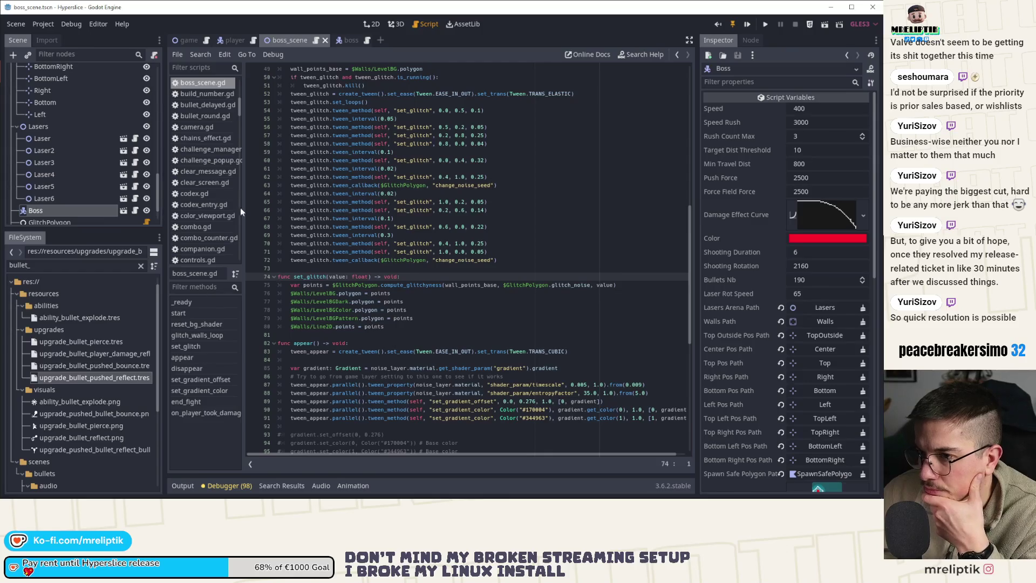
pyautogui.click(344, 41)
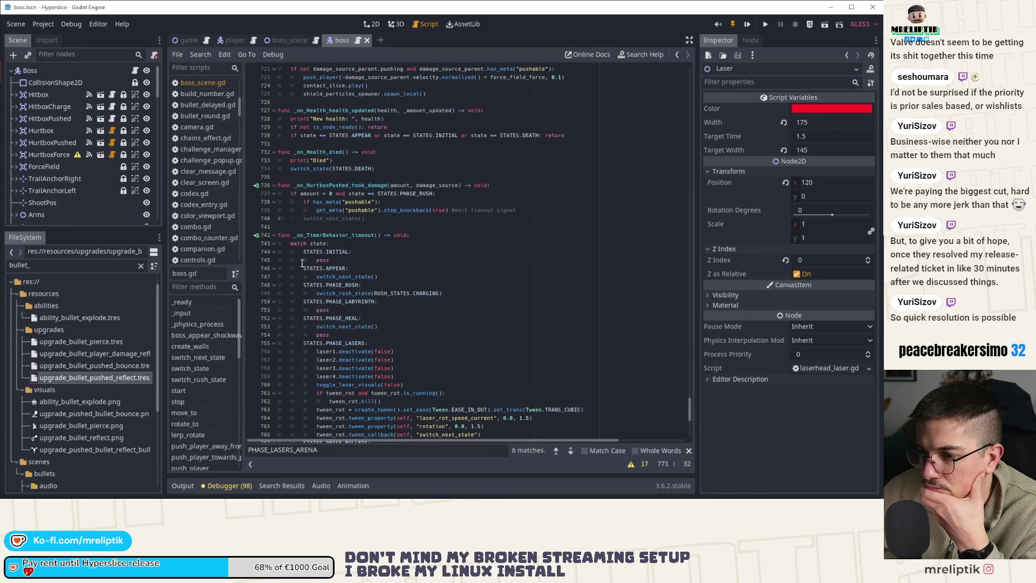
pyautogui.scroll(-5, 215, 402)
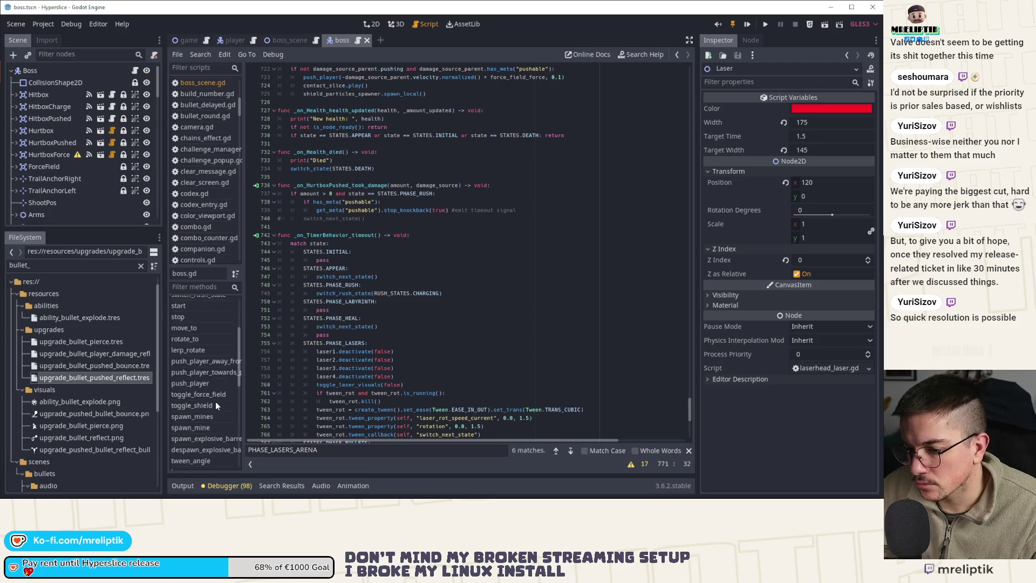
pyautogui.click(207, 409)
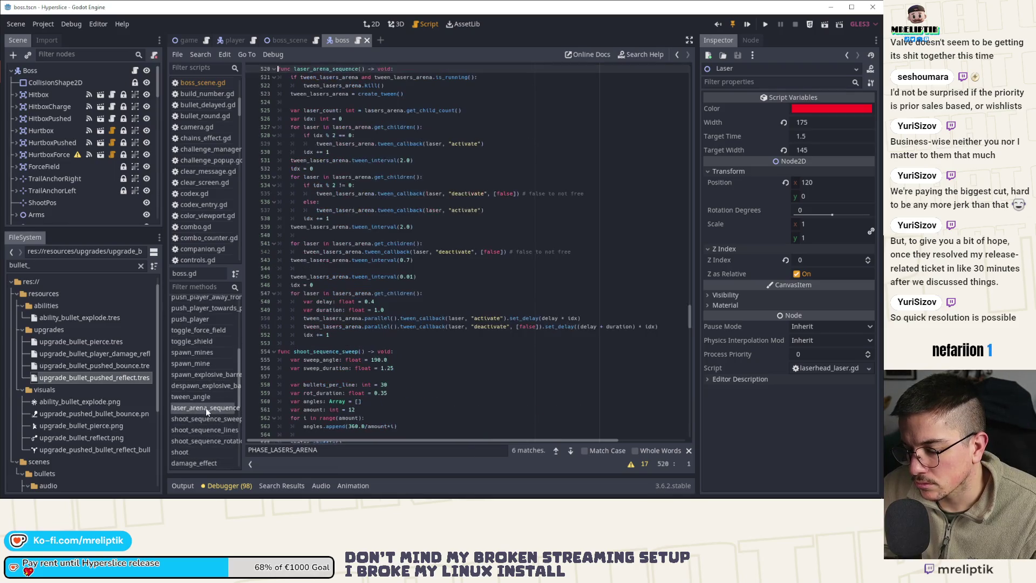
pyautogui.click(455, 268)
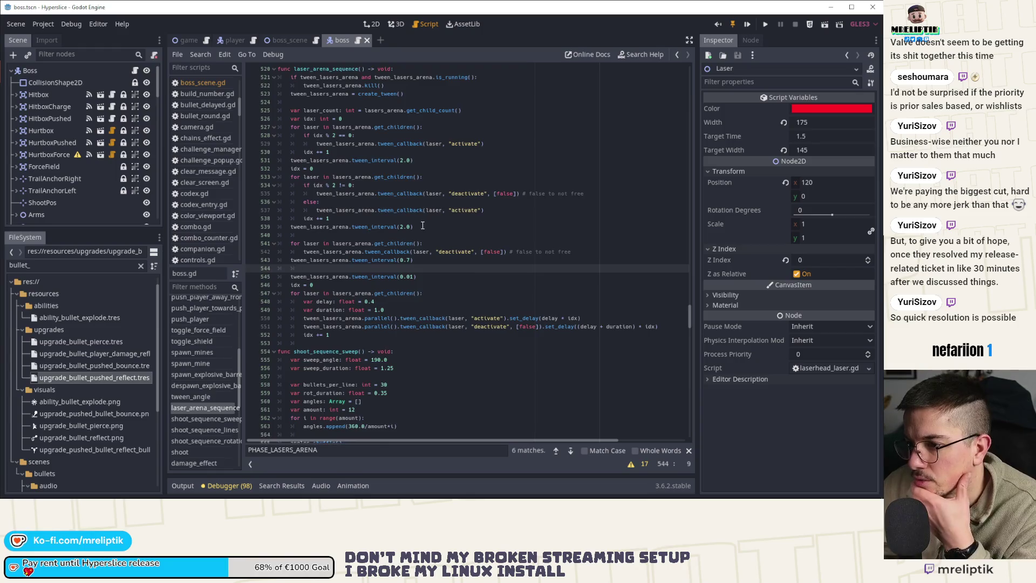
pyautogui.scroll(1, 400, 216)
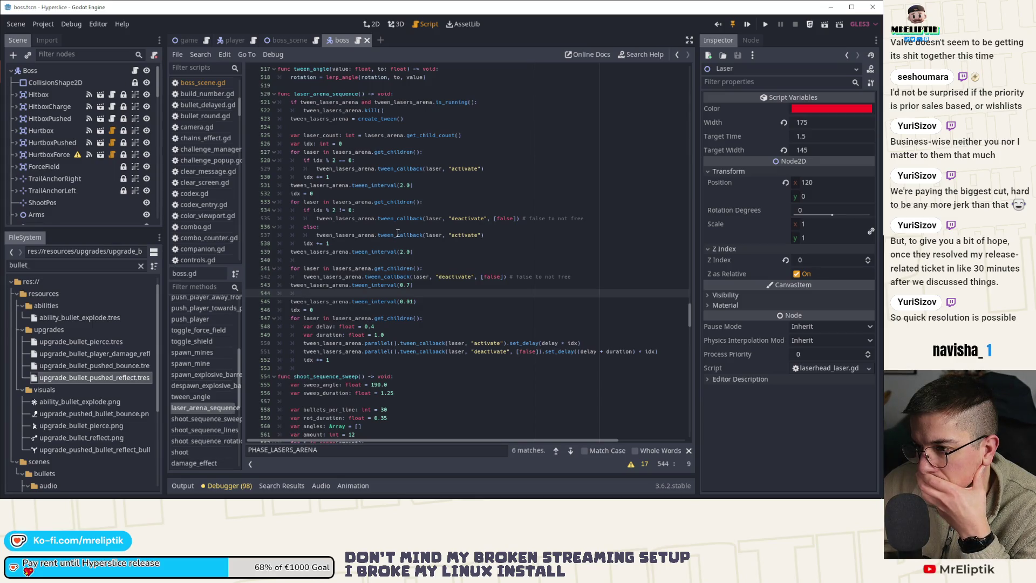
# Step: Make line 534 read 'if idx % 2 == 0:' and select the Boss node
pyautogui.click(395, 236)
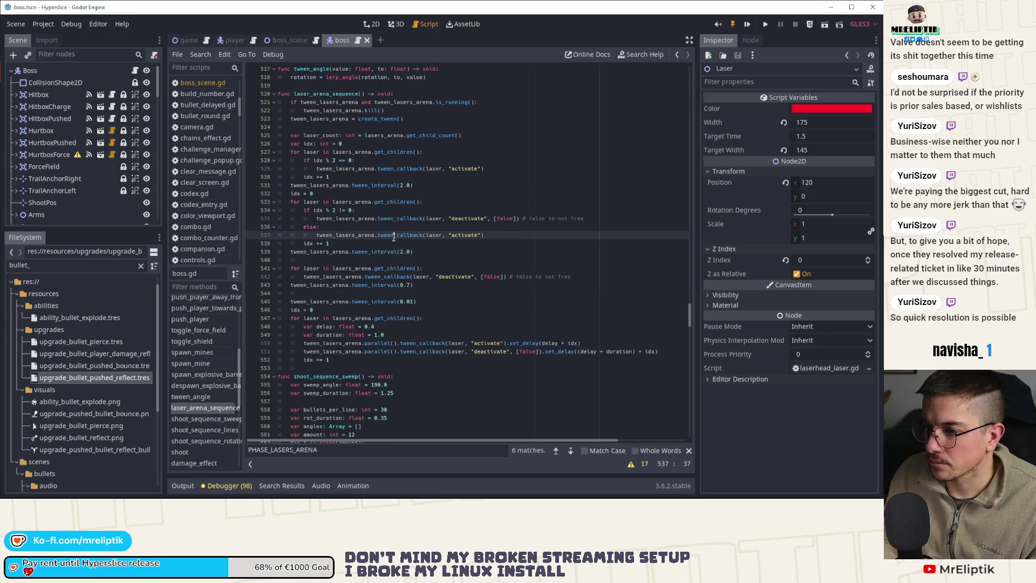
pyautogui.press('Up')
pyautogui.press('Up')
pyautogui.press('Up')
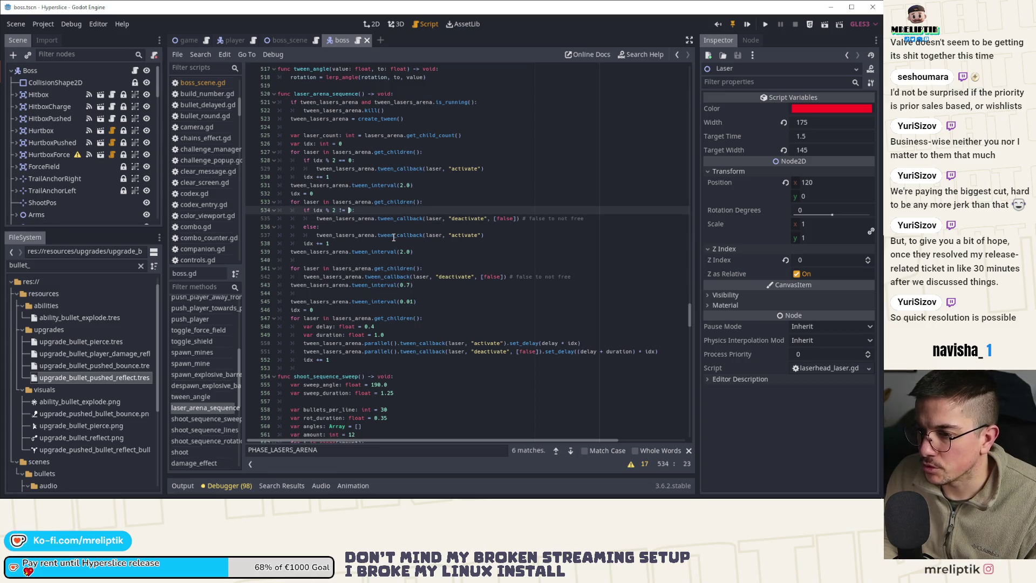
pyautogui.write('=')
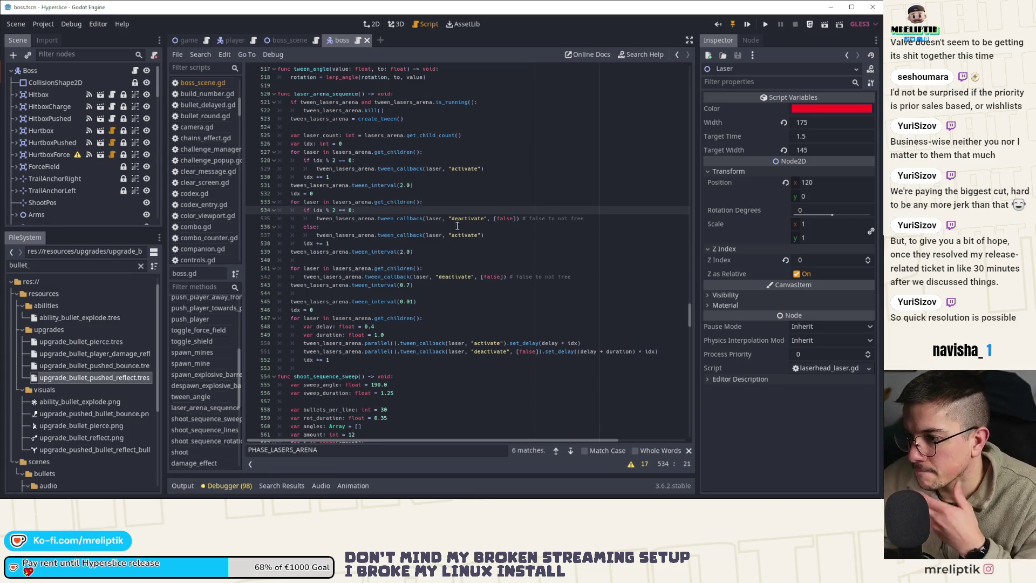
pyautogui.click(75, 69)
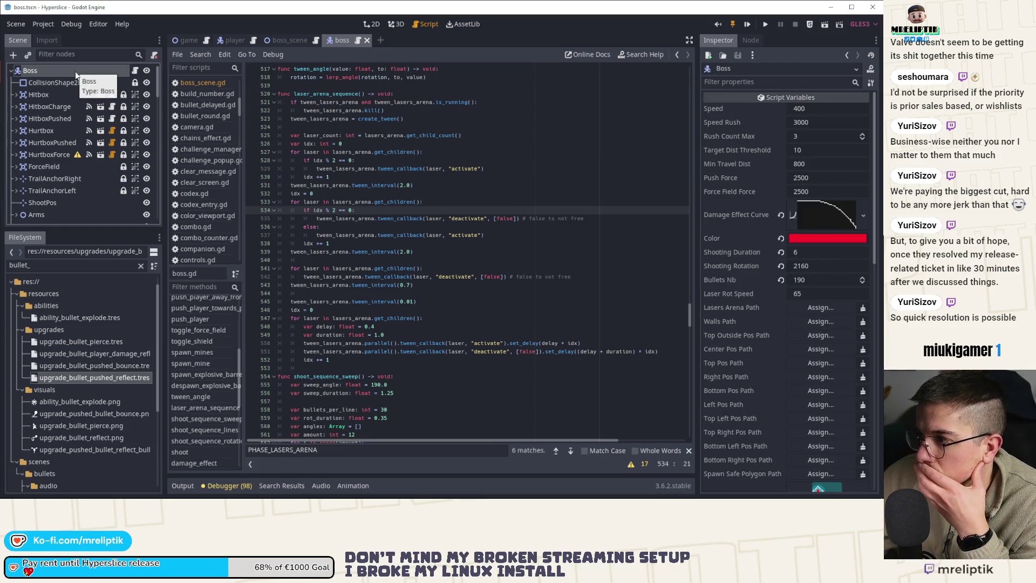
# Step: Switch the editor to the boss_scene scene to view the arena lasers
pyautogui.moveTo(78, 74); pyautogui.dragTo(371, 23)
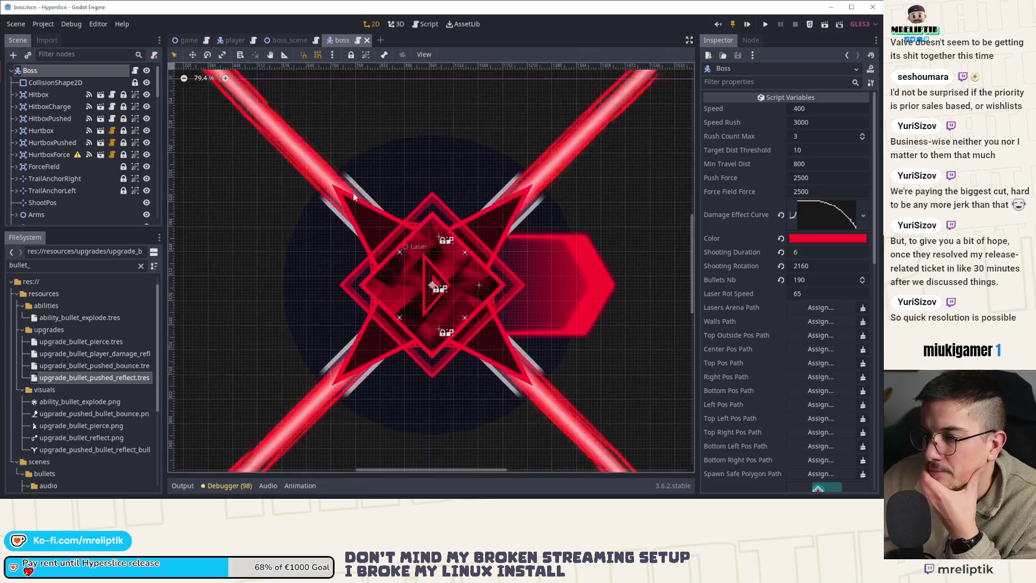
pyautogui.scroll(-1, 353, 192)
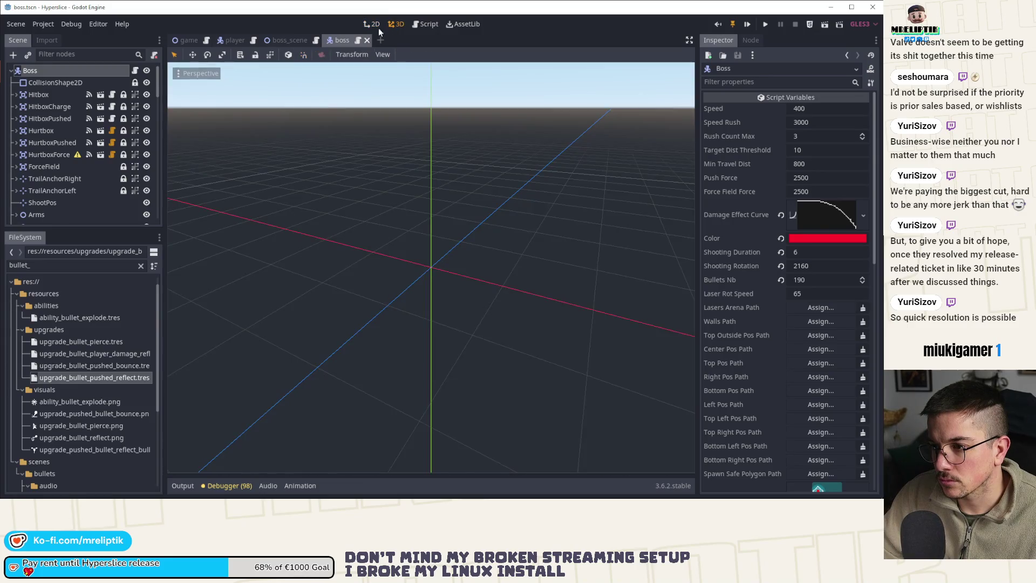
pyautogui.click(285, 39)
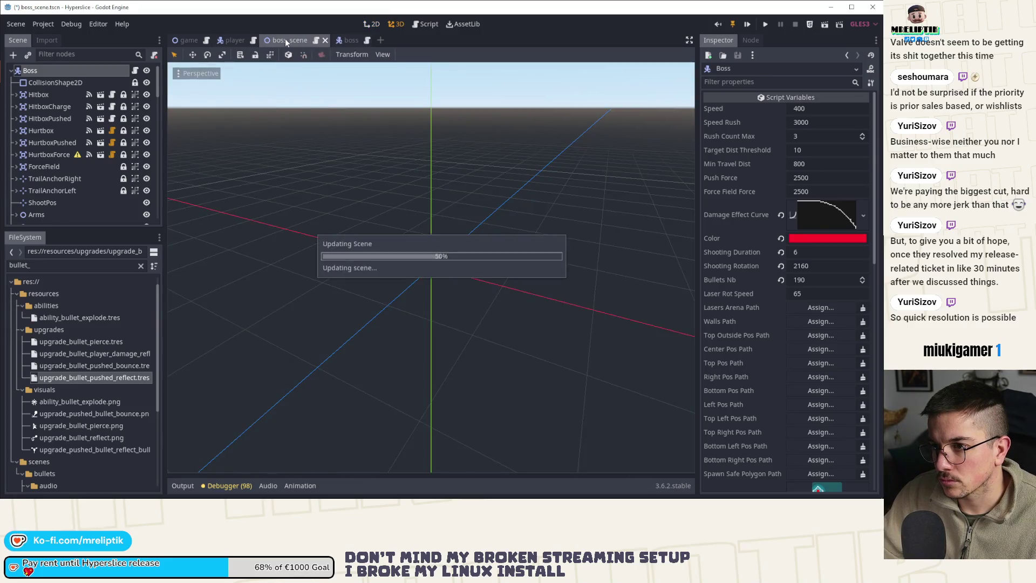
pyautogui.scroll(1, 278, 199)
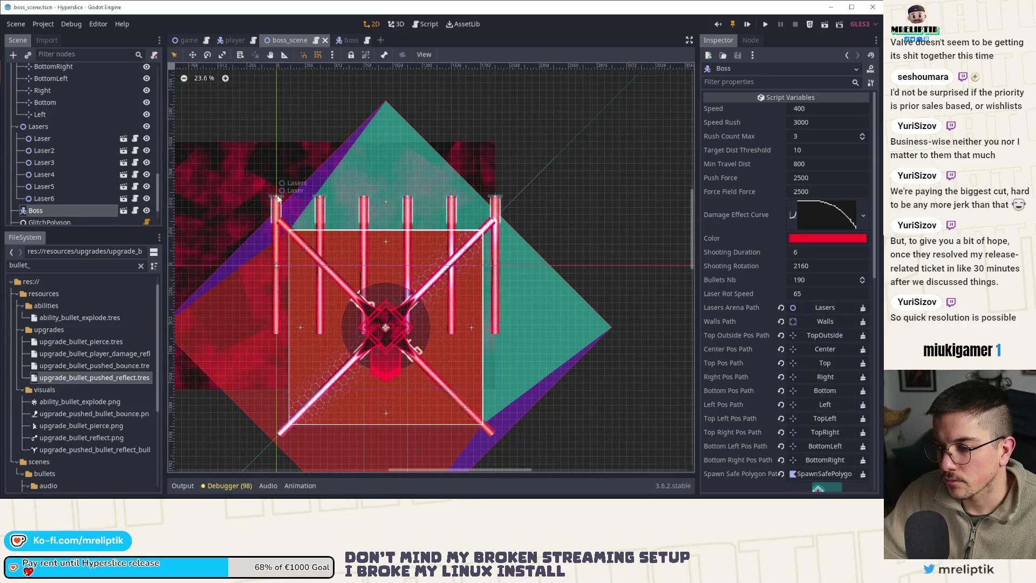
pyautogui.scroll(3, 63, 108)
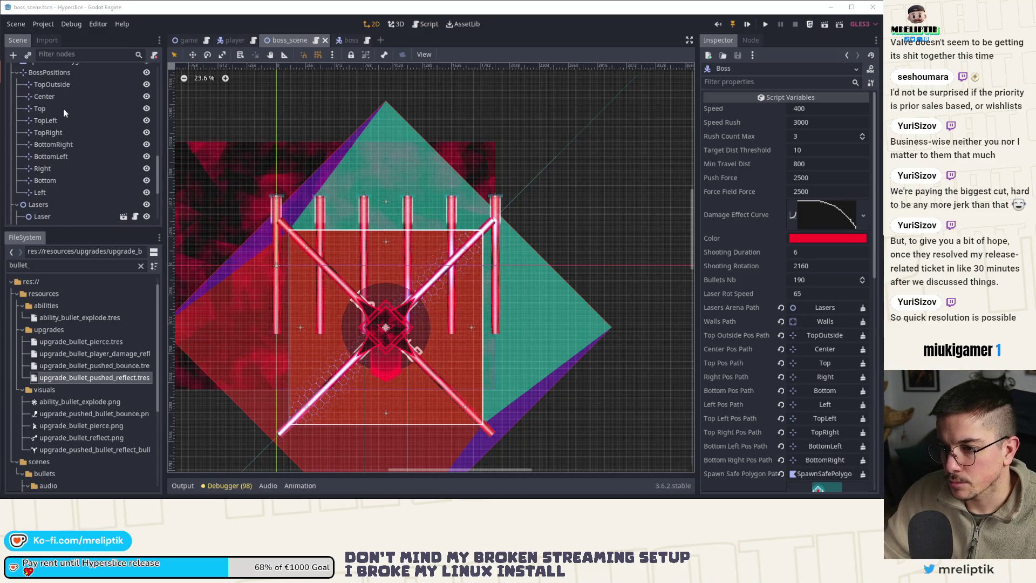
# Step: Compute 1920/6 = 320 in Windows Calculator, then close it
pyautogui.press('super')
pyautogui.write('calc')
pyautogui.press('Return')
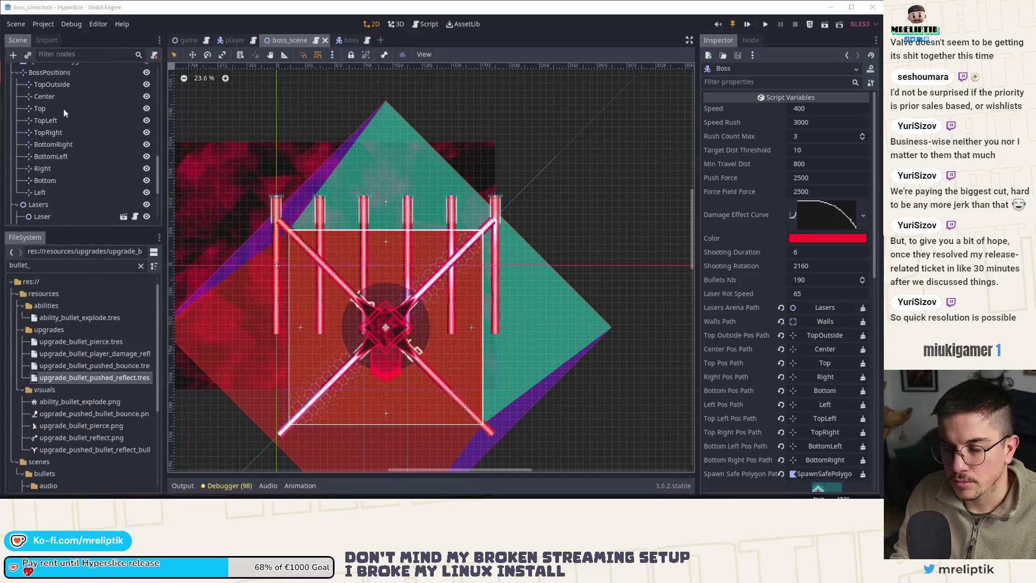
pyautogui.write('1920/6')
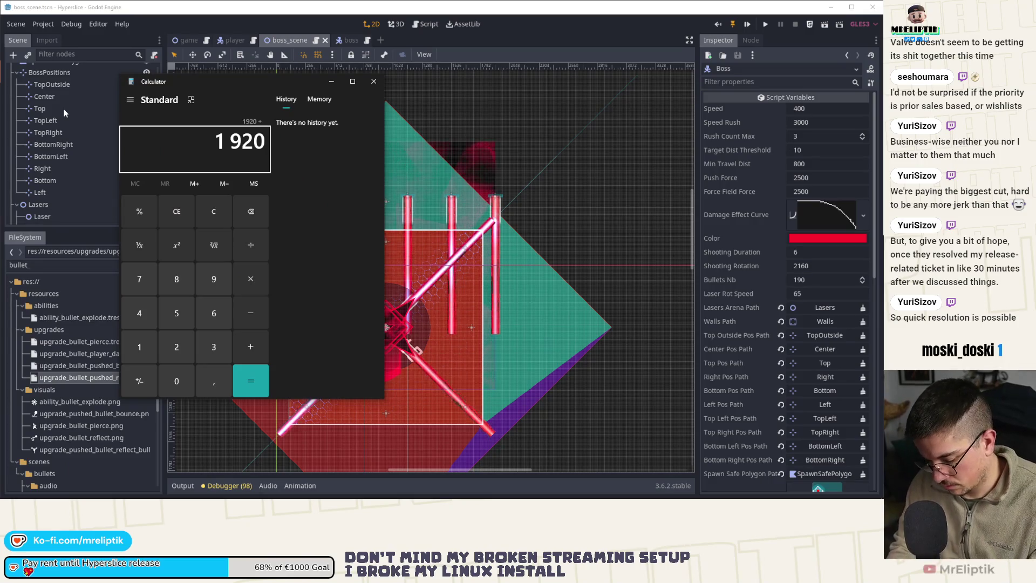
pyautogui.press('Return')
pyautogui.click(374, 81)
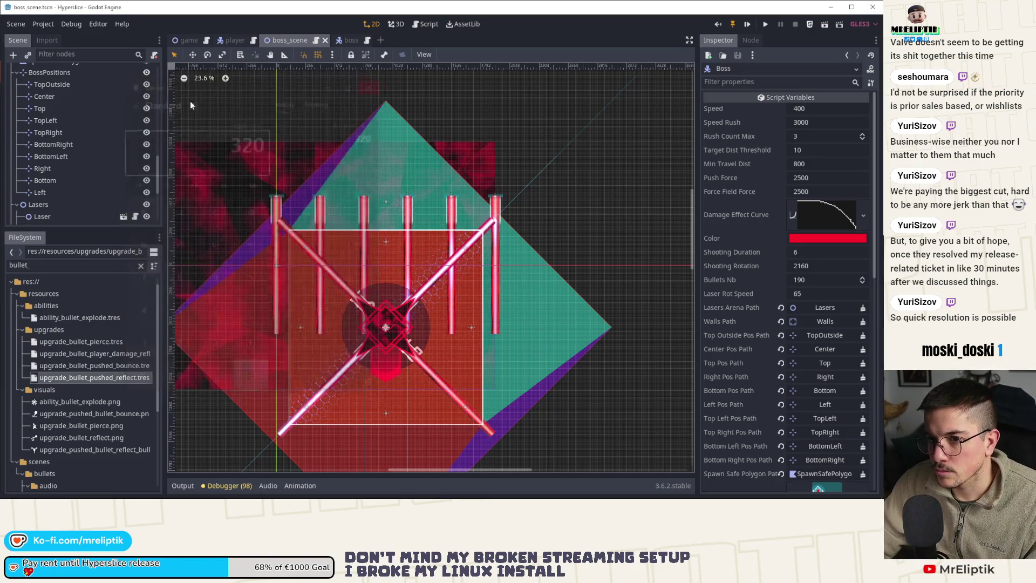
pyautogui.scroll(-3, 81, 157)
# Step: Select Laser through Laser6 and set their Width to 620
pyautogui.click(42, 118)
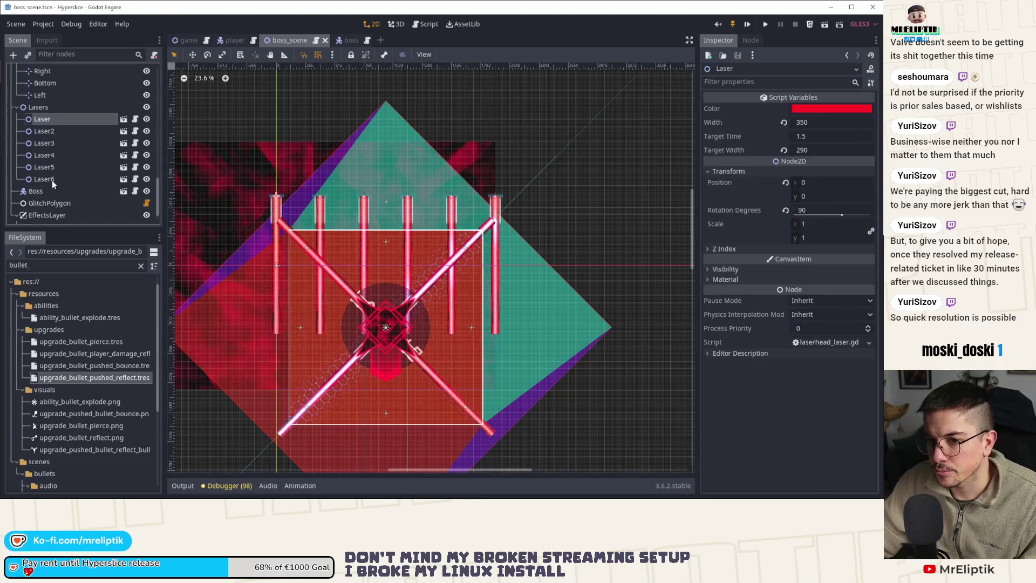
pyautogui.keyDown('shift'); pyautogui.click(52, 178); pyautogui.keyUp('shift')
pyautogui.click(828, 121)
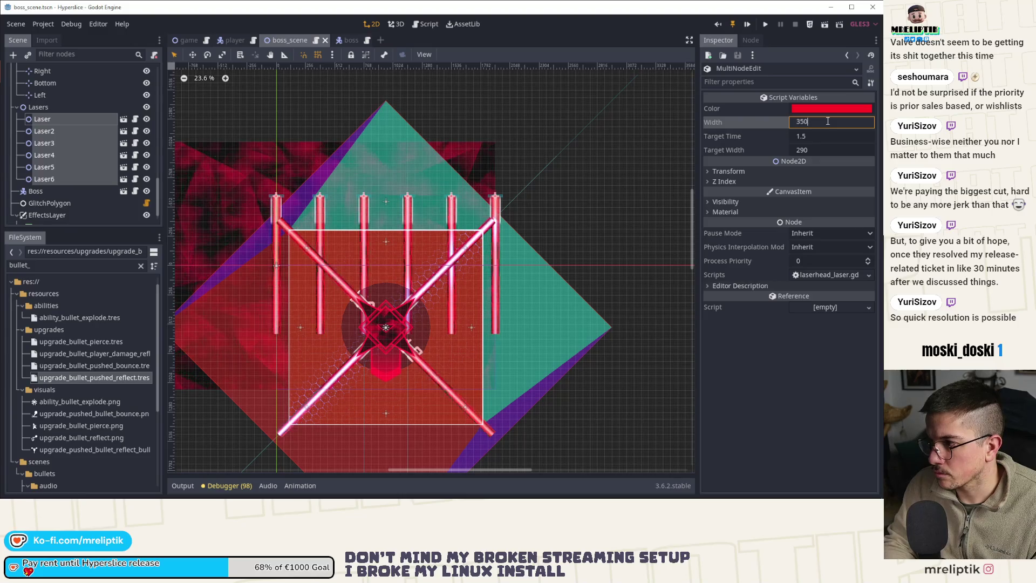
pyautogui.press('BackSpace')
pyautogui.press('BackSpace')
pyautogui.press('BackSpace')
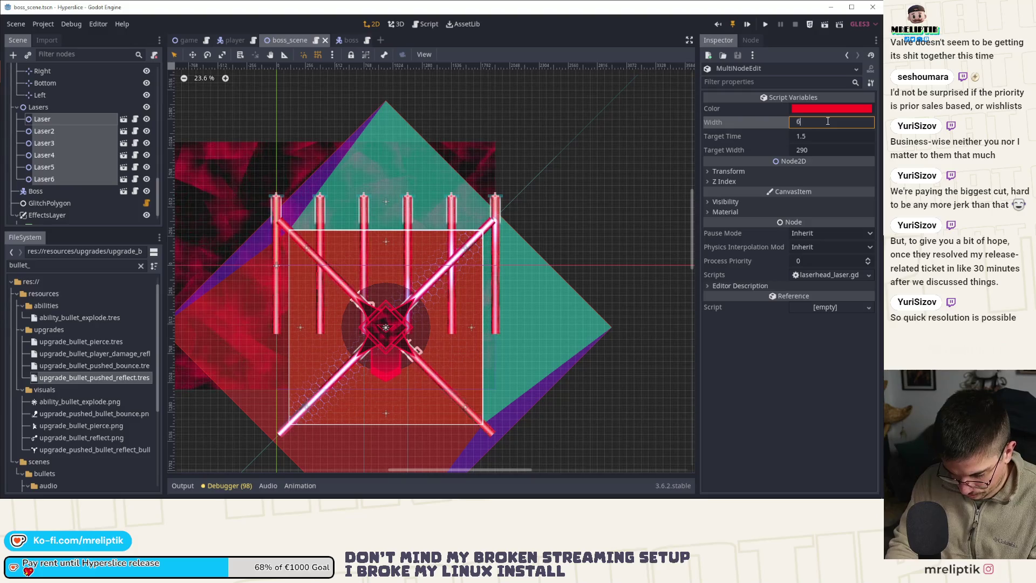
pyautogui.write('640')
pyautogui.press('Return')
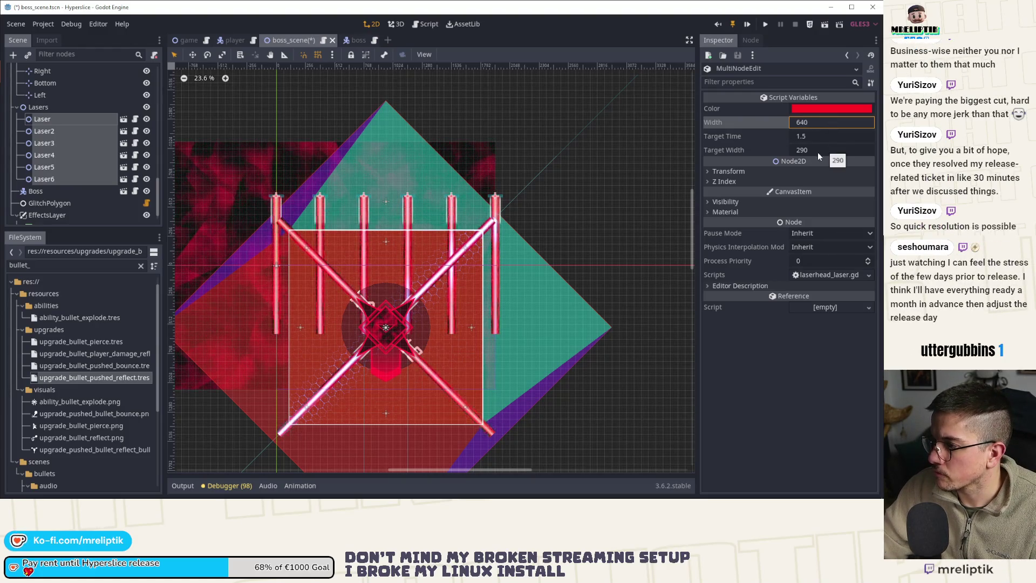
pyautogui.hotkey('ctrl', 'z')
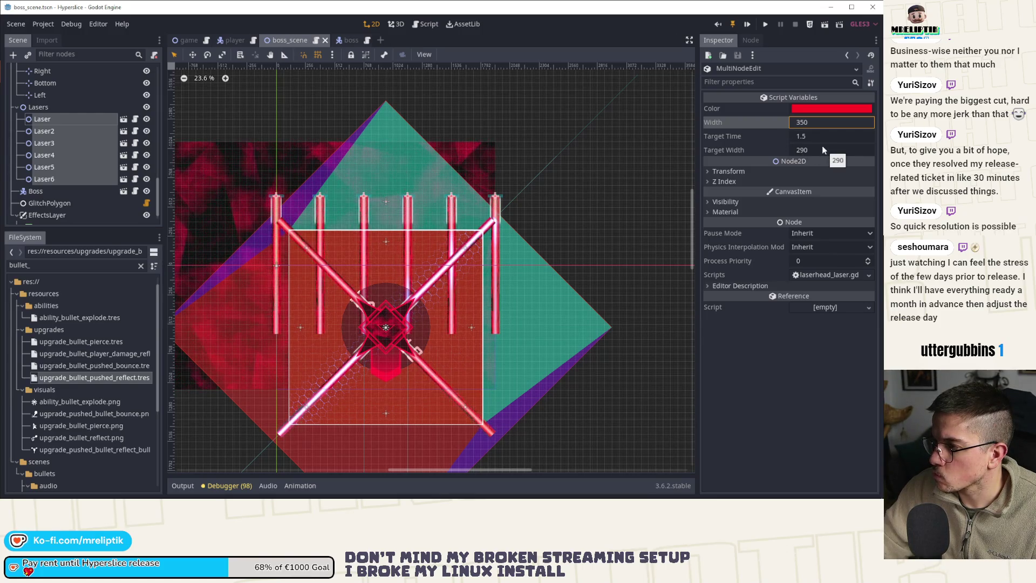
pyautogui.click(826, 122)
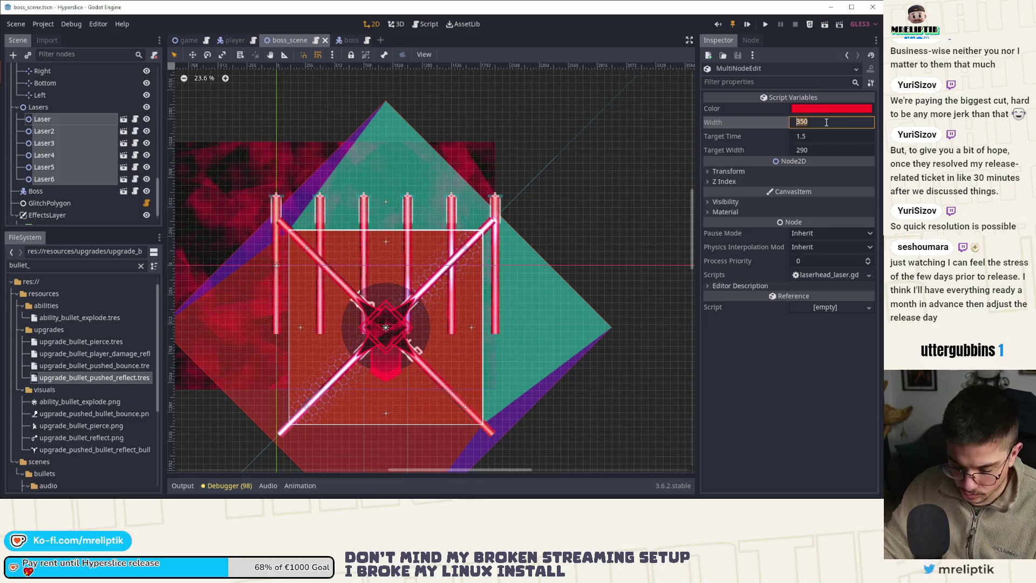
pyautogui.write('620')
pyautogui.press('Return')
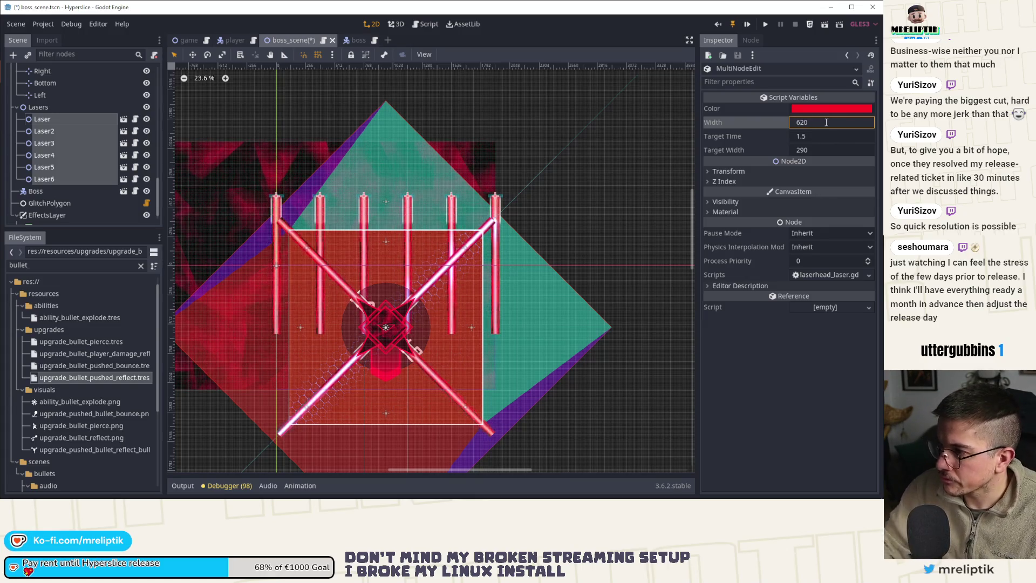
# Step: Set the six lasers' Target Width to 575 and save boss_scene
pyautogui.click(826, 151)
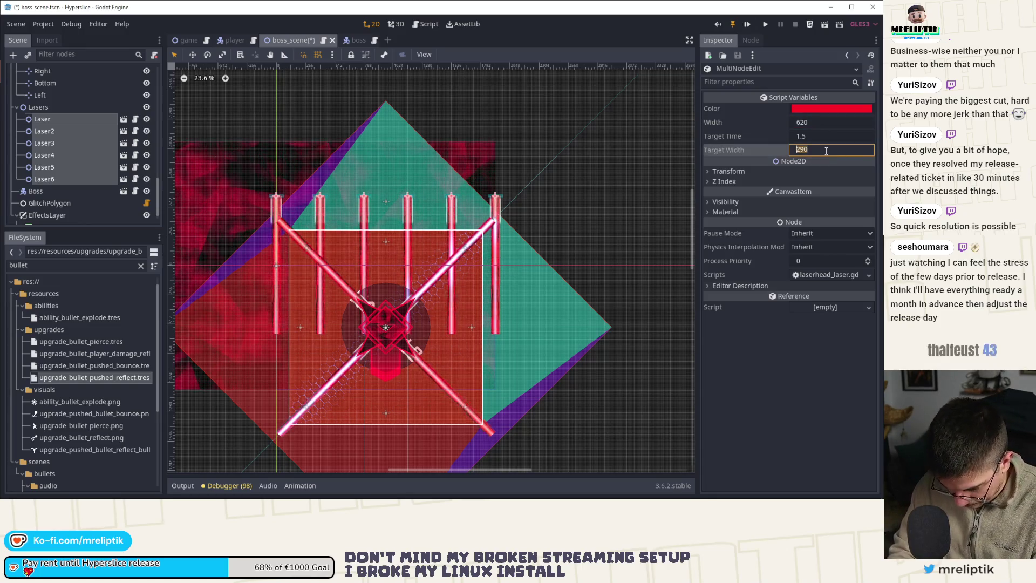
pyautogui.write('575')
pyautogui.press('Return')
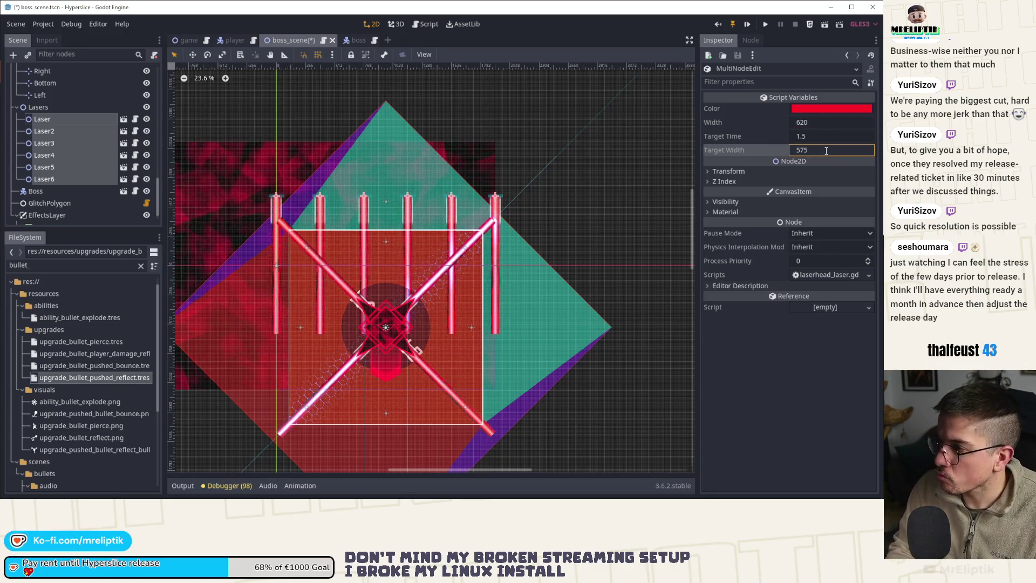
pyautogui.hotkey('ctrl', 's')
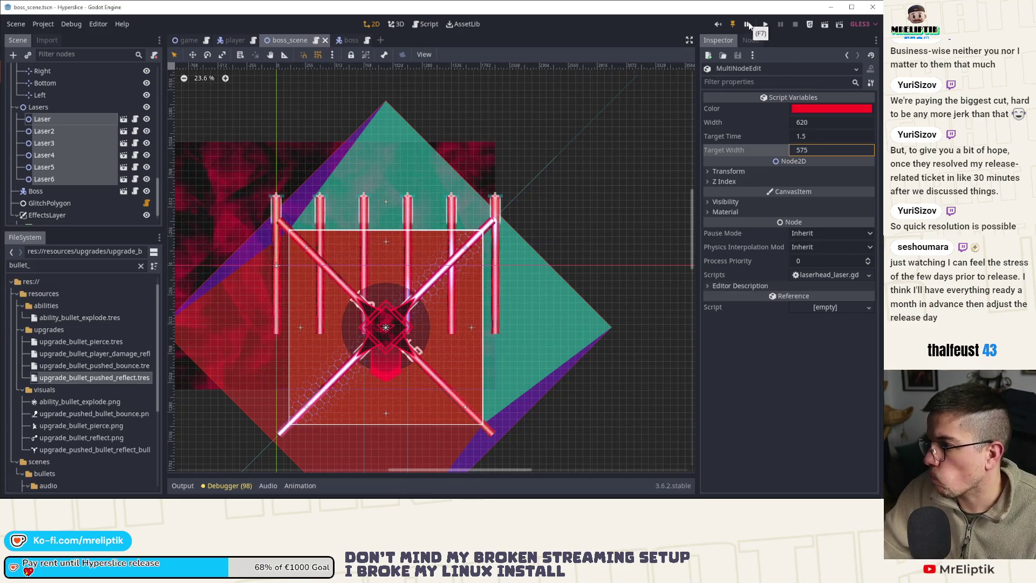
pyautogui.click(830, 151)
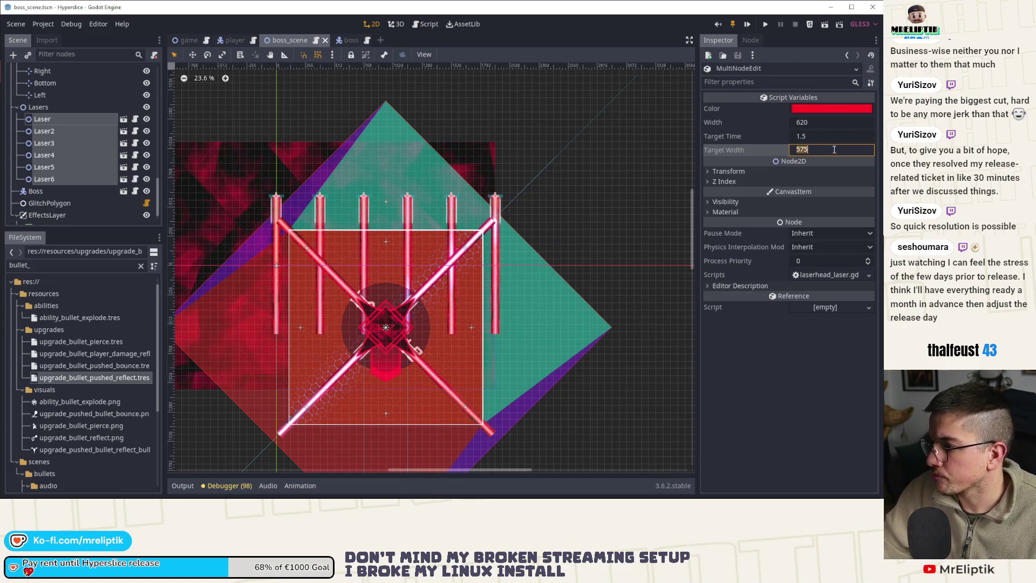
pyautogui.click(765, 23)
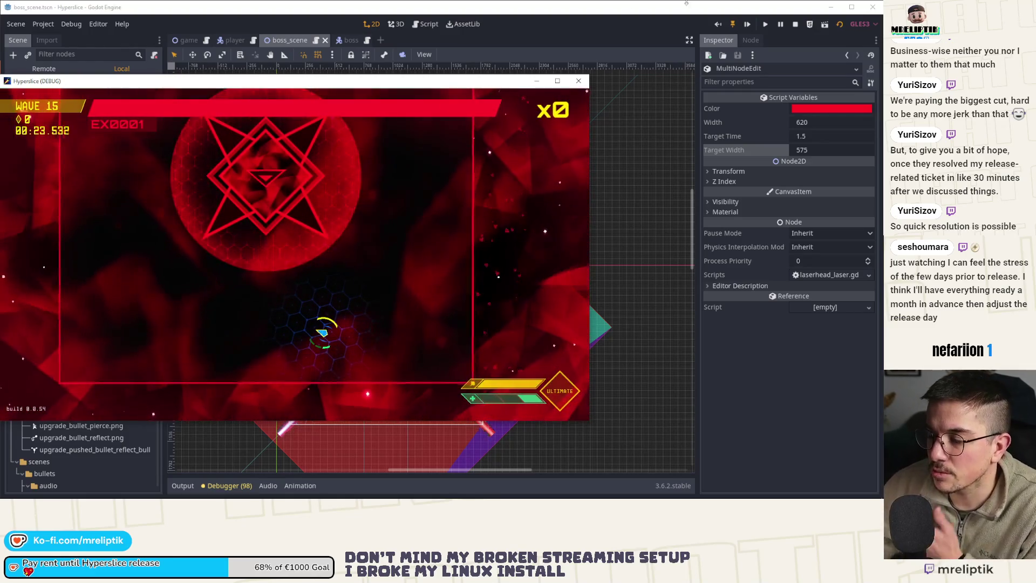
pyautogui.click(578, 82)
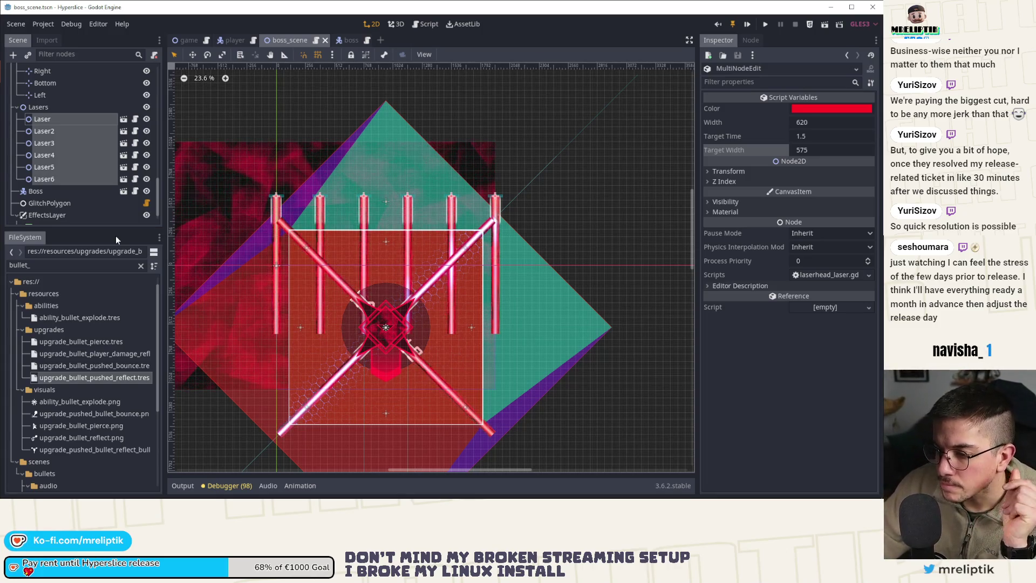
# Step: Change the Lasers group's Position y from -608 to -850 and save boss_scene
pyautogui.scroll(-2, 329, 235)
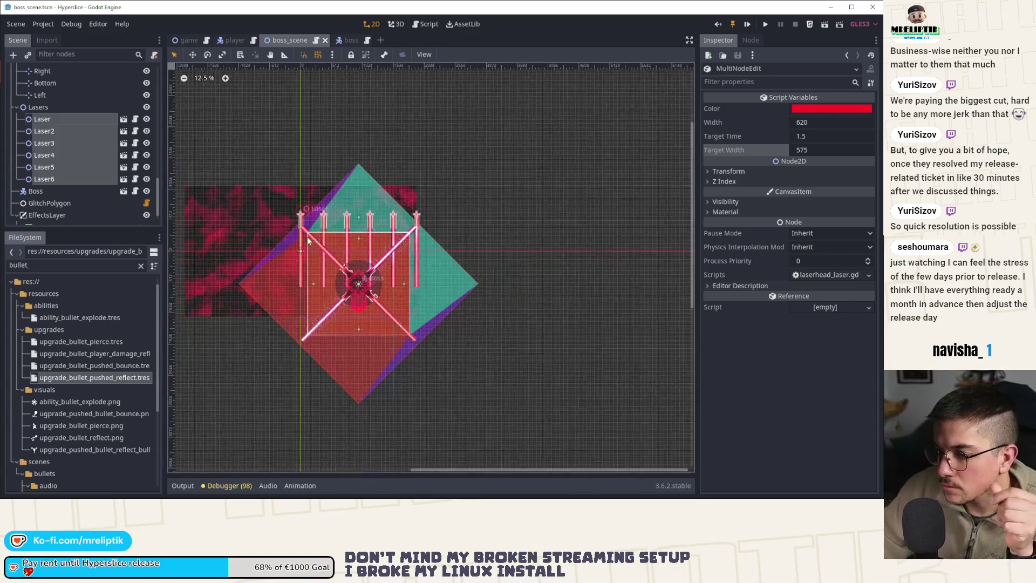
pyautogui.scroll(1, 452, 391)
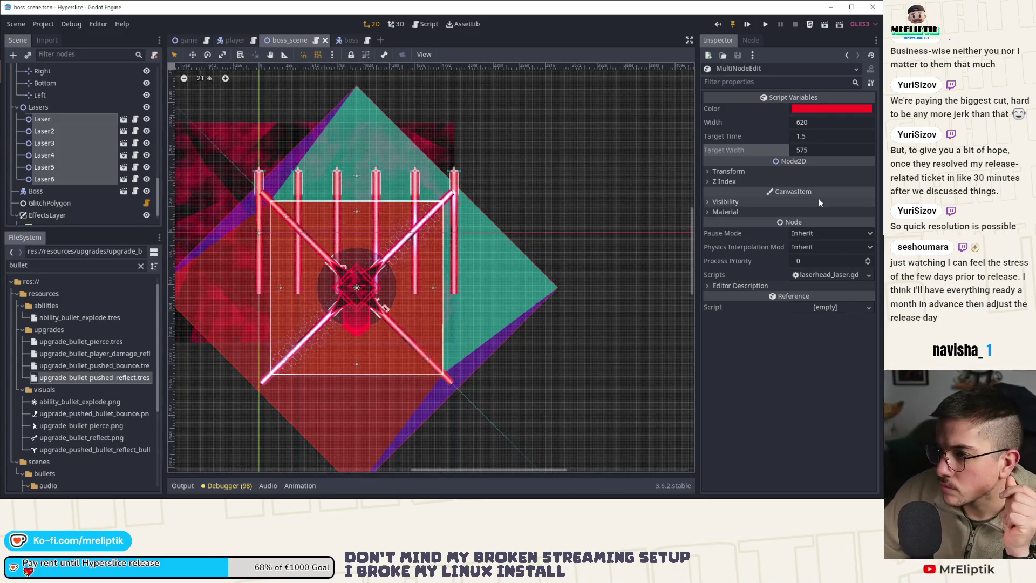
pyautogui.click(728, 171)
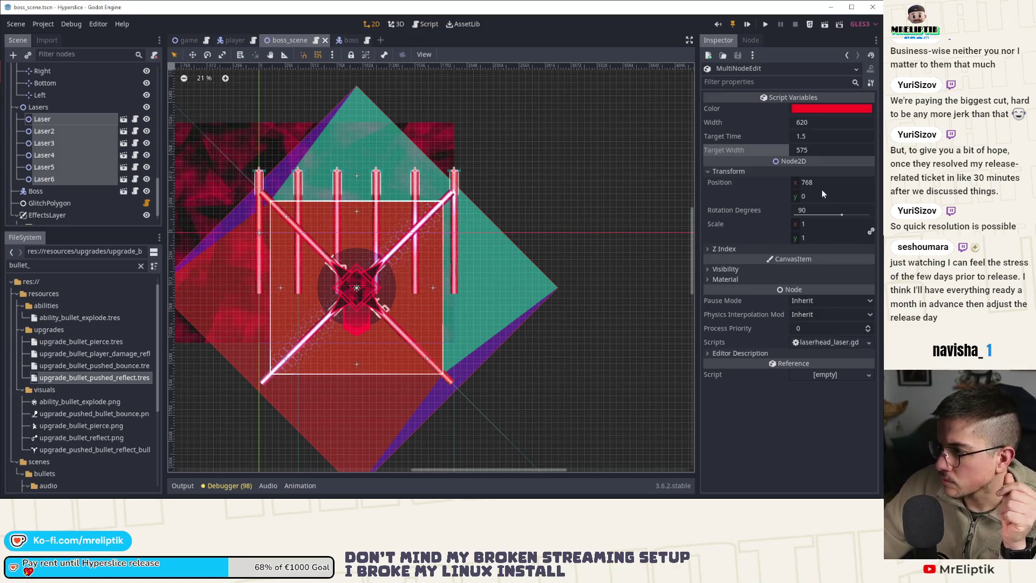
pyautogui.click(81, 107)
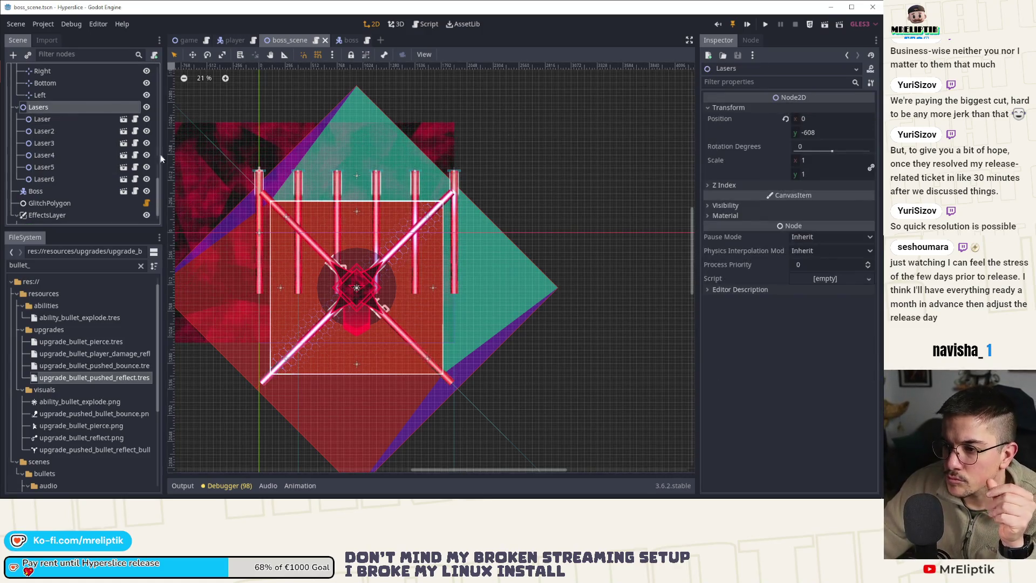
pyautogui.click(843, 129)
pyautogui.write('-850')
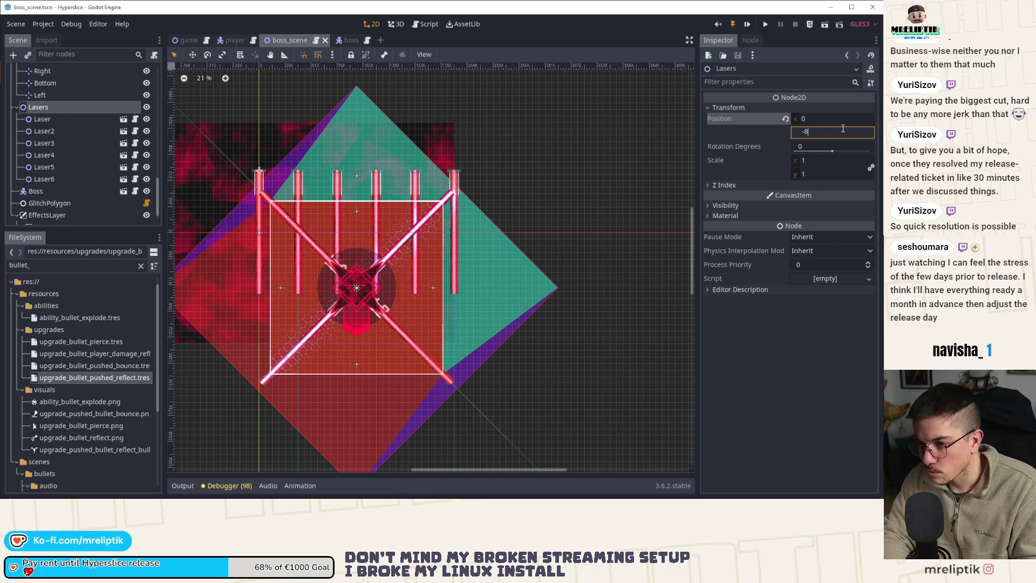
pyautogui.press('Return')
pyautogui.hotkey('ctrl', 's')
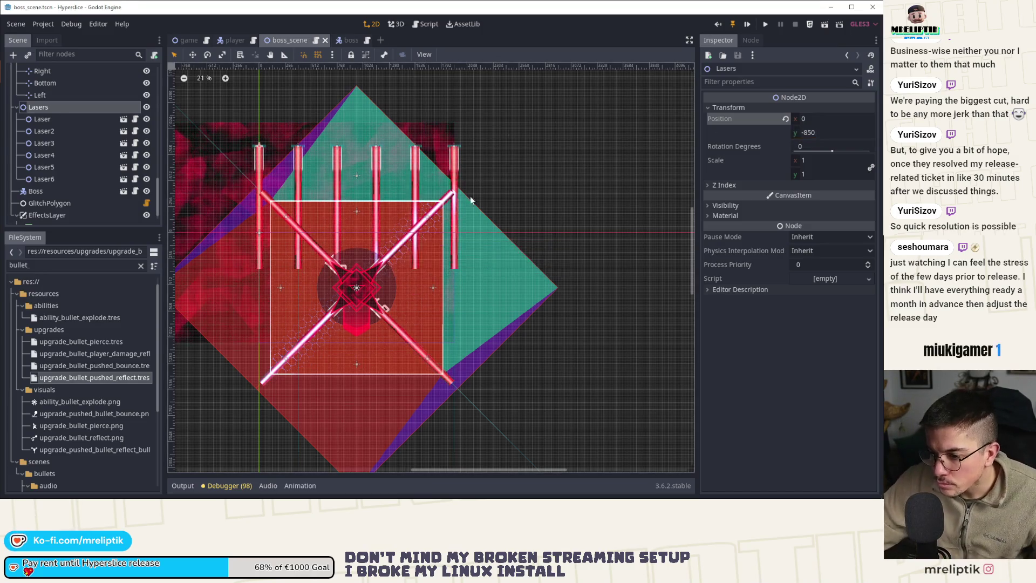
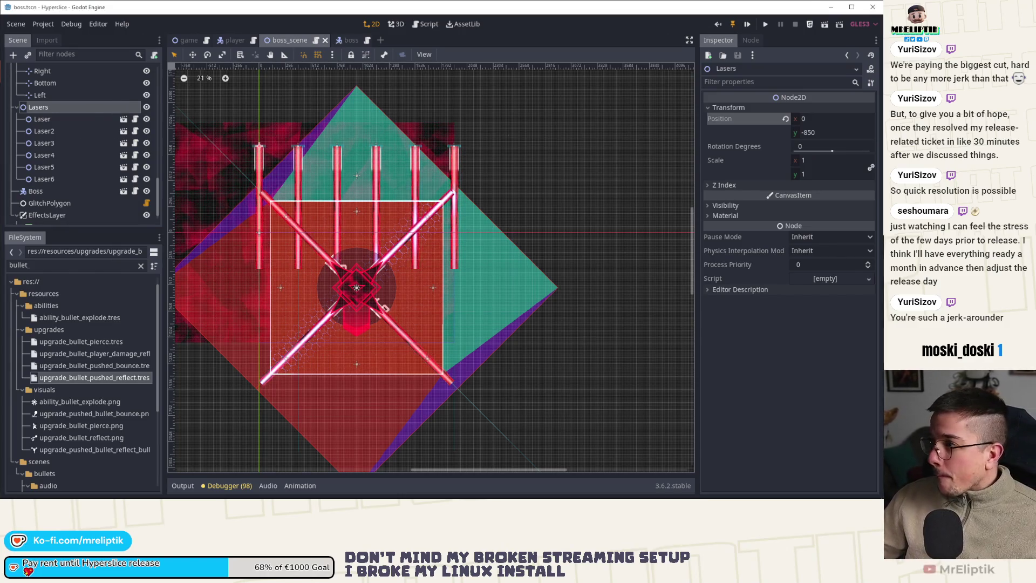
# Step: Open the Boss node's boss.gd script at the laser_arena_sequence function
pyautogui.click(341, 41)
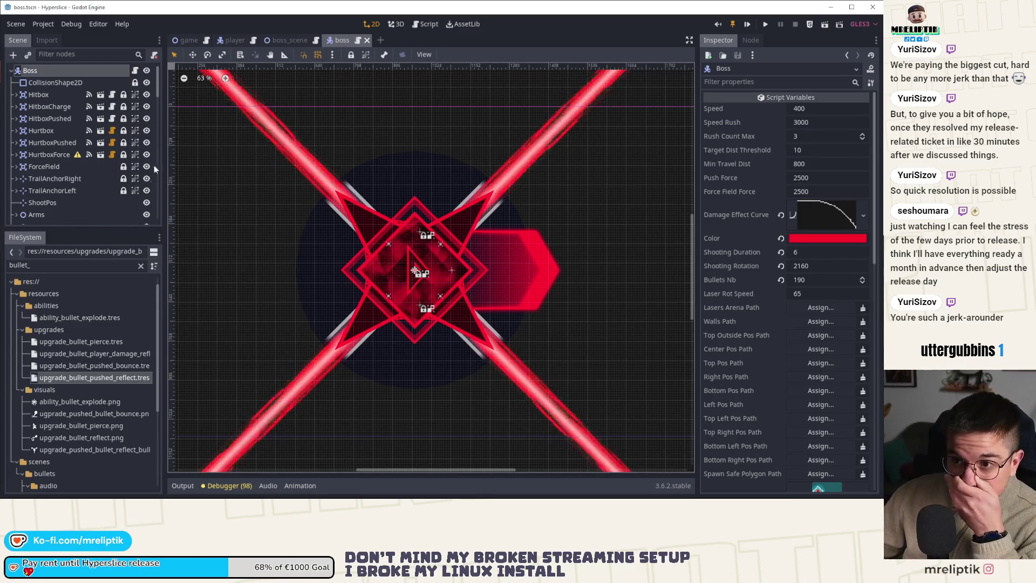
pyautogui.moveTo(292, 46)
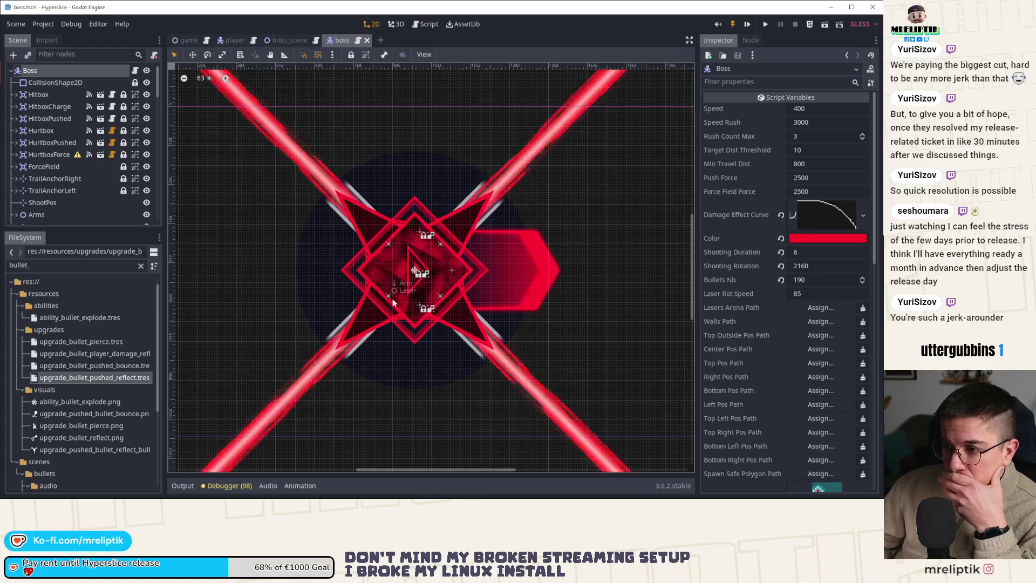
pyautogui.click(136, 72)
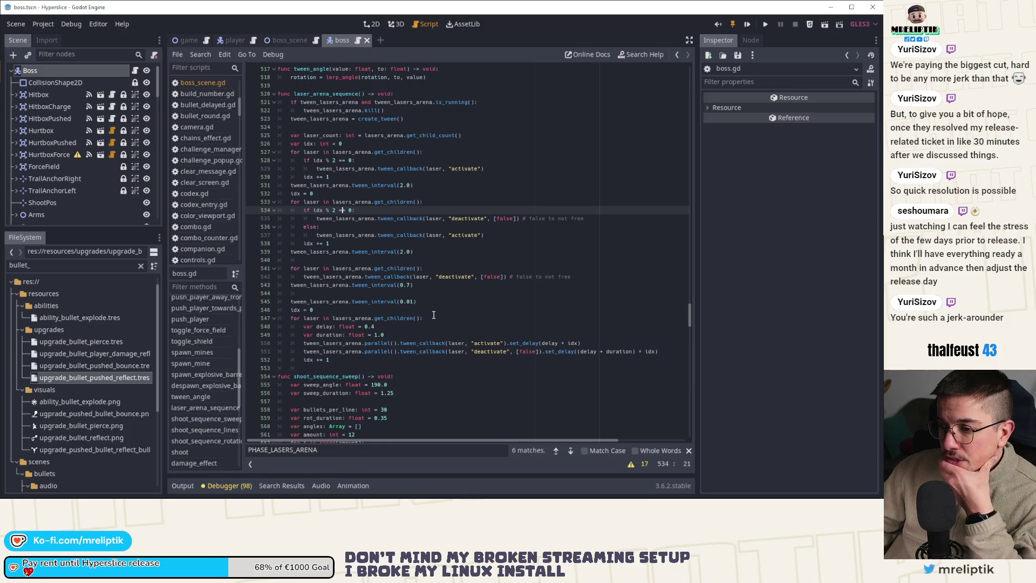
# Step: Change line 543's tween_interval from 0.7 to 1.0 and run the game with F5
pyautogui.click(421, 288)
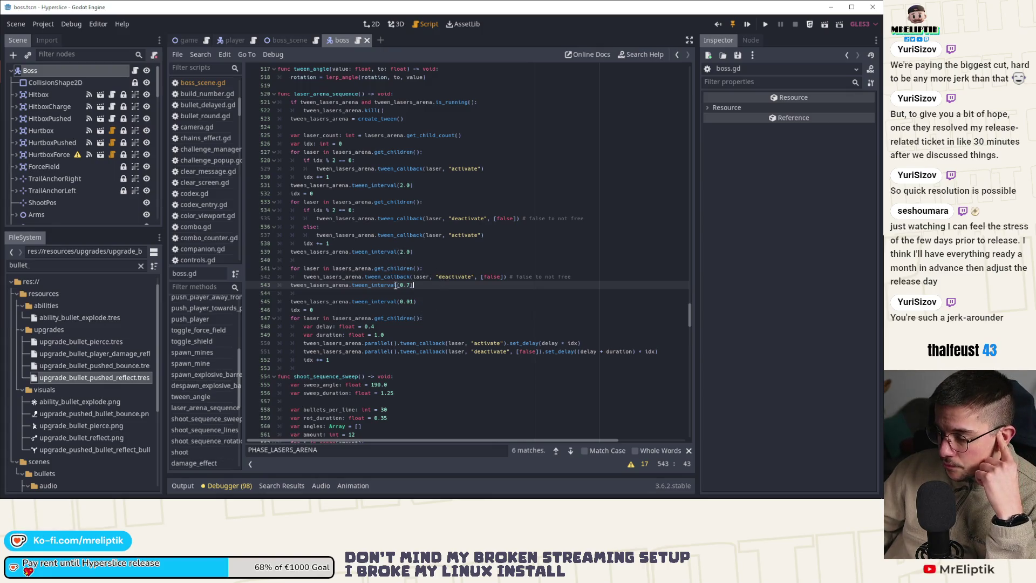
pyautogui.press('Up')
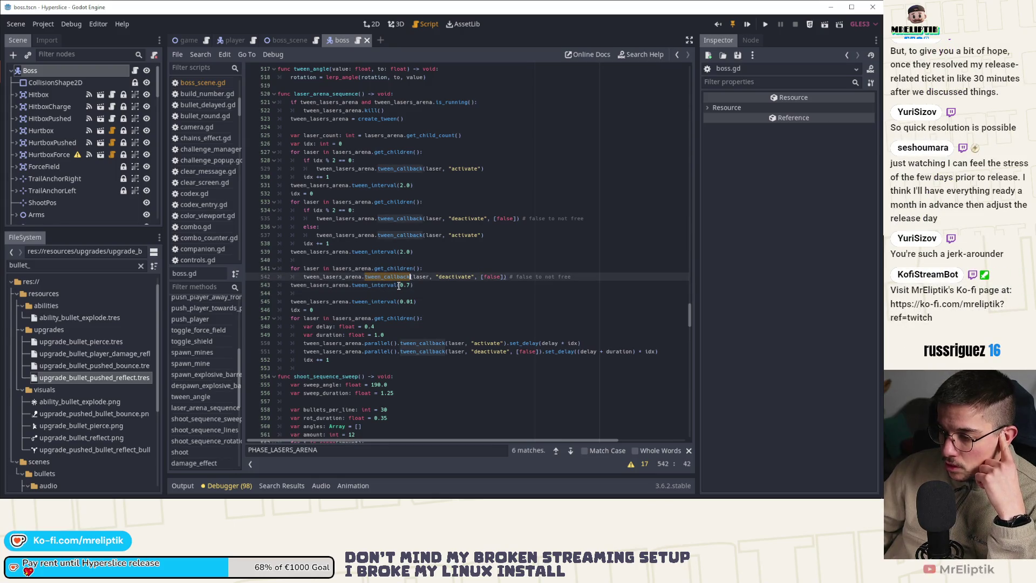
pyautogui.doubleClick(356, 319)
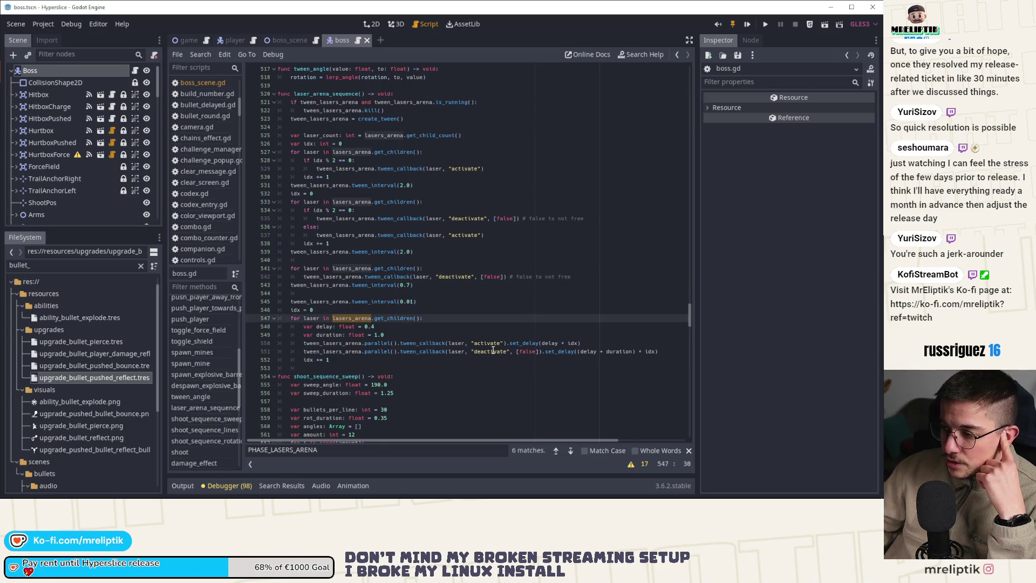
pyautogui.click(416, 287)
pyautogui.press('BackSpace')
pyautogui.press('BackSpace')
pyautogui.press('BackSpace')
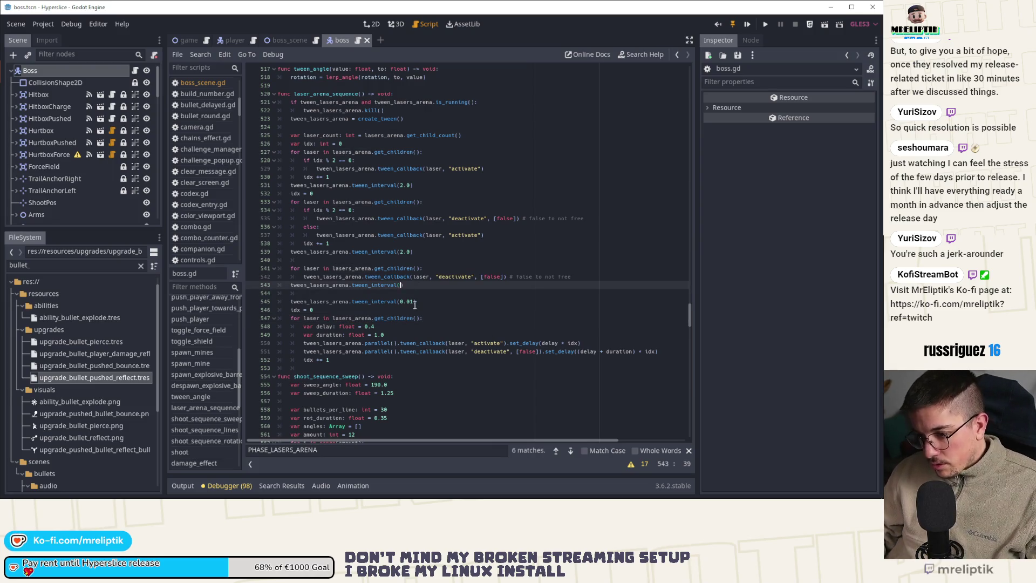
pyautogui.write('1.0')
pyautogui.press('Escape')
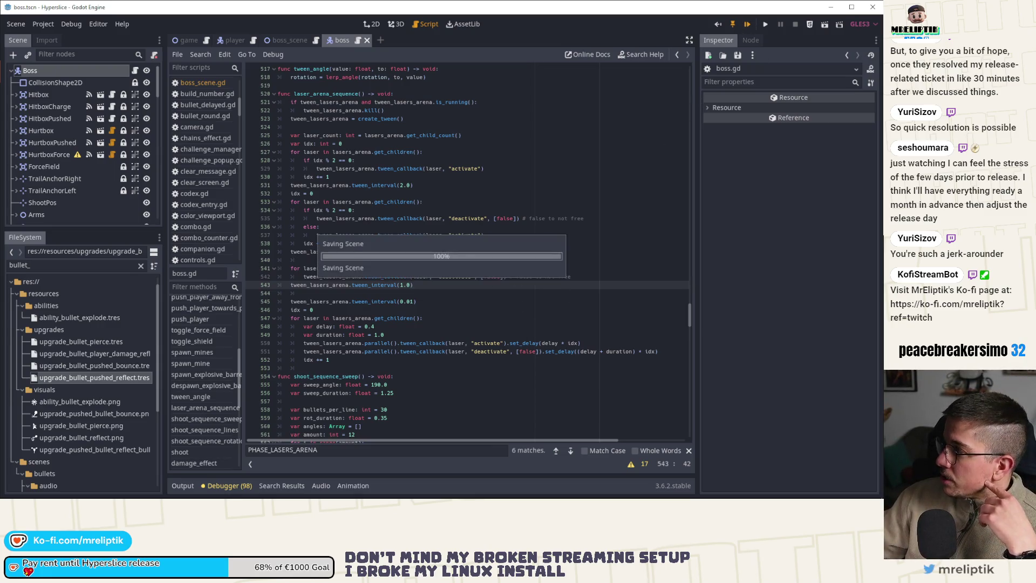
pyautogui.press('F5')
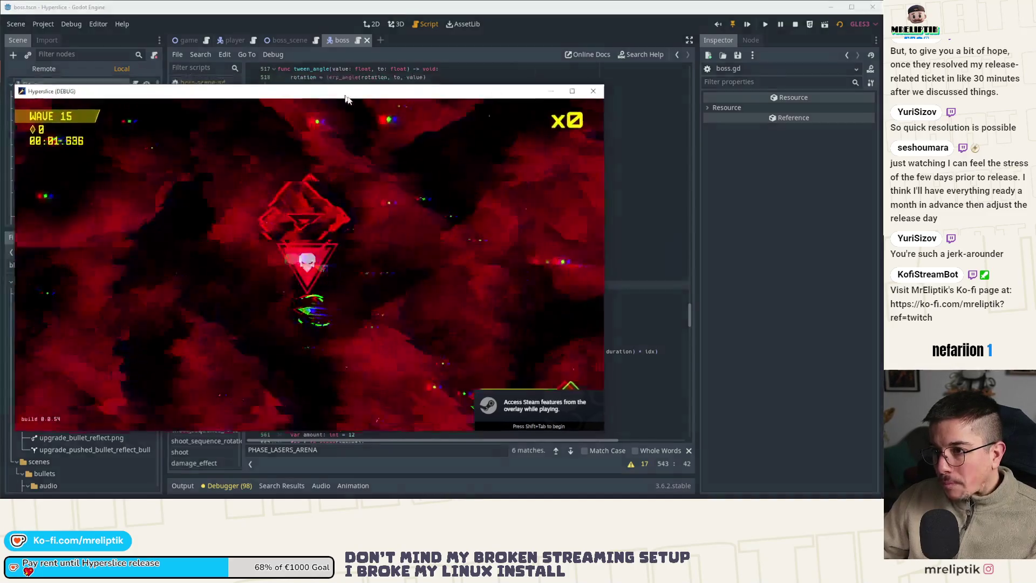
# Step: Playtest the wave 15 boss laser phase in the enlarged Hyperslice window, then close it
pyautogui.doubleClick(334, 80)
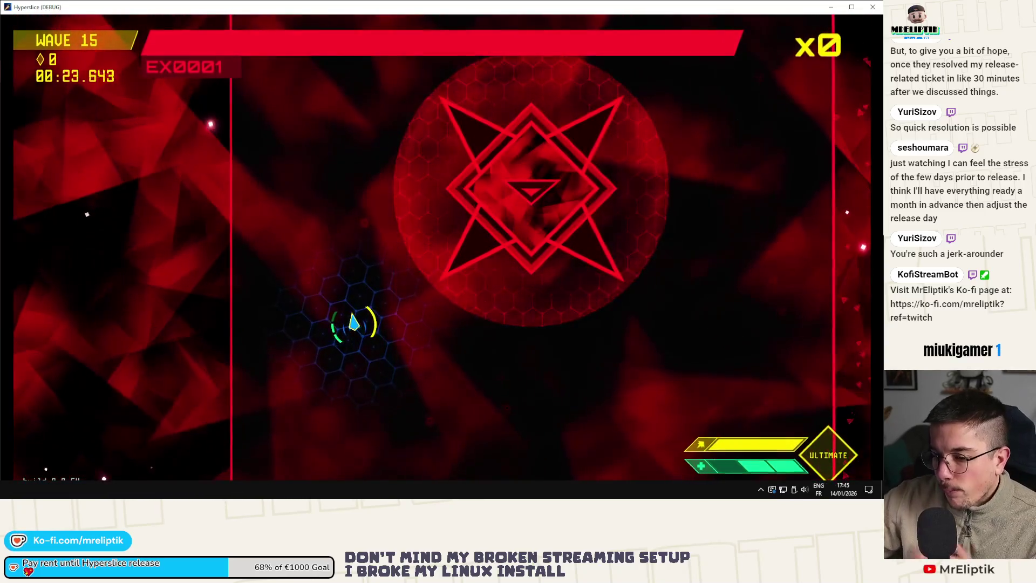
pyautogui.click(852, 7)
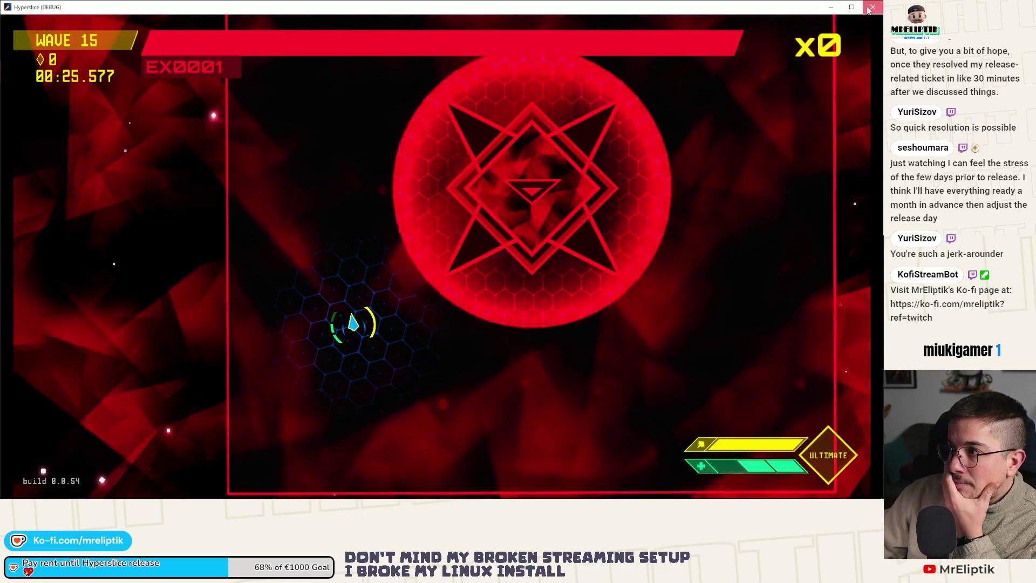
pyautogui.click(873, 7)
pyautogui.click(409, 301)
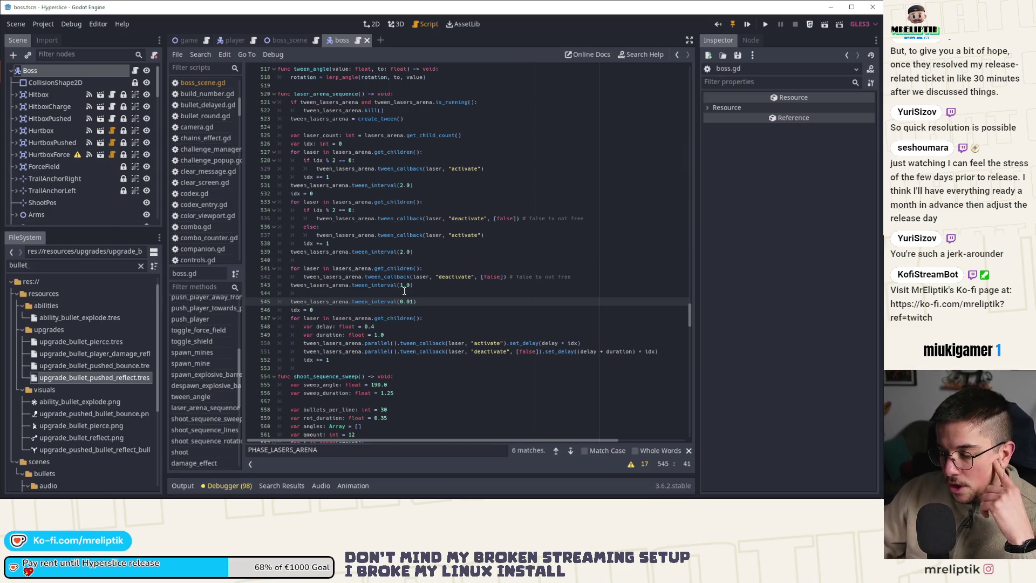
# Step: Give Laser to Laser6 in boss_scene a Target Width of 550 and save the scene
pyautogui.click(423, 309)
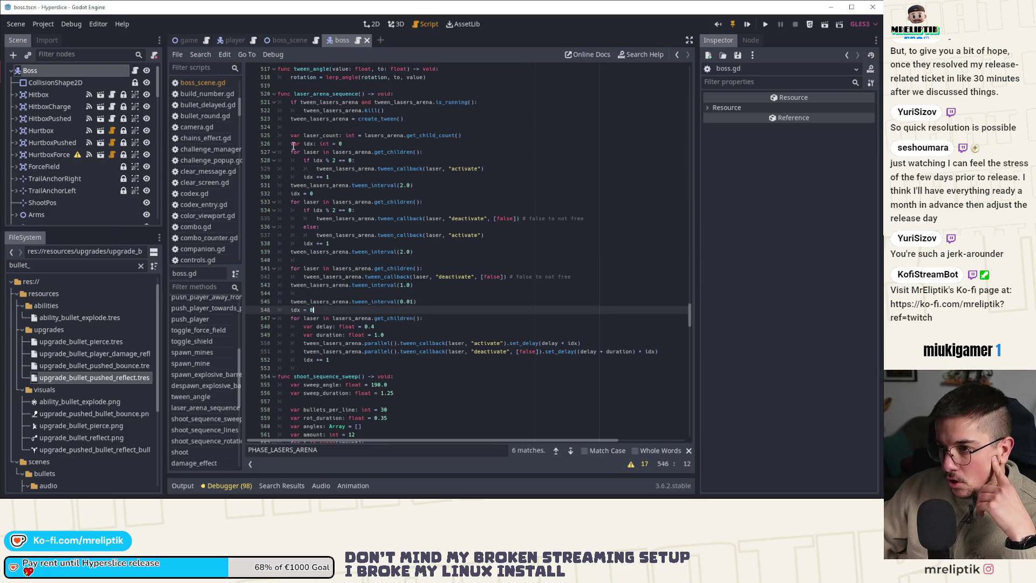
pyautogui.click(290, 36)
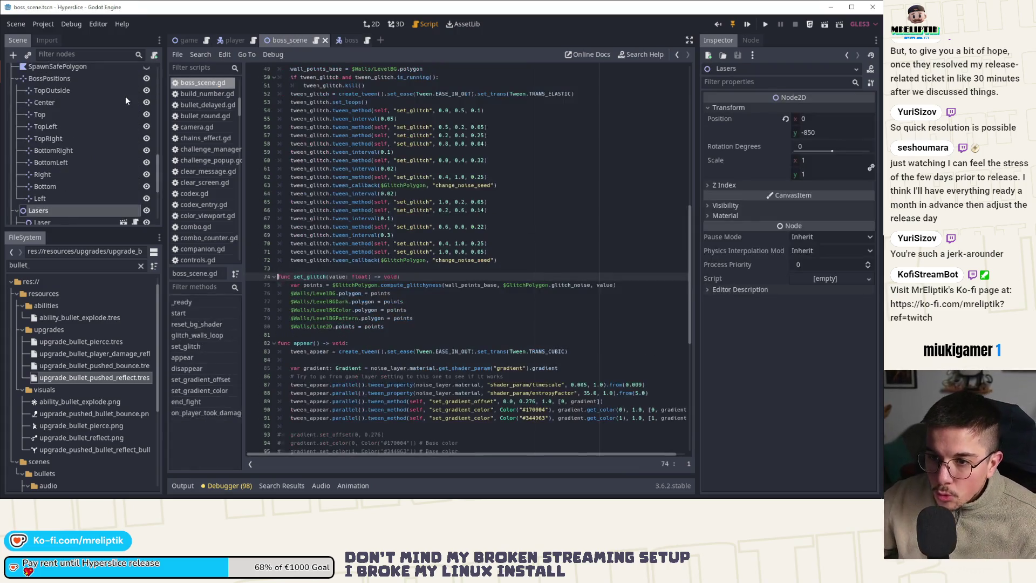
pyautogui.click(43, 203)
pyautogui.scroll(-3, 54, 162)
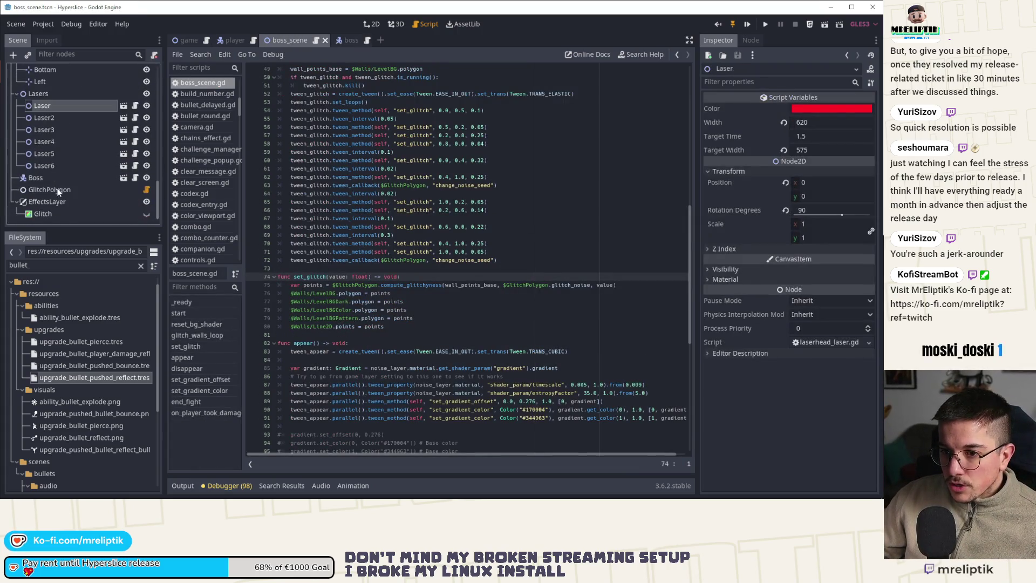
pyautogui.keyDown('shift'); pyautogui.click(54, 165); pyautogui.keyUp('shift')
pyautogui.click(819, 151)
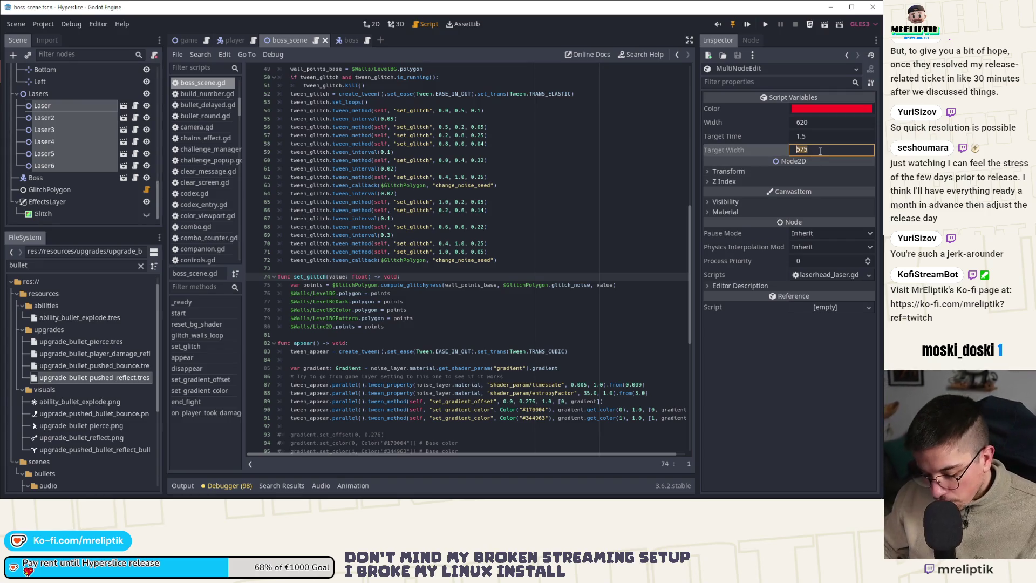
pyautogui.write('550')
pyautogui.press('Return')
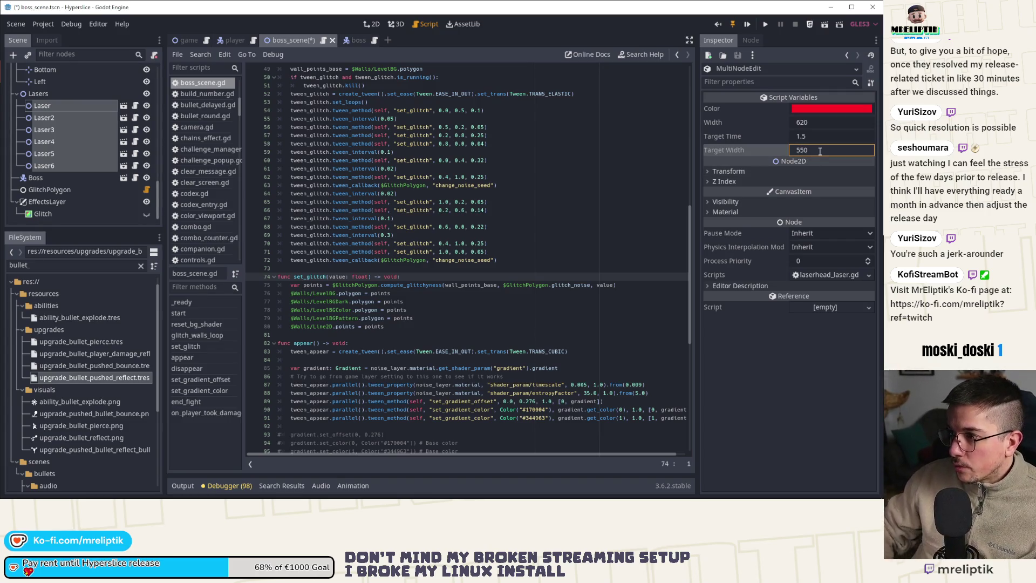
pyautogui.hotkey('ctrl', 's')
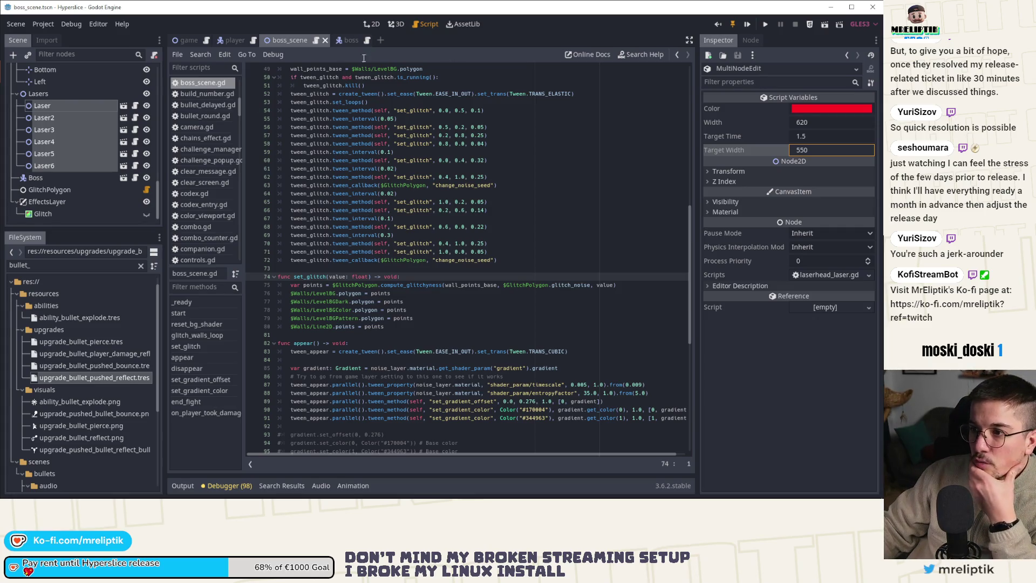
# Step: Open laserhead_laser.gd from the Laser node's script icon
pyautogui.click(345, 41)
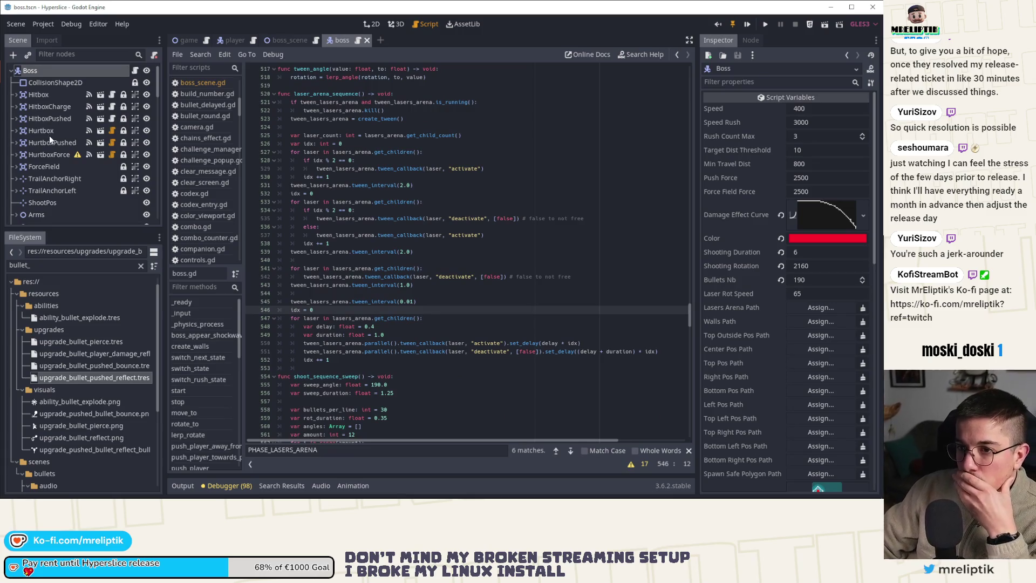
pyautogui.click(289, 41)
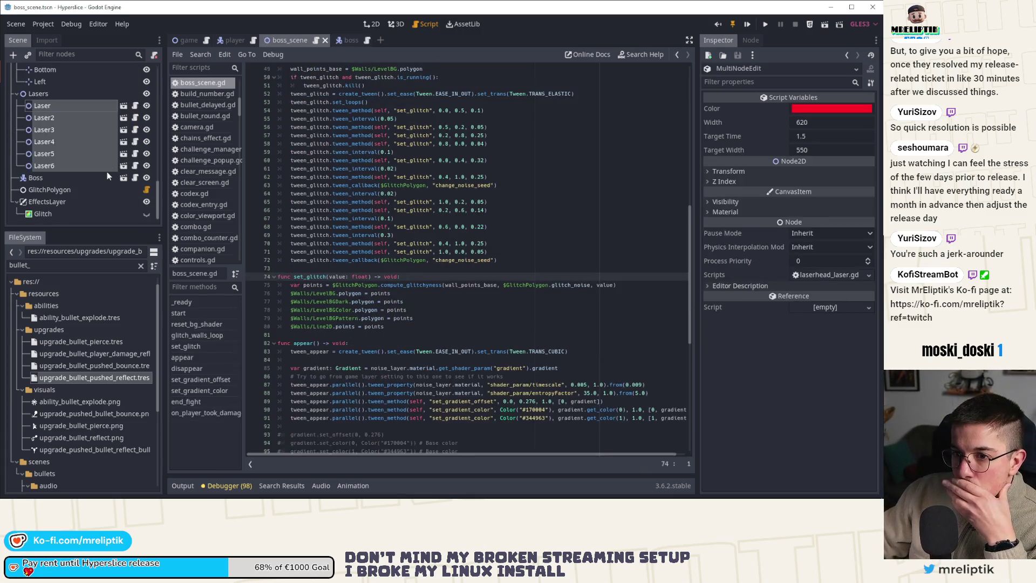
pyautogui.click(135, 106)
# Step: Search laserhead_laser.gd for ray_walls from line 94 and step through its 5 matches
pyautogui.scroll(2, 315, 246)
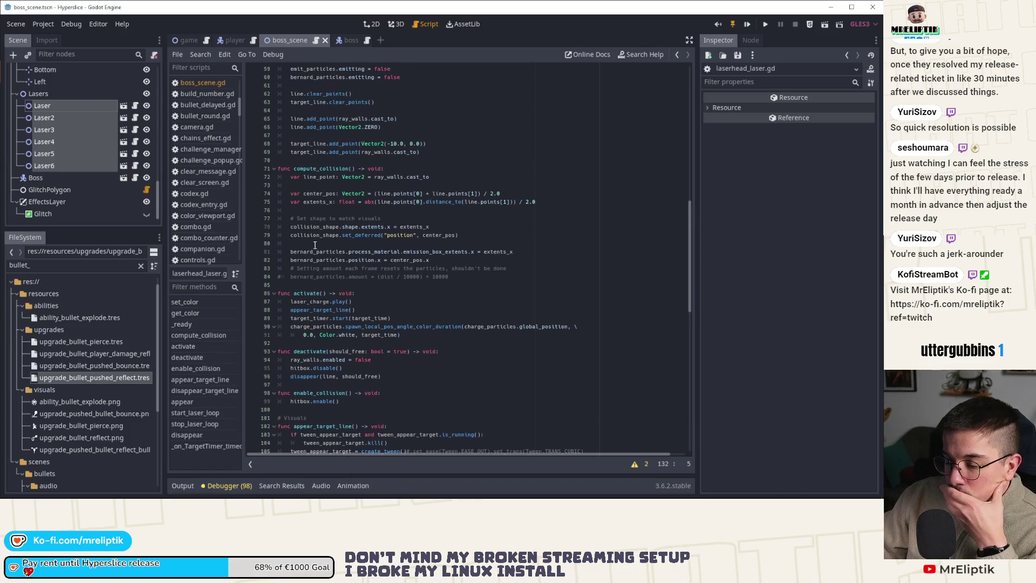
pyautogui.scroll(-2, 337, 259)
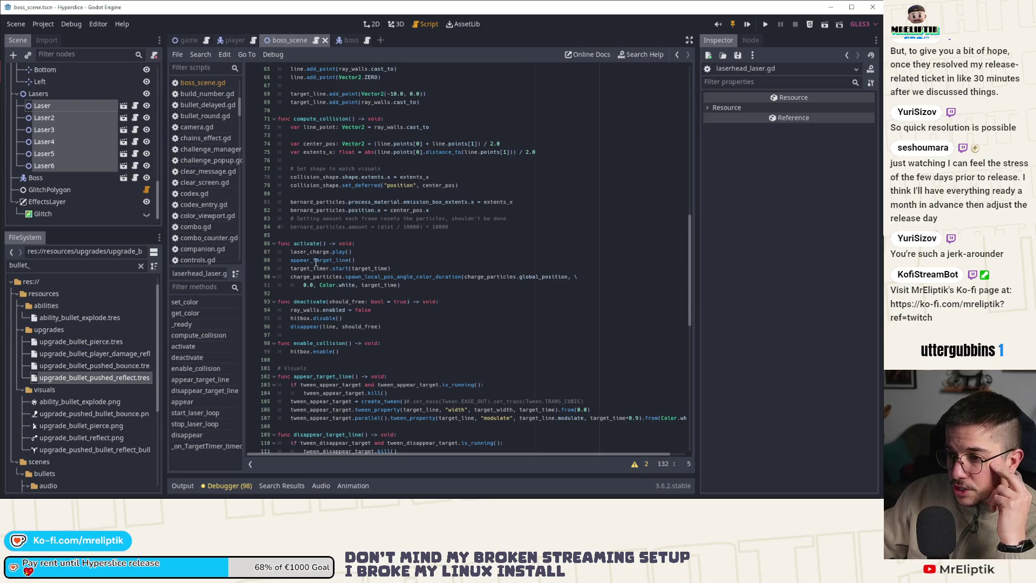
pyautogui.doubleClick(317, 326)
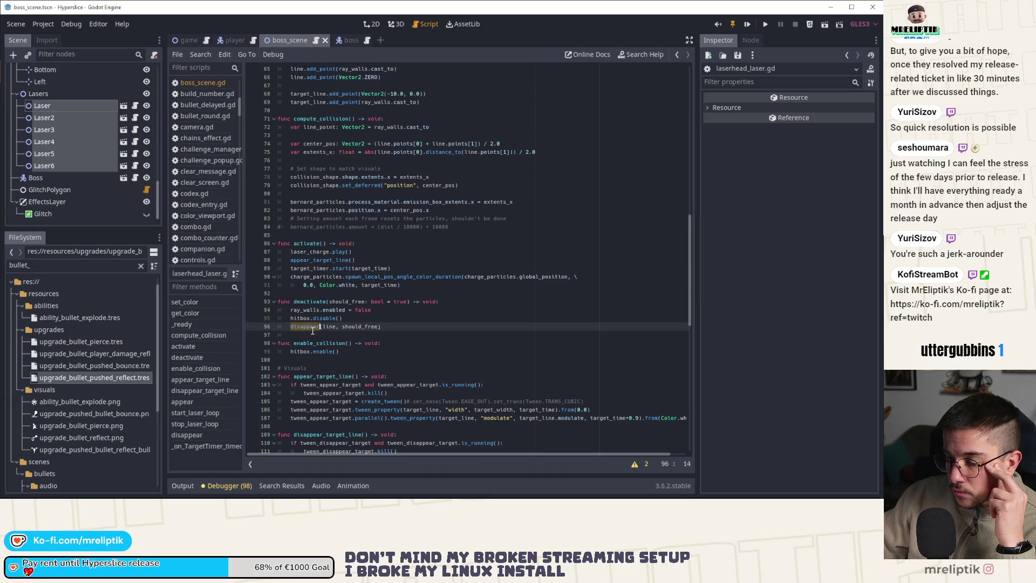
pyautogui.doubleClick(333, 310)
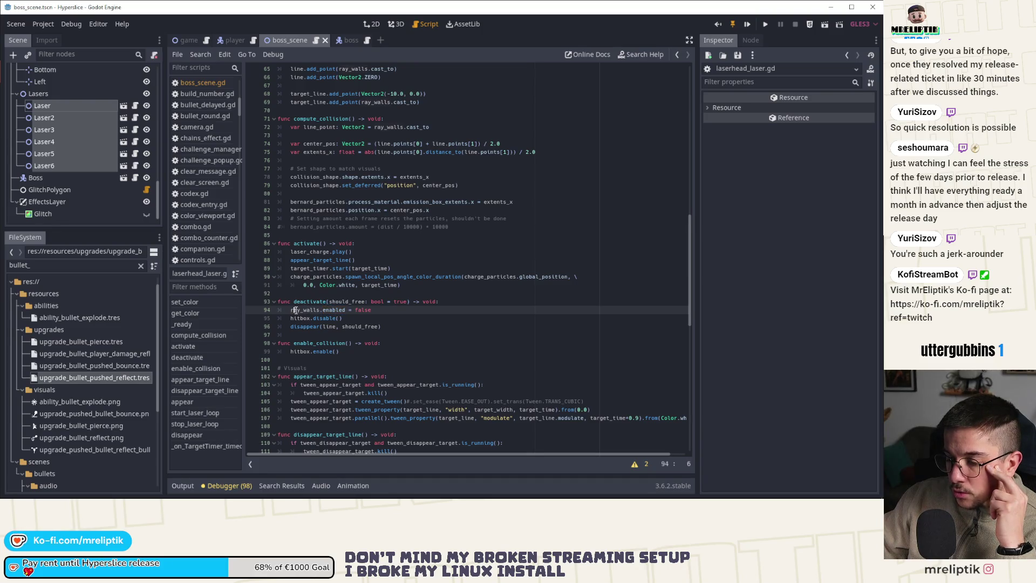
pyautogui.click(377, 315)
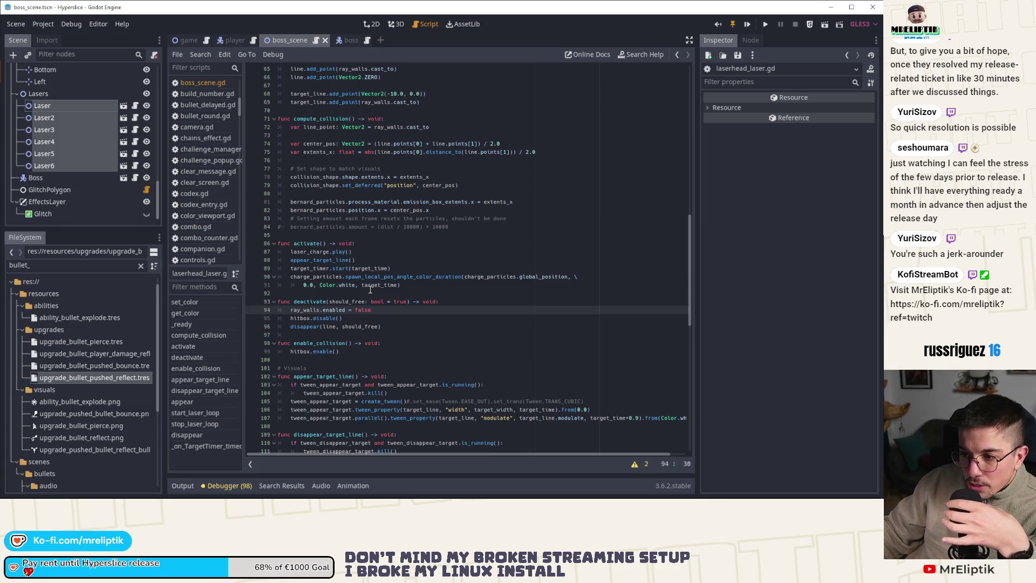
pyautogui.doubleClick(306, 311)
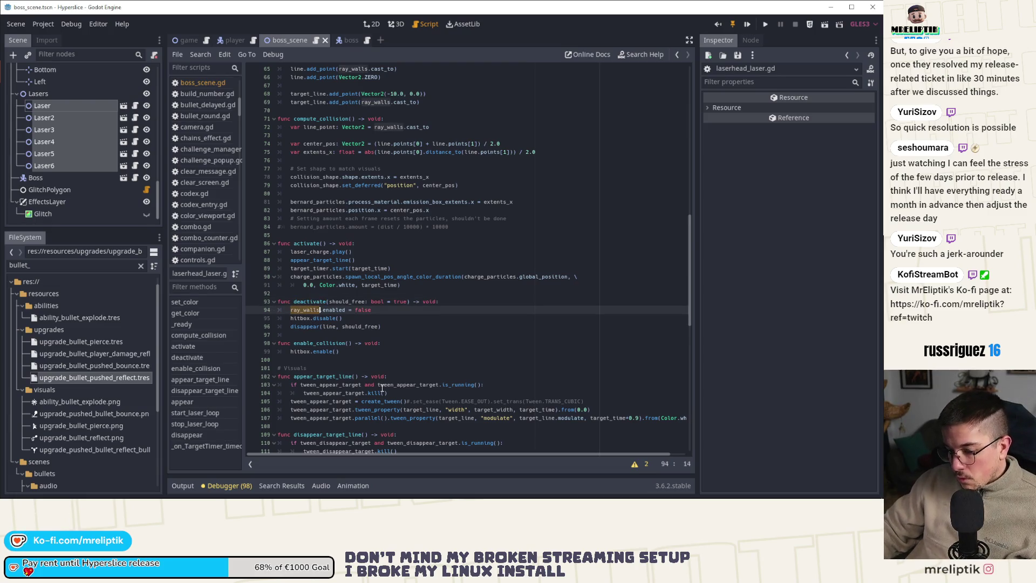
pyautogui.hotkey('ctrl', 'f')
pyautogui.click(570, 450)
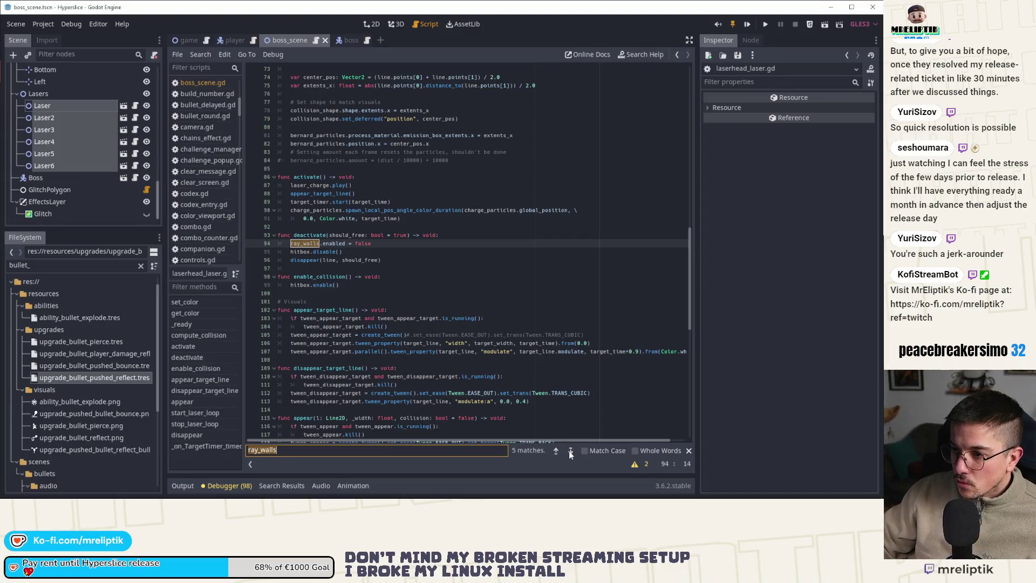
pyautogui.doubleClick(300, 194)
pyautogui.scroll(-2, 355, 283)
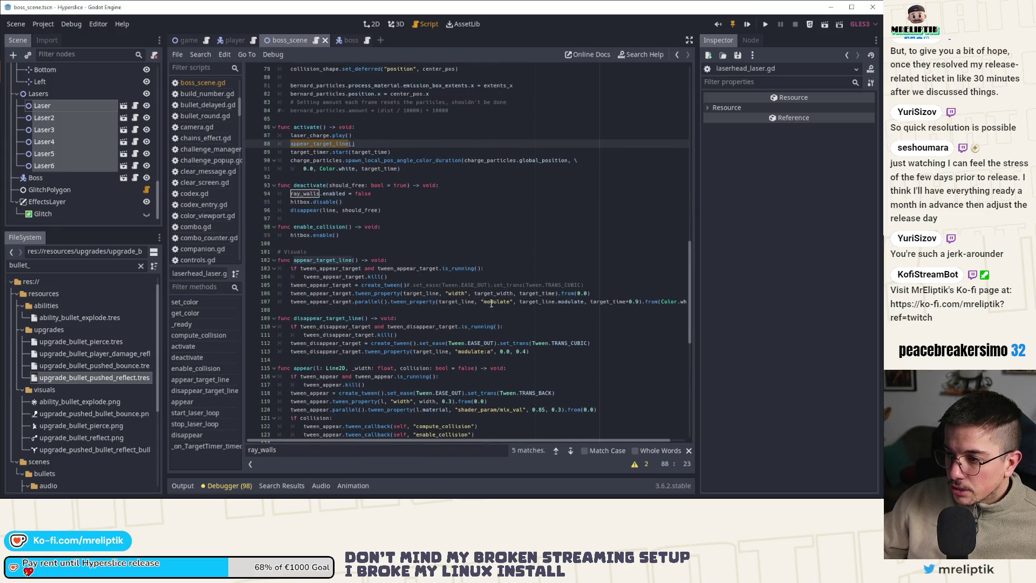
pyautogui.scroll(-4, 345, 322)
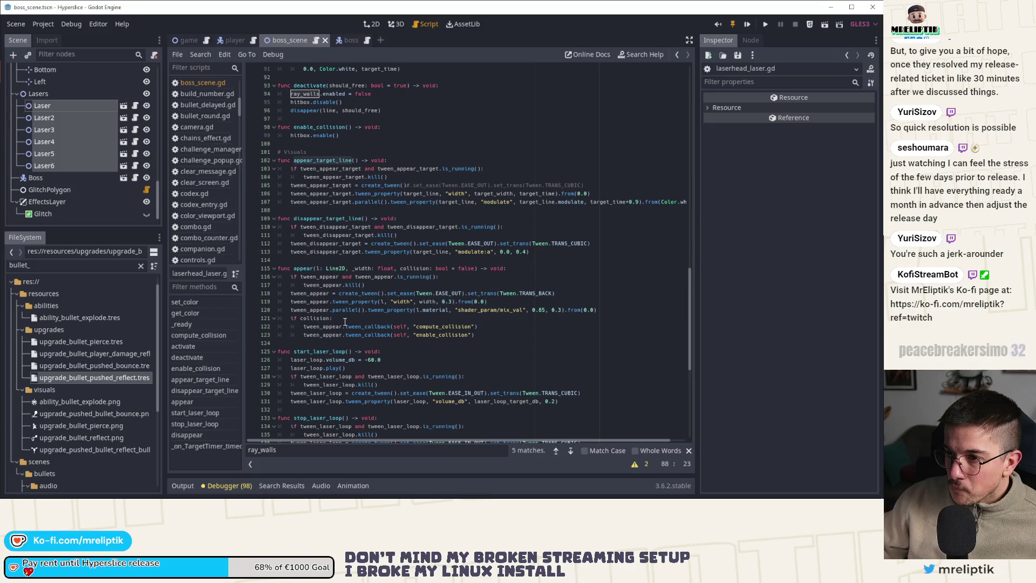
pyautogui.scroll(5, 344, 321)
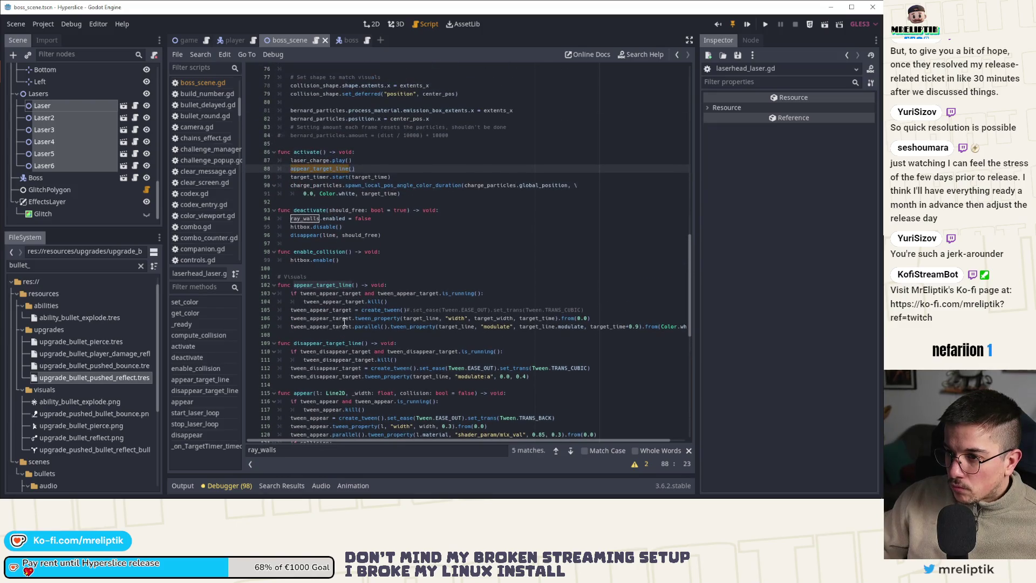
pyautogui.click(332, 176)
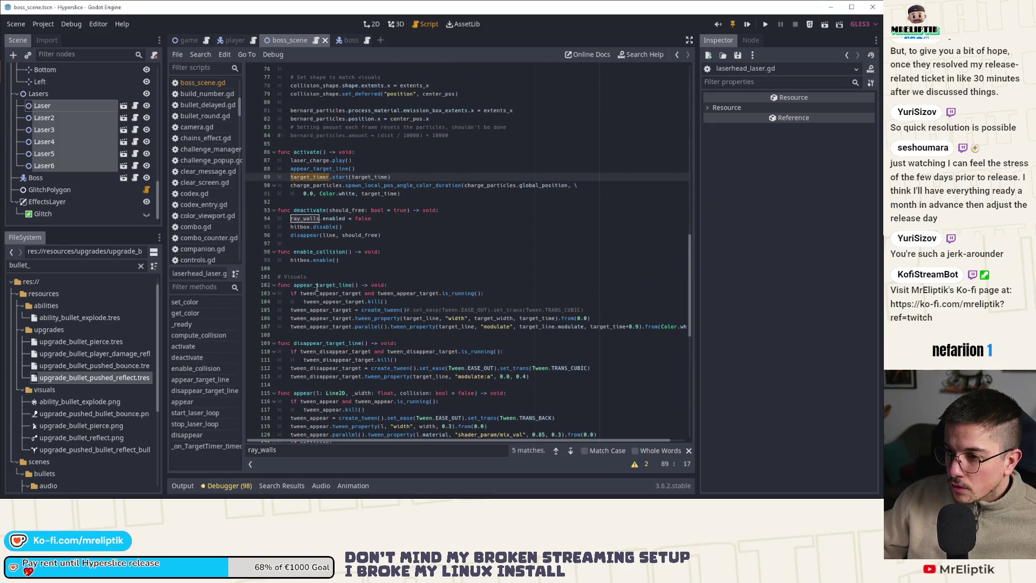
pyautogui.scroll(-10, 316, 367)
pyautogui.scroll(-3, 316, 367)
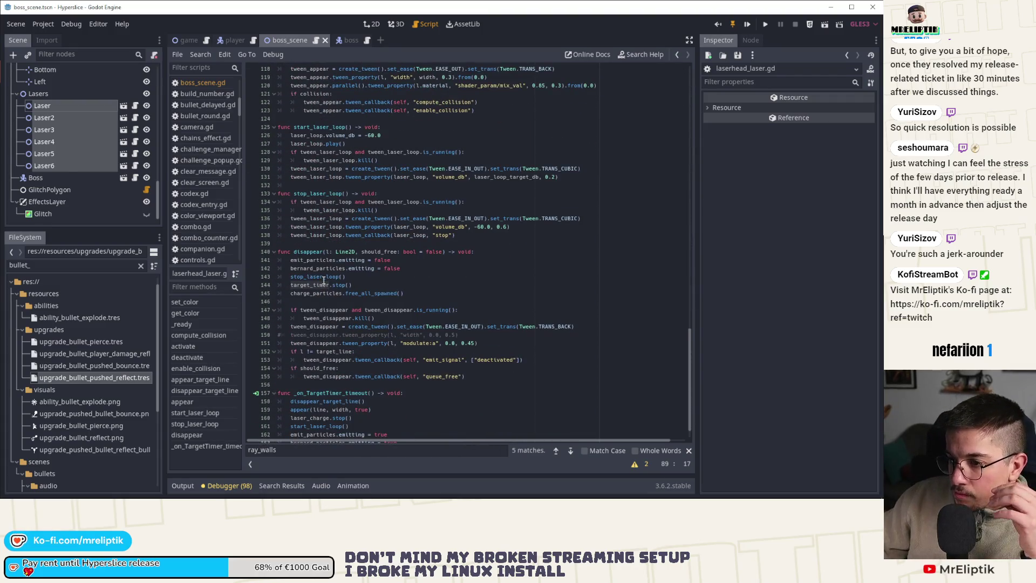
pyautogui.scroll(-2, 313, 326)
pyautogui.doubleClick(329, 368)
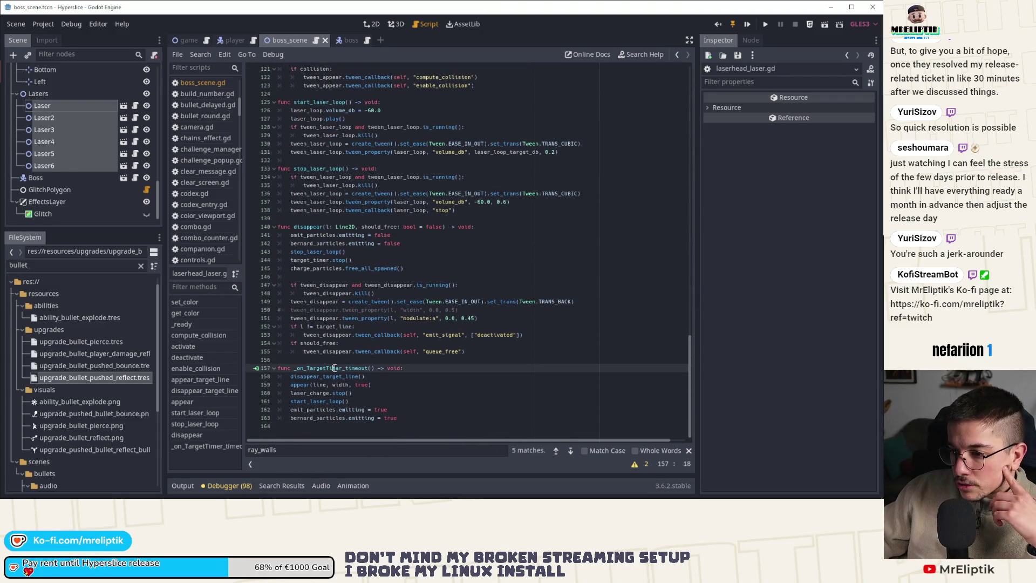
pyautogui.doubleClick(309, 385)
pyautogui.doubleClick(309, 401)
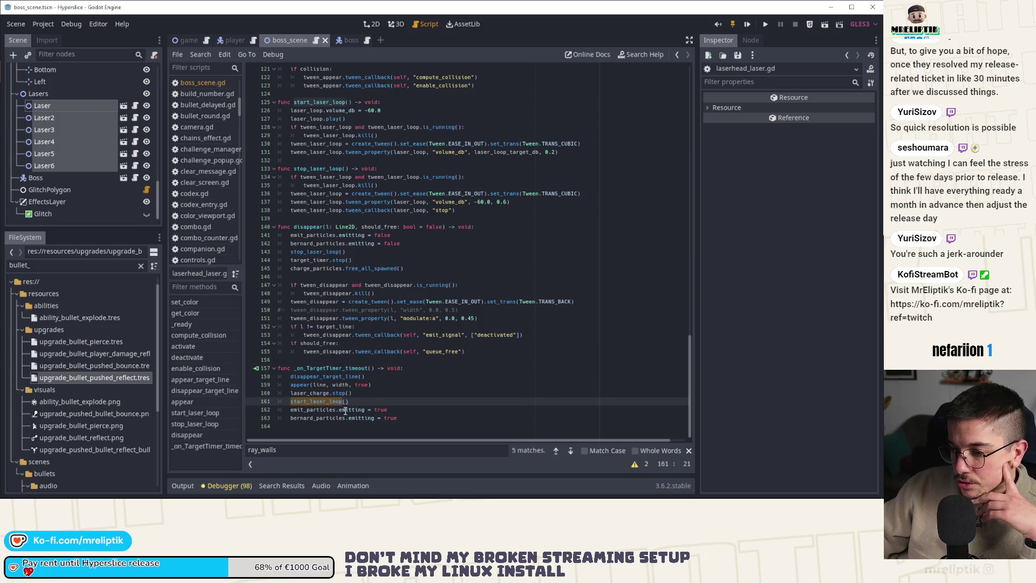
pyautogui.doubleClick(309, 394)
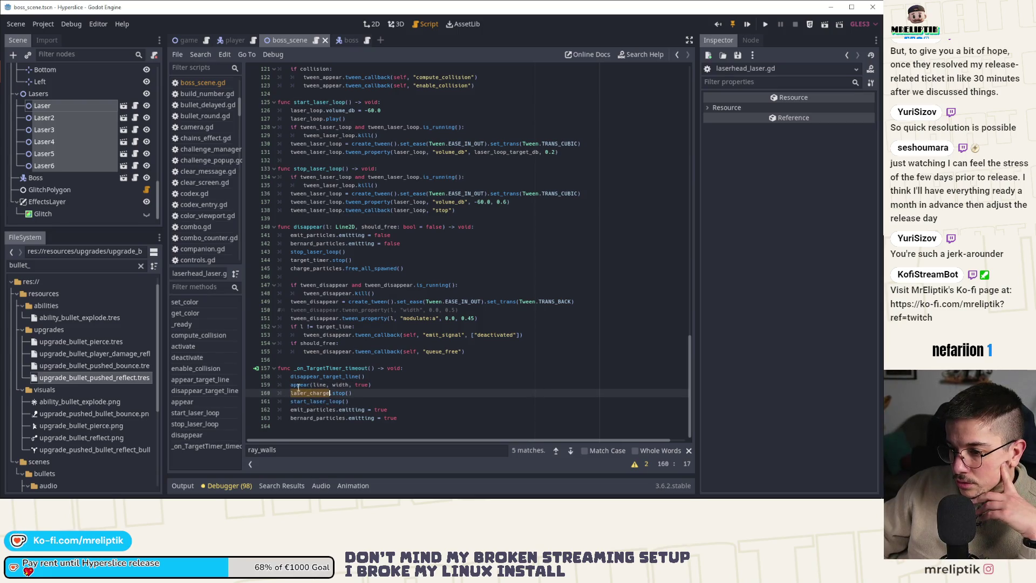
pyautogui.doubleClick(297, 385)
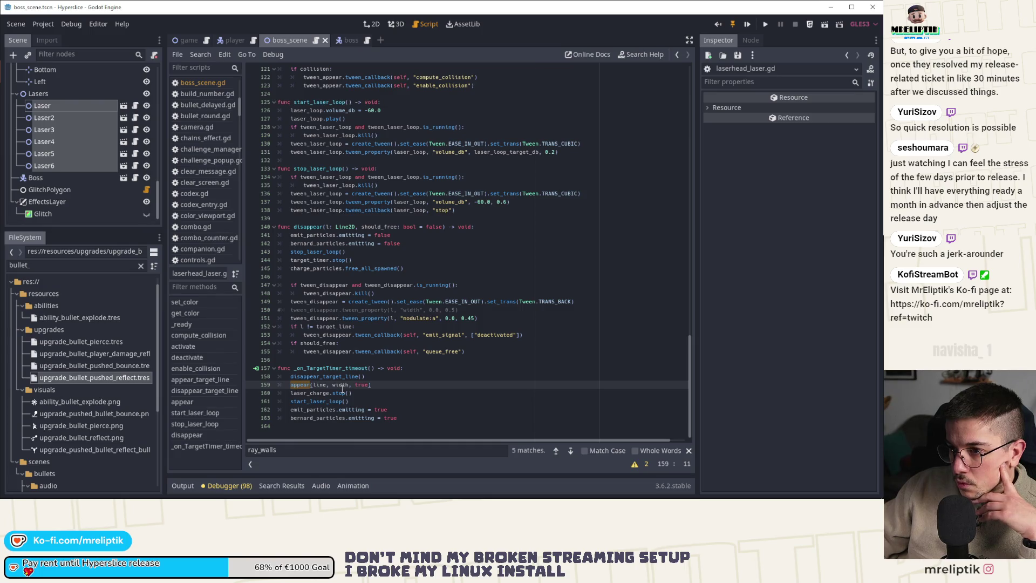
pyautogui.keyDown('ctrl'); pyautogui.click(300, 385); pyautogui.keyUp('ctrl')
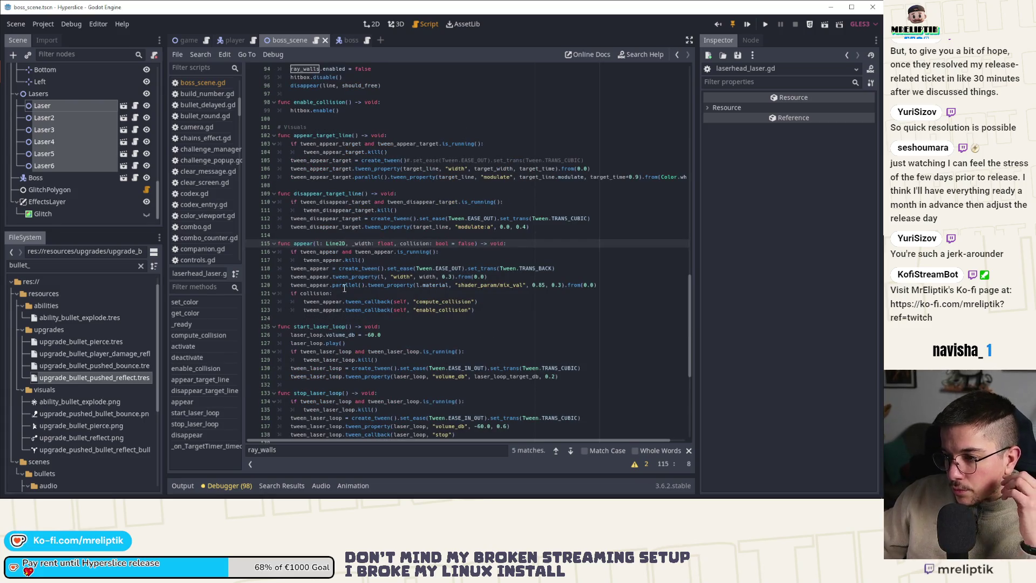
pyautogui.doubleClick(412, 244)
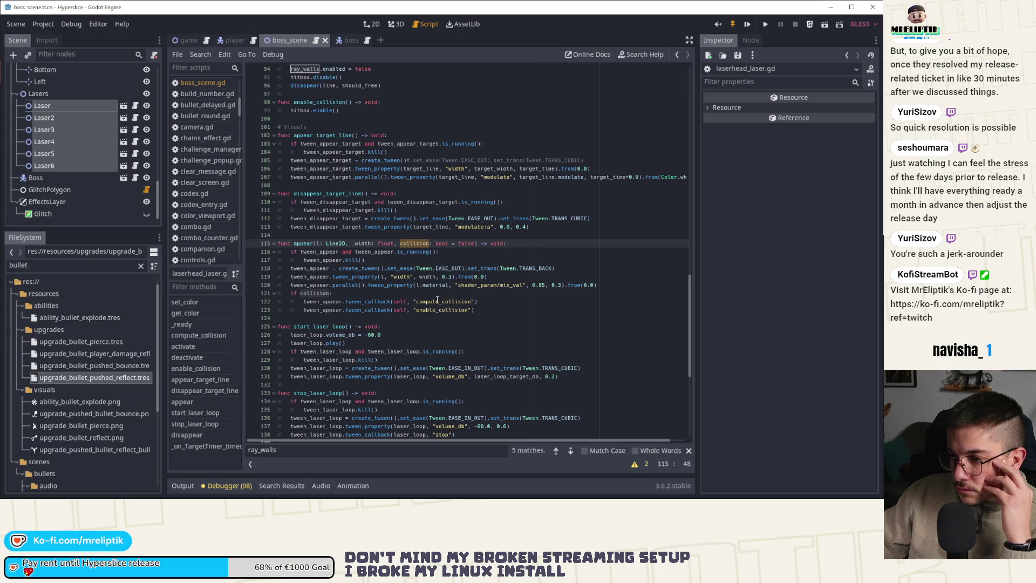
pyautogui.doubleClick(438, 301)
pyautogui.doubleClick(434, 310)
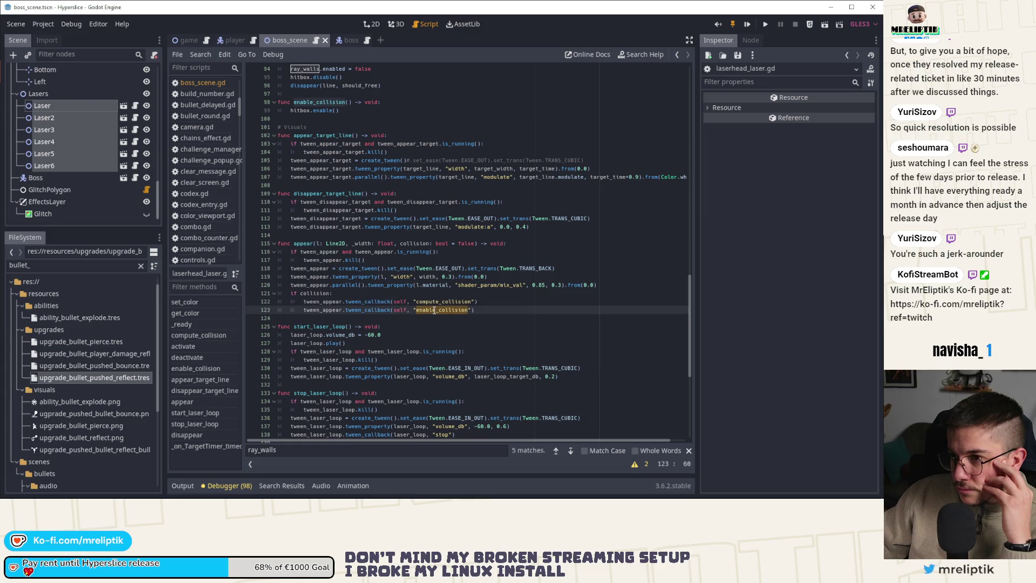
pyautogui.scroll(2, 432, 310)
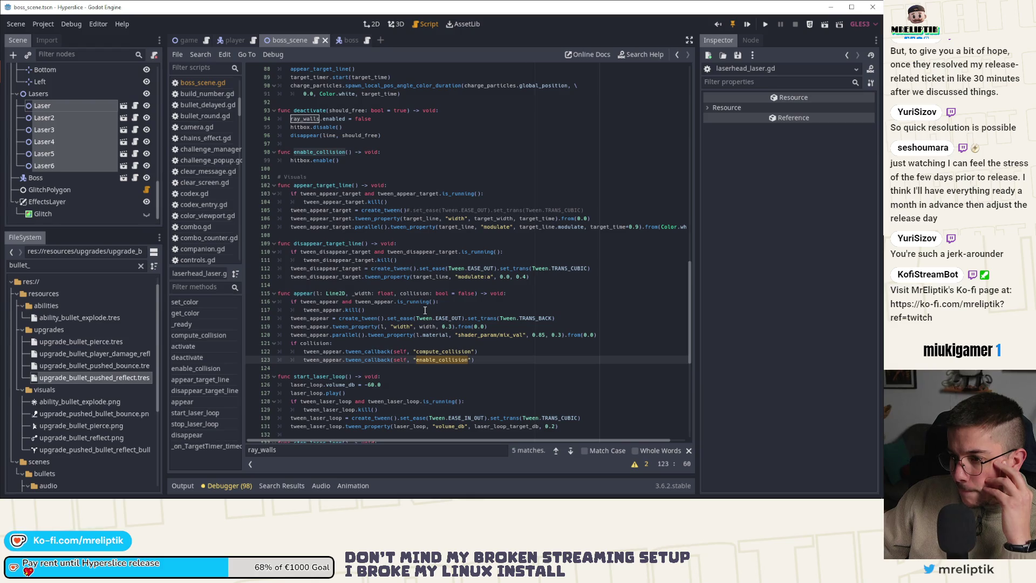
pyautogui.doubleClick(430, 349)
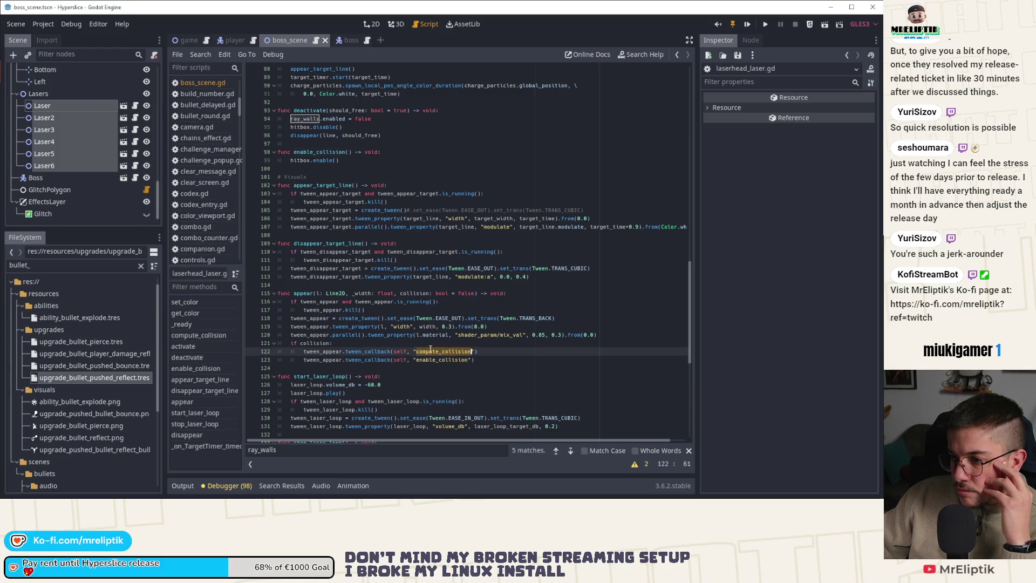
pyautogui.scroll(5, 410, 337)
pyautogui.scroll(5, 410, 337)
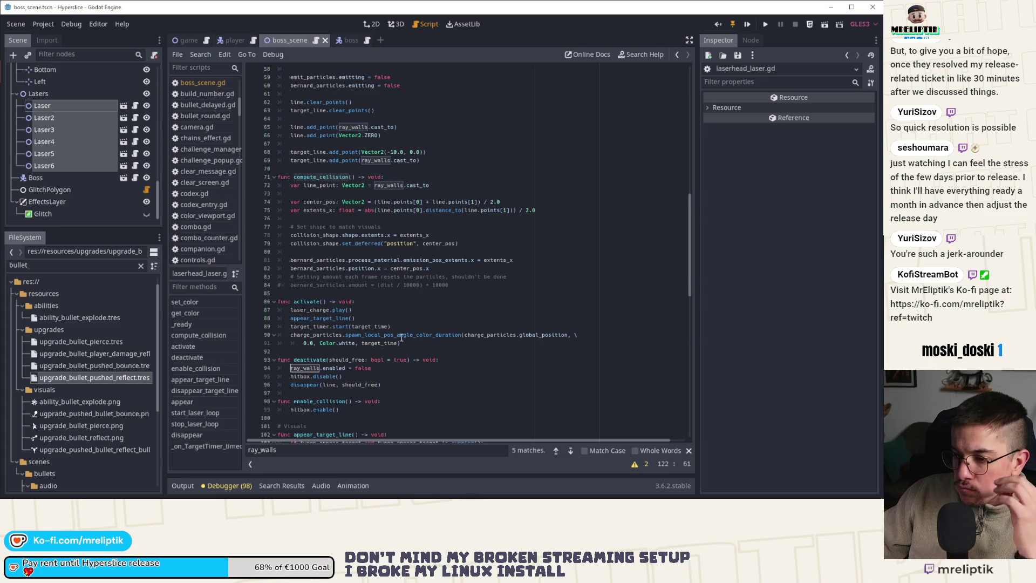
pyautogui.scroll(-12, 393, 344)
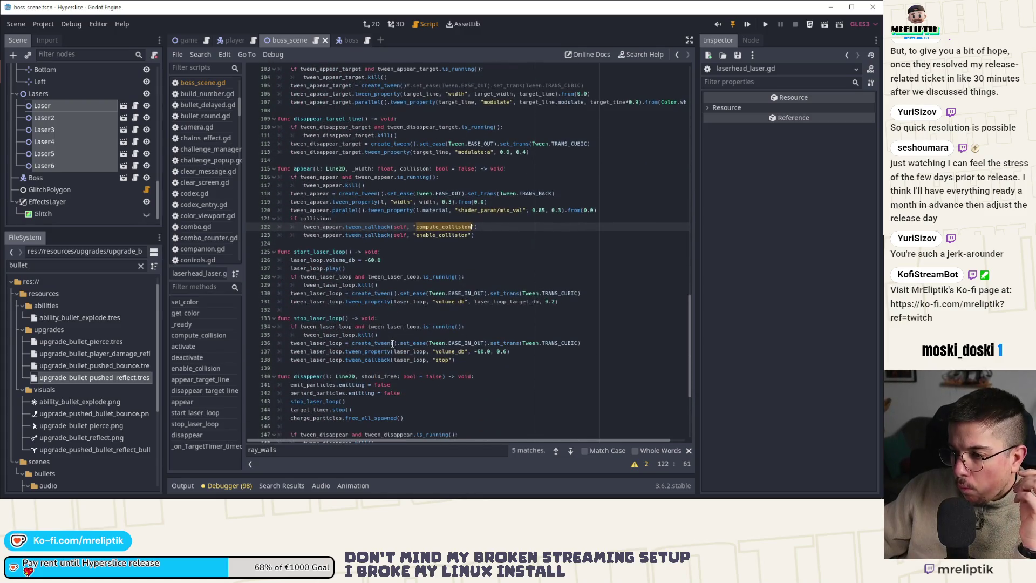
pyautogui.scroll(-6, 392, 343)
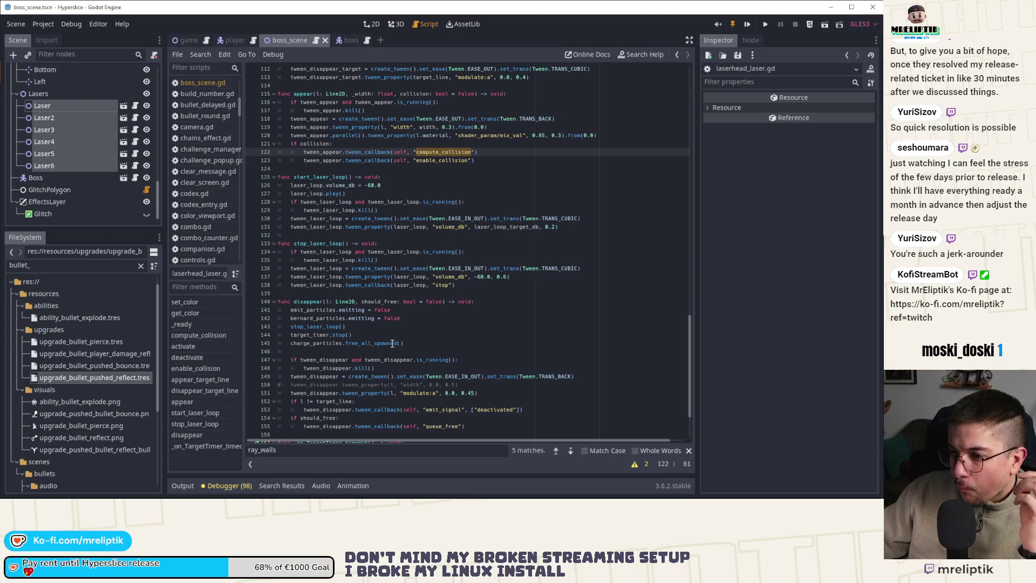
pyautogui.scroll(-2, 392, 343)
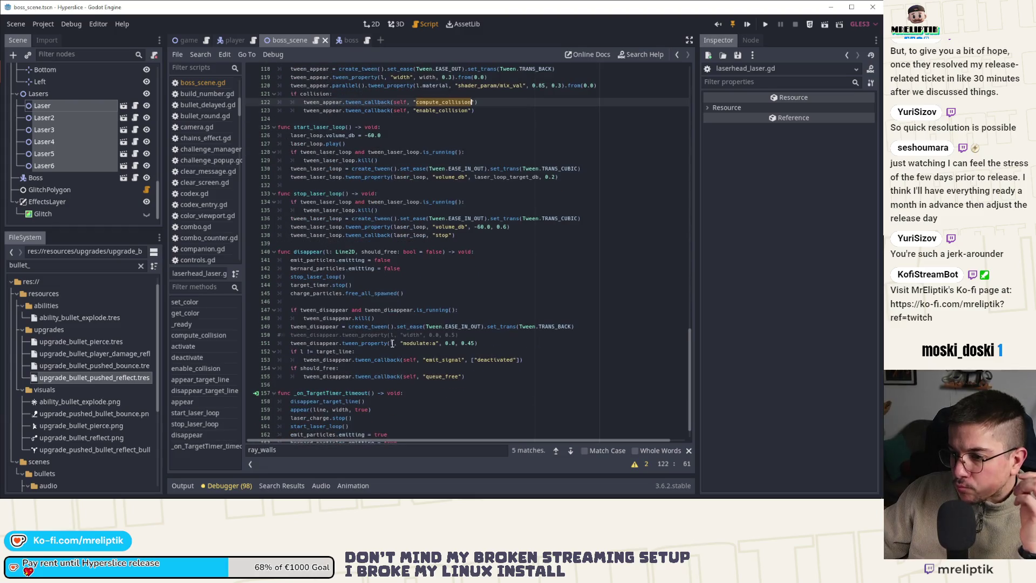
pyautogui.click(323, 252)
pyautogui.click(322, 262)
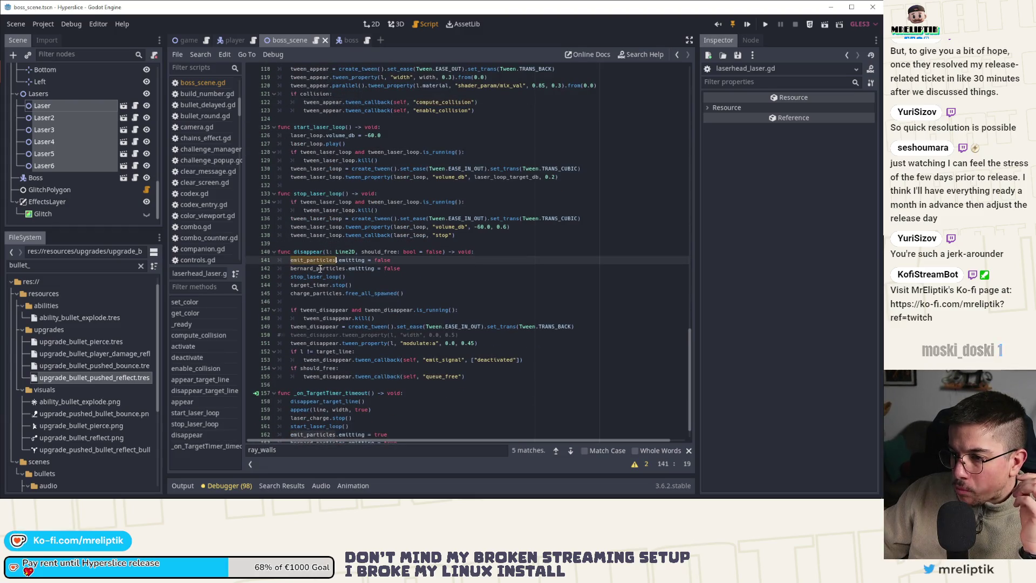
pyautogui.doubleClick(318, 268)
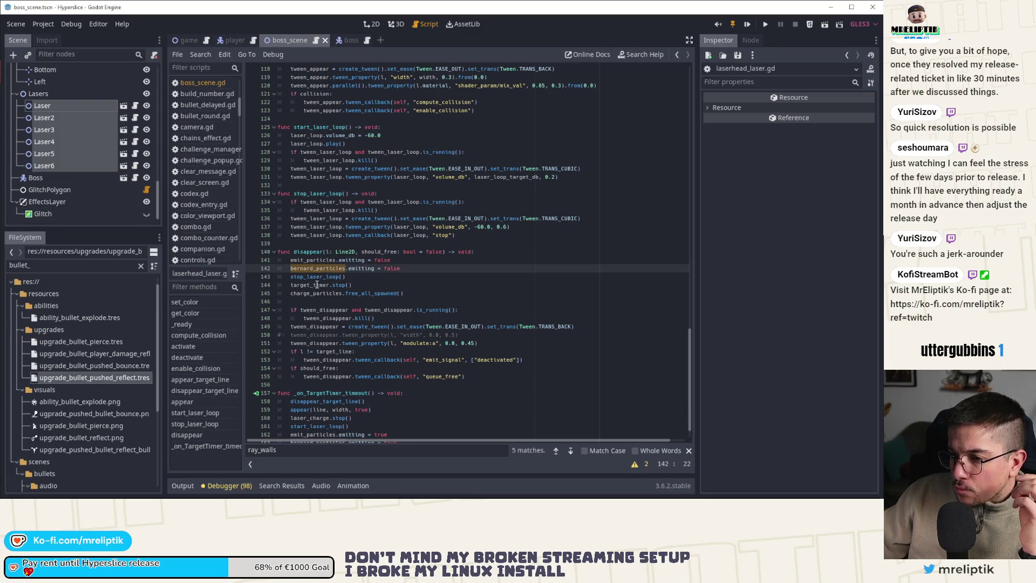
pyautogui.doubleClick(420, 343)
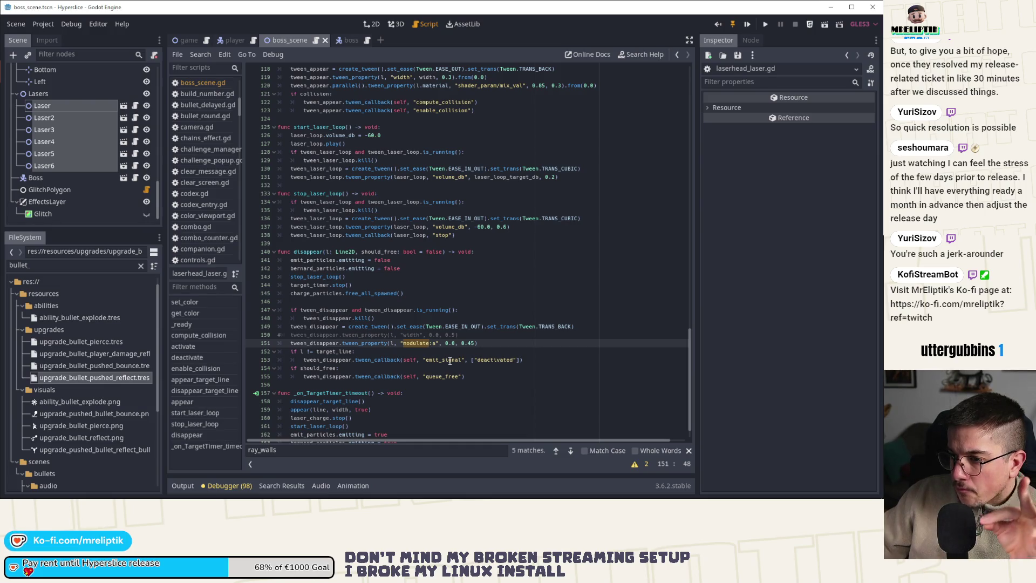
pyautogui.scroll(1, 468, 281)
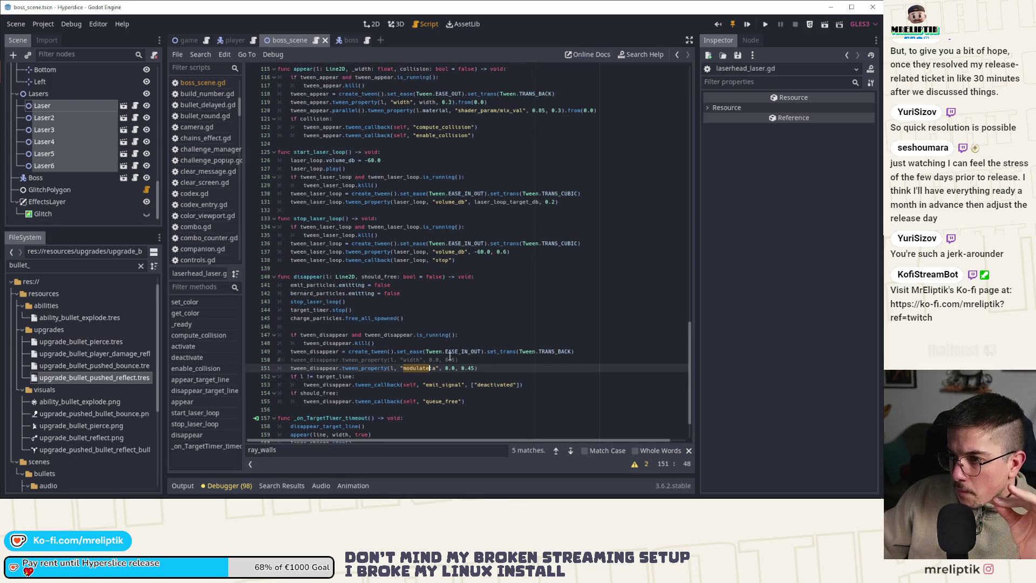
pyautogui.scroll(3, 468, 283)
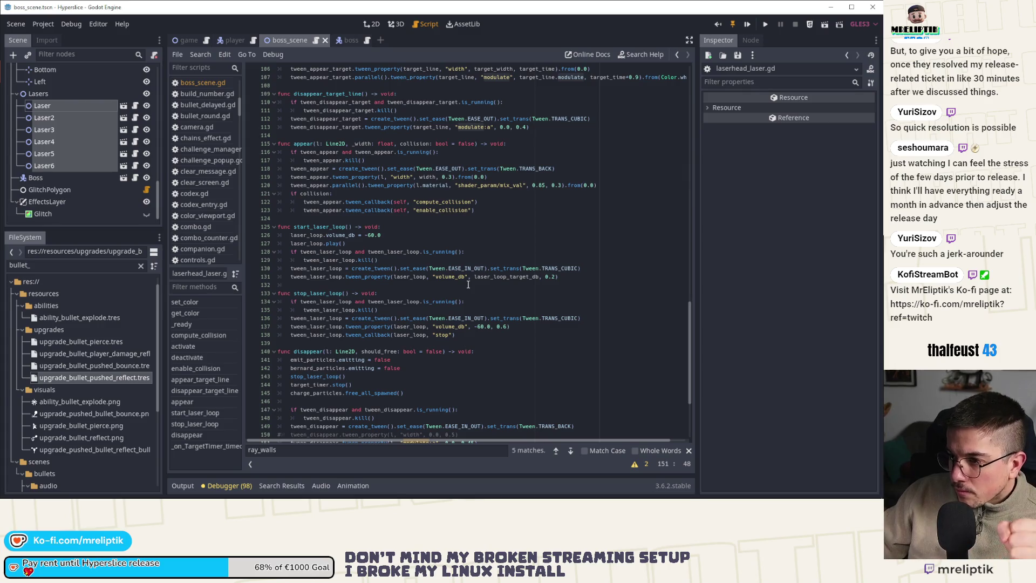
pyautogui.click(495, 177)
pyautogui.press('Return')
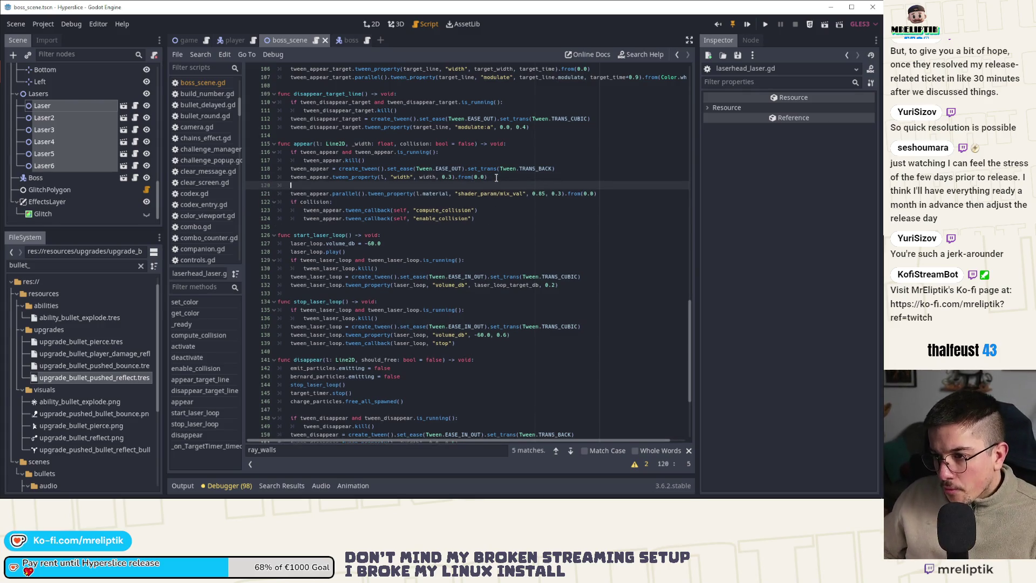
pyautogui.write('tween_appear')
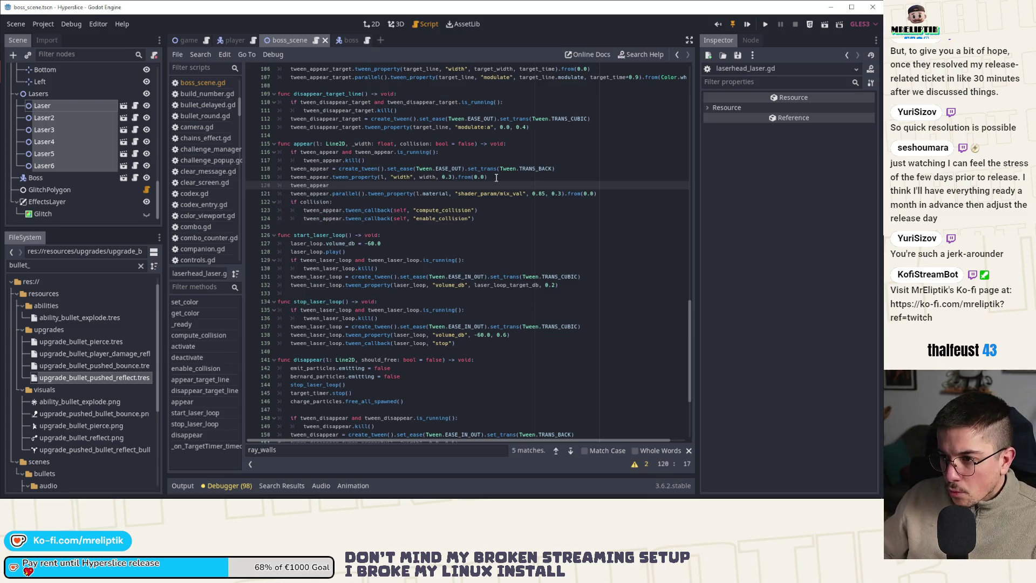
pyautogui.write('.twee')
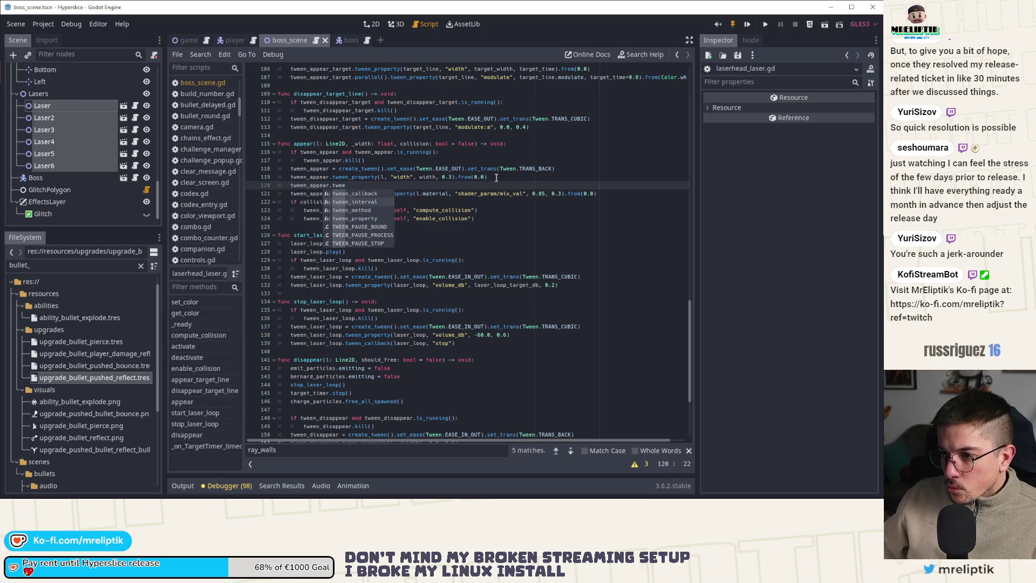
pyautogui.press('Down')
pyautogui.press('Down')
pyautogui.press('Return')
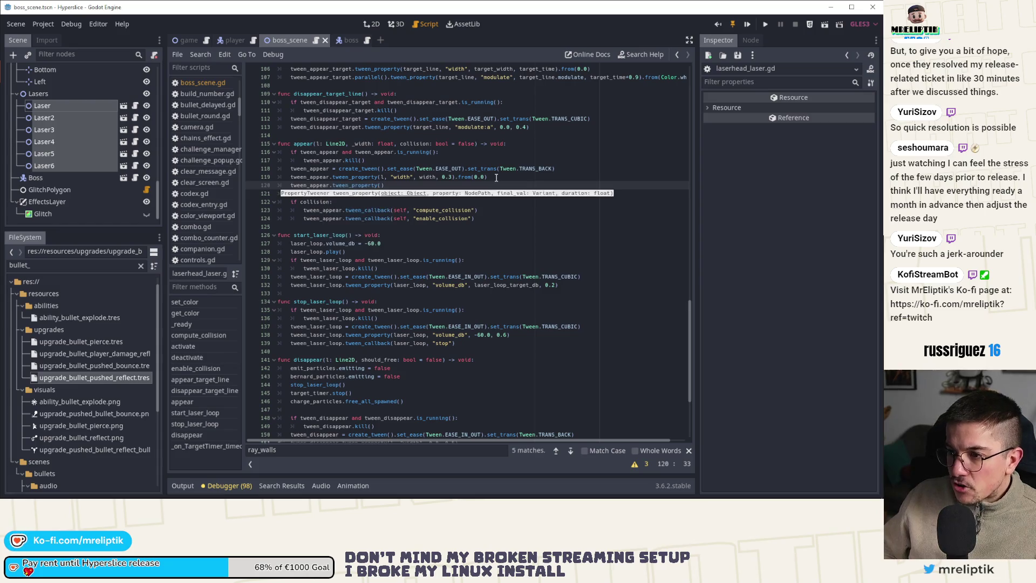
pyautogui.write('parallel().')
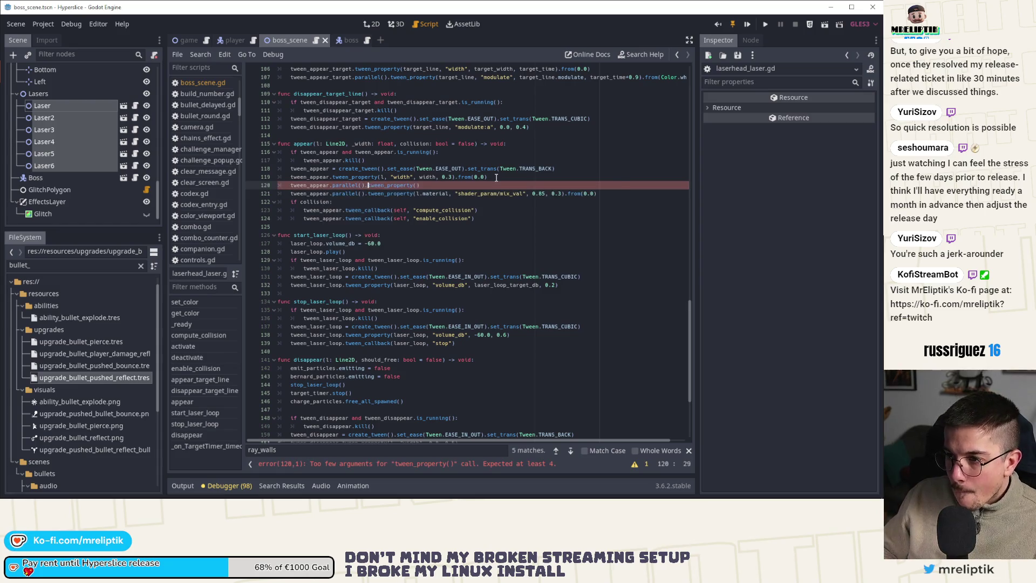
pyautogui.scroll(-5, 495, 178)
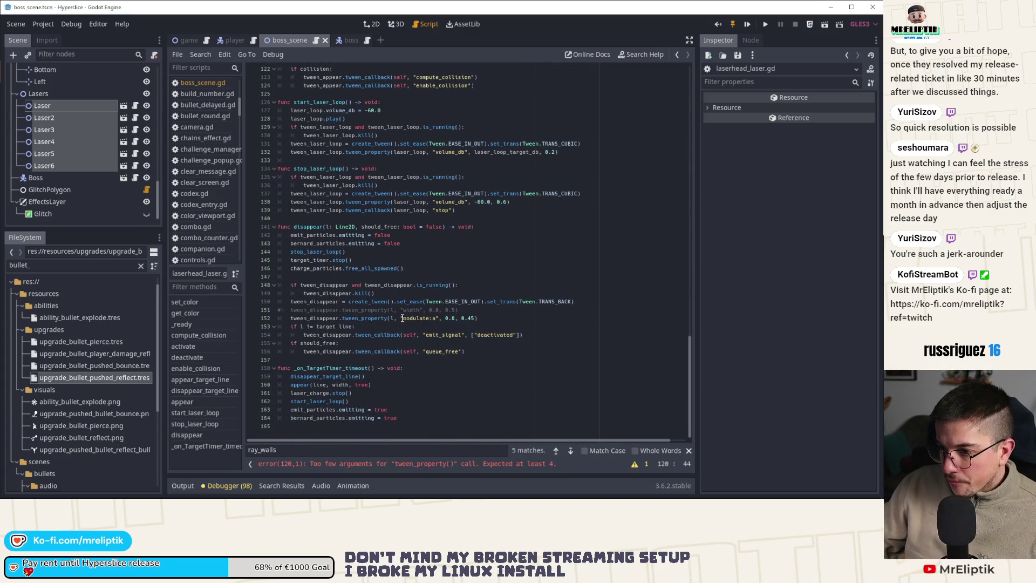
pyautogui.moveTo(391, 319); pyautogui.dragTo(474, 318)
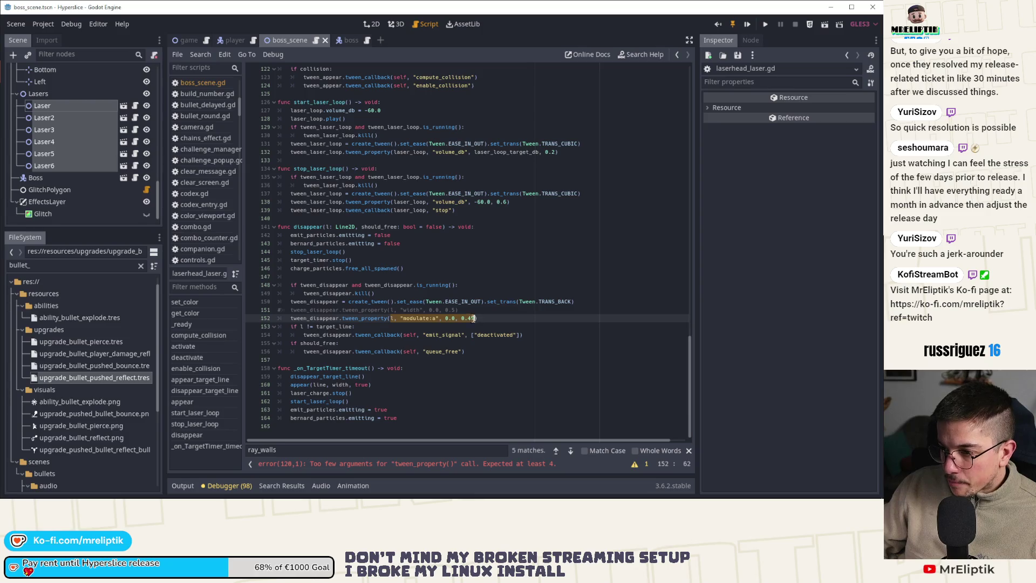
pyautogui.scroll(6, 415, 213)
pyautogui.click(417, 202)
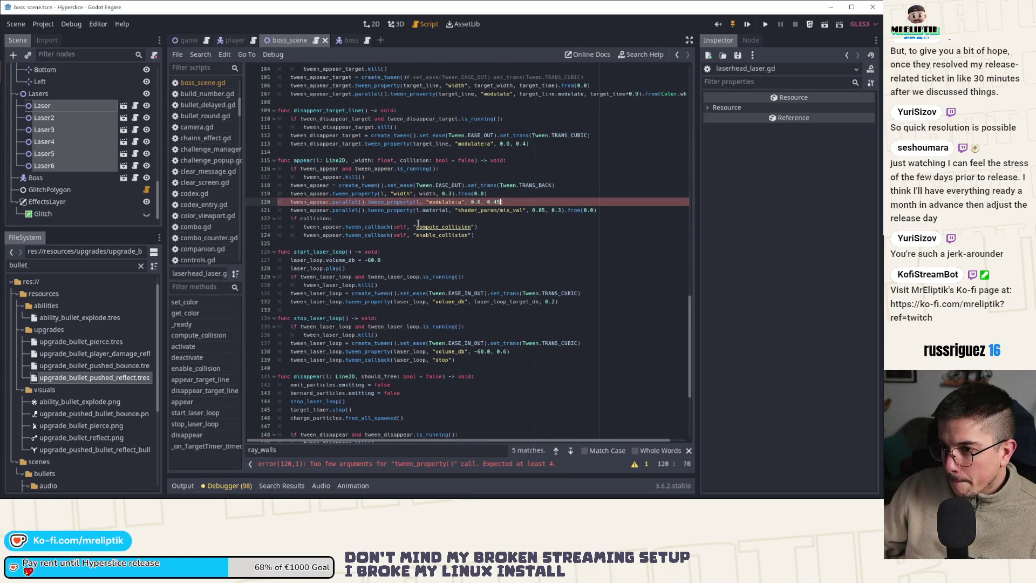
pyautogui.hotkey('ctrl', 'v')
pyautogui.write('1')
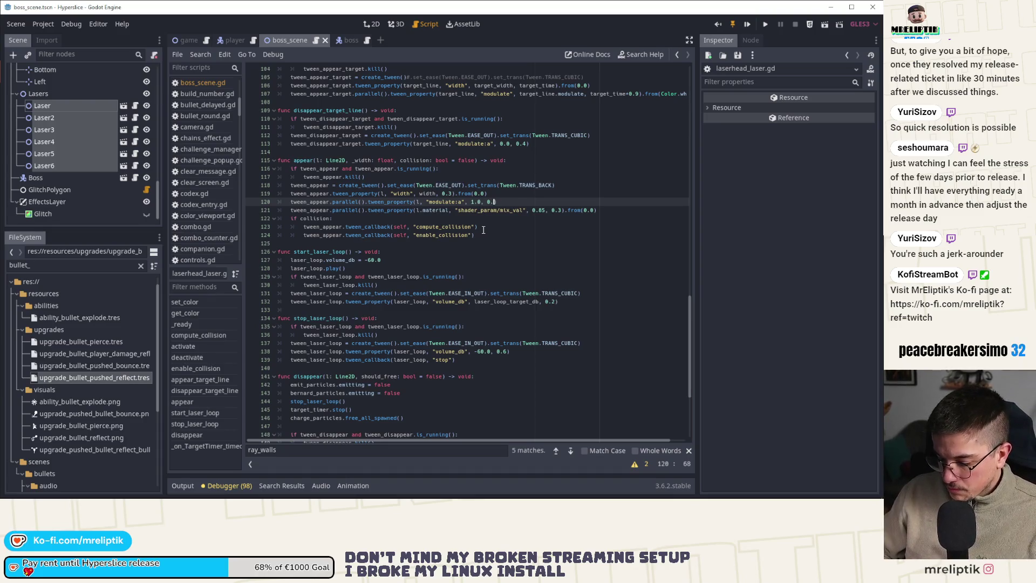
pyautogui.write('5')
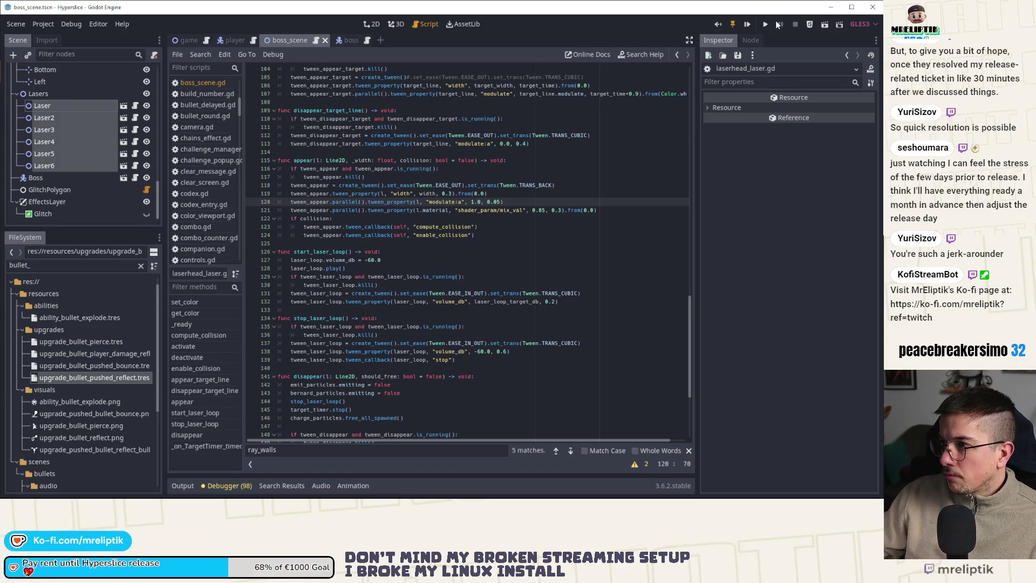
pyautogui.click(747, 24)
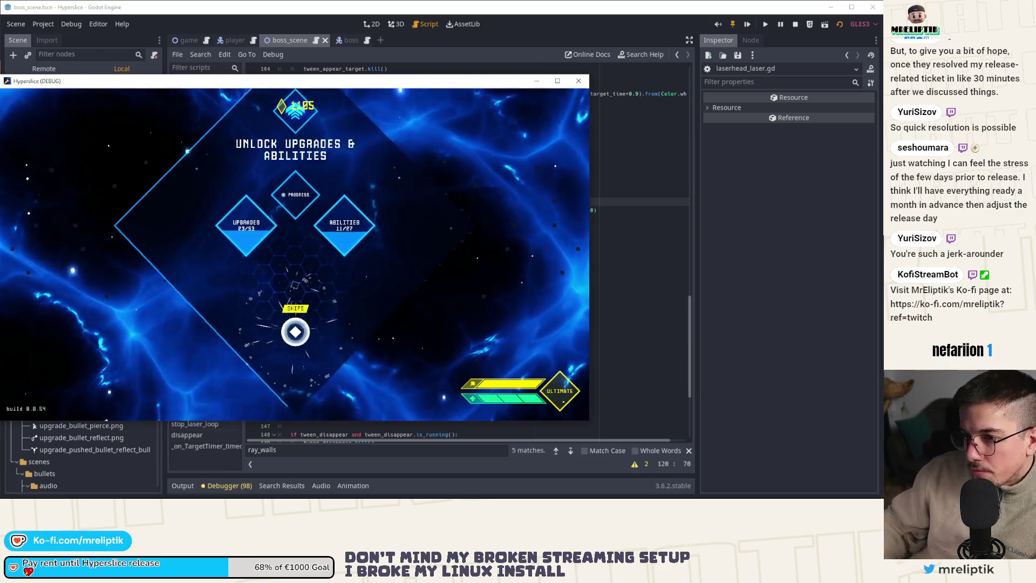
pyautogui.click(295, 286)
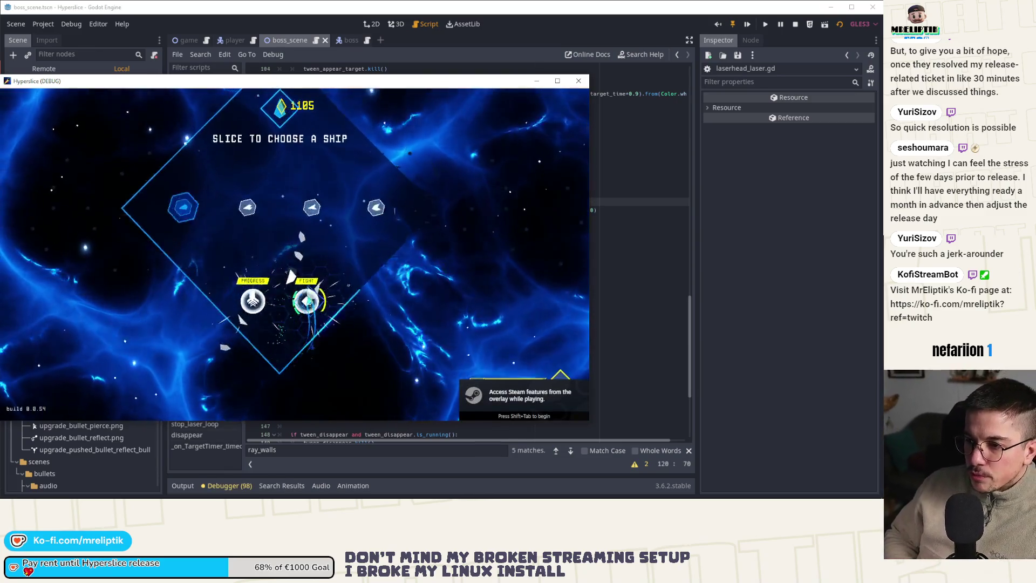
pyautogui.click(308, 296)
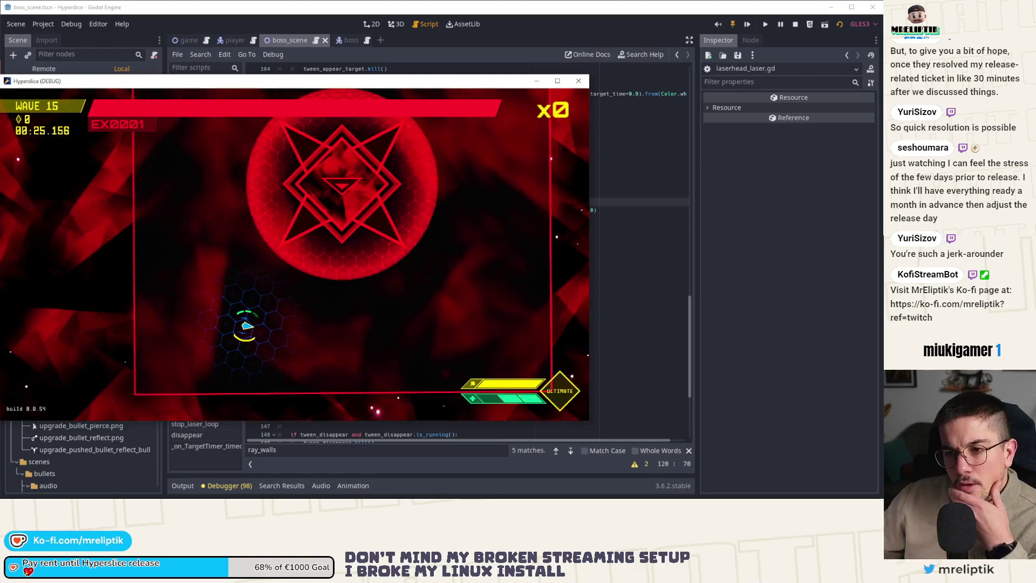
pyautogui.press('F8')
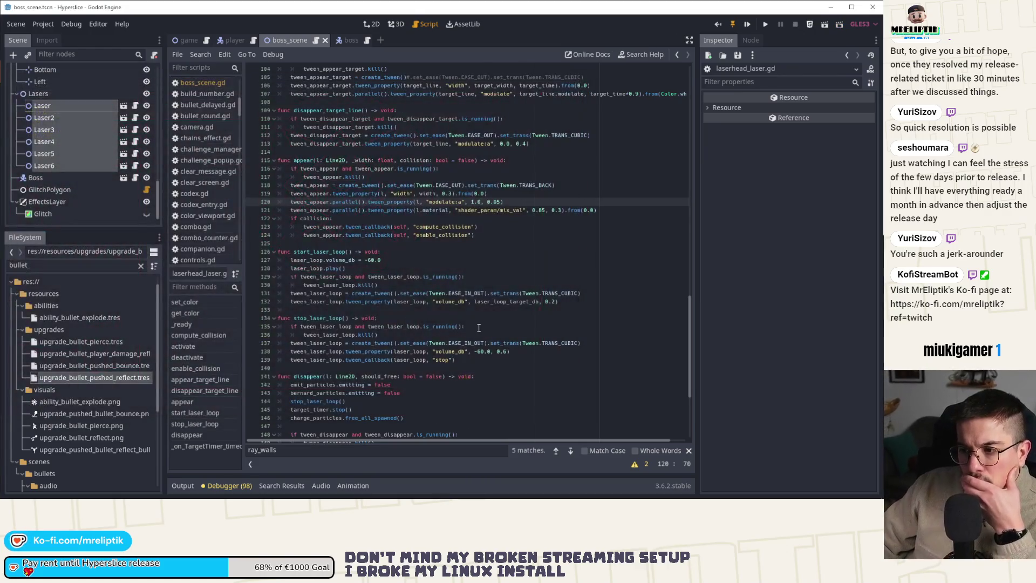
# Step: Select the Lasers node, then open boss.gd at laser_arena_sequence from the boss scene
pyautogui.scroll(2, 512, 239)
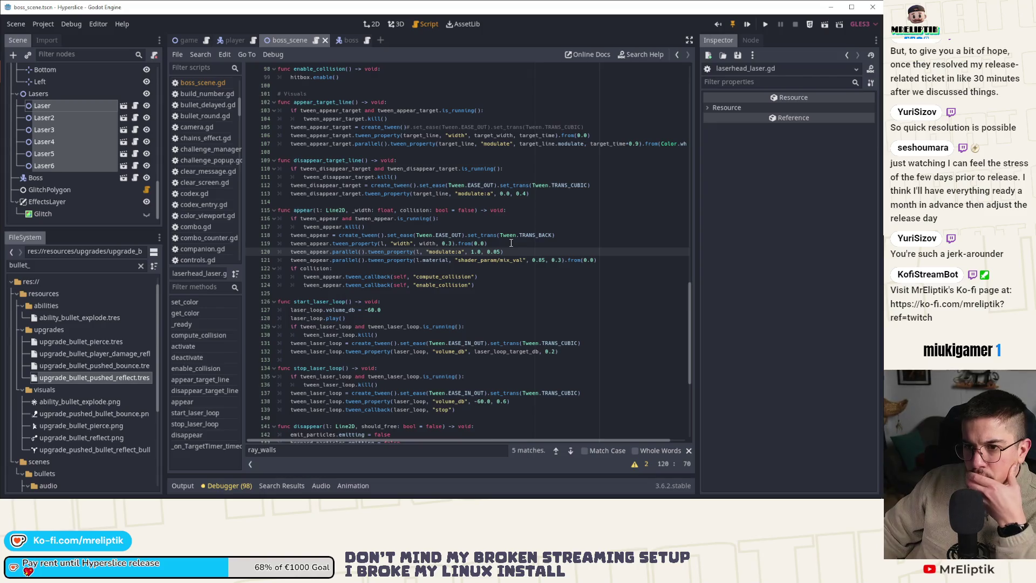
pyautogui.click(60, 94)
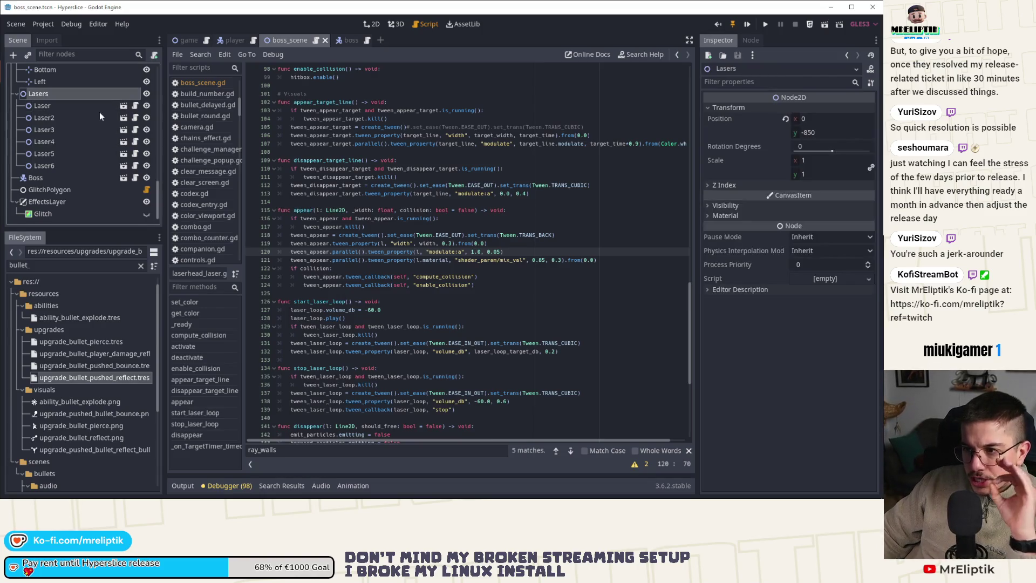
pyautogui.scroll(5, 93, 106)
pyautogui.click(347, 41)
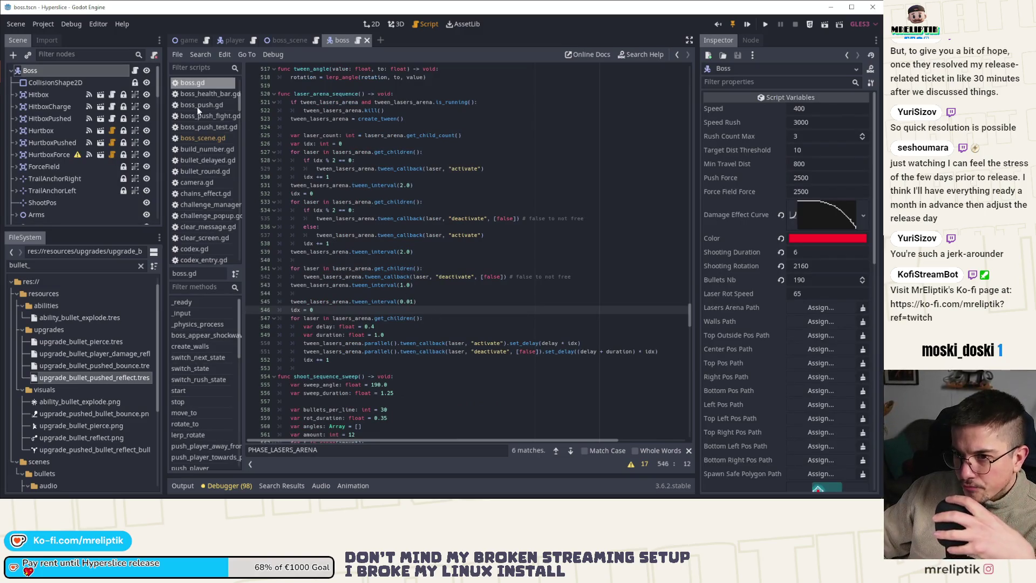
pyautogui.click(136, 71)
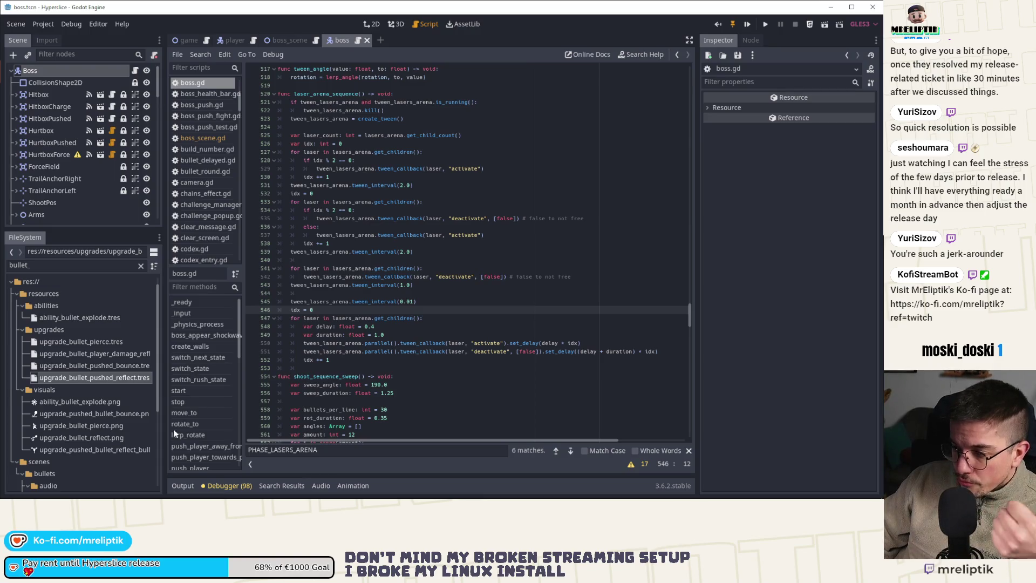
pyautogui.doubleClick(518, 344)
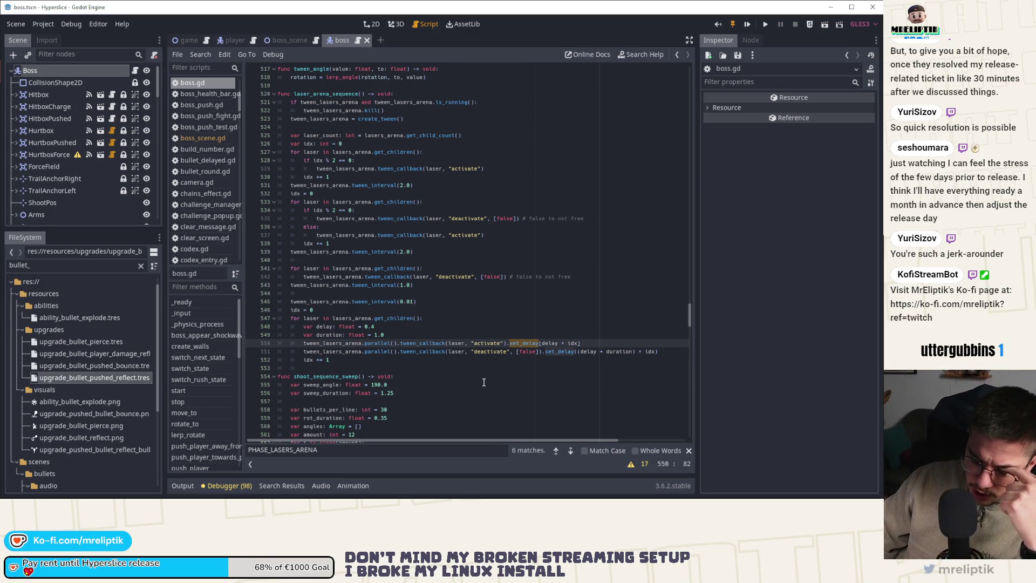
# Step: Briefly view the Debugger's errors list, then hide the panel
pyautogui.click(219, 486)
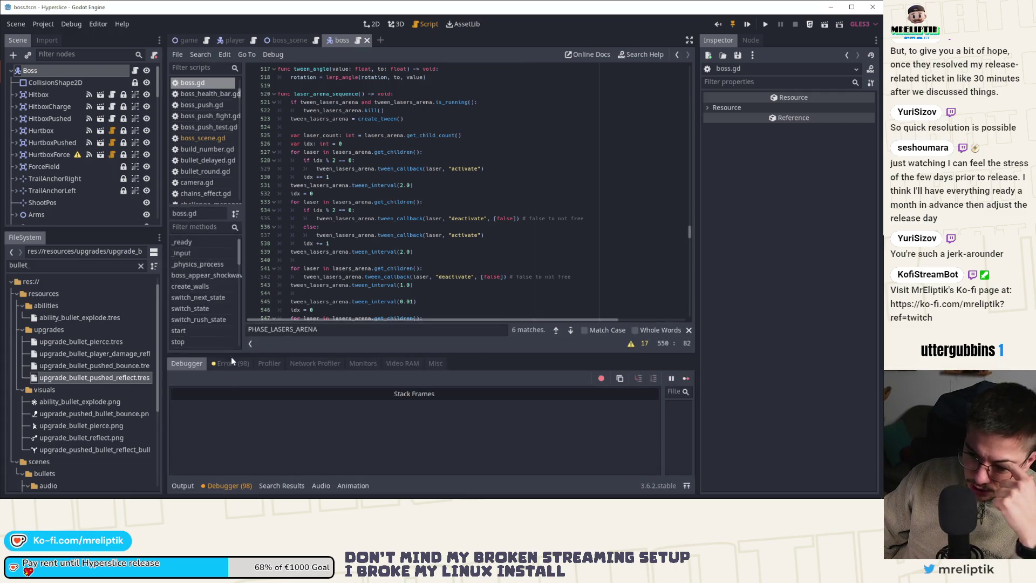
pyautogui.click(228, 364)
pyautogui.click(232, 487)
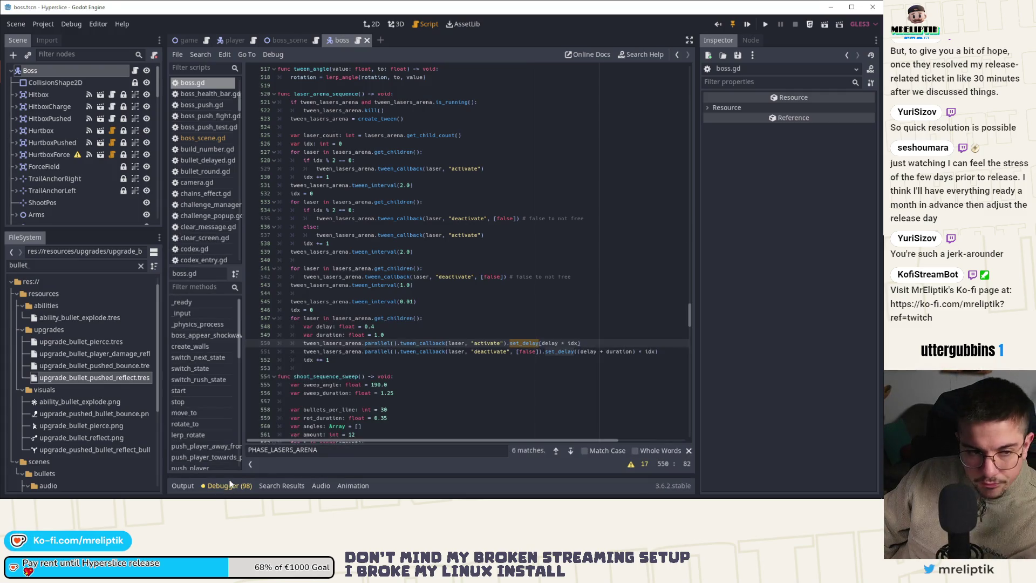
# Step: Nest the final loop's activate and deactivate tween lines under if idx == 0, adding else:
pyautogui.press('Home')
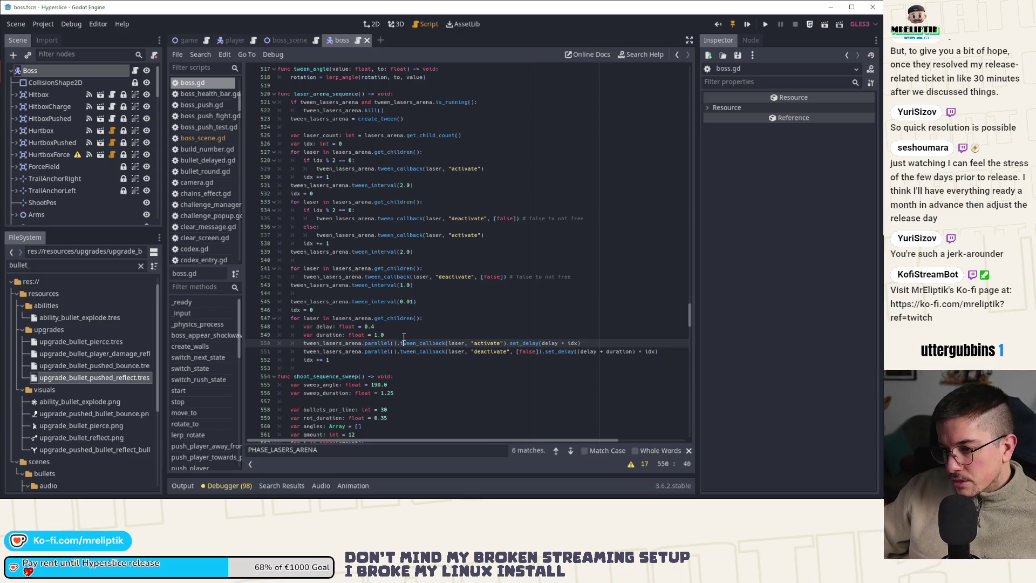
pyautogui.press('Return')
pyautogui.press('Up')
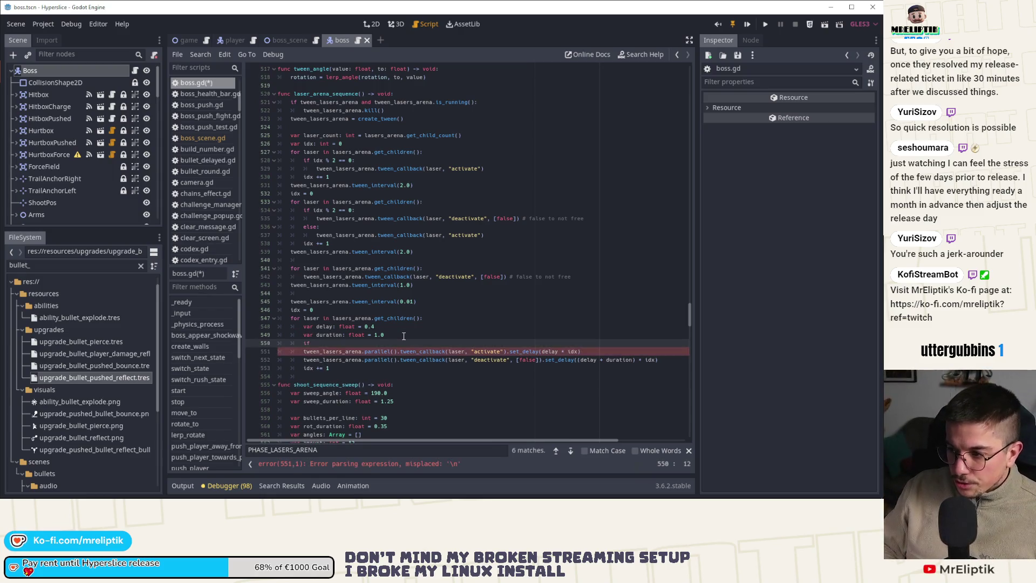
pyautogui.write('t')
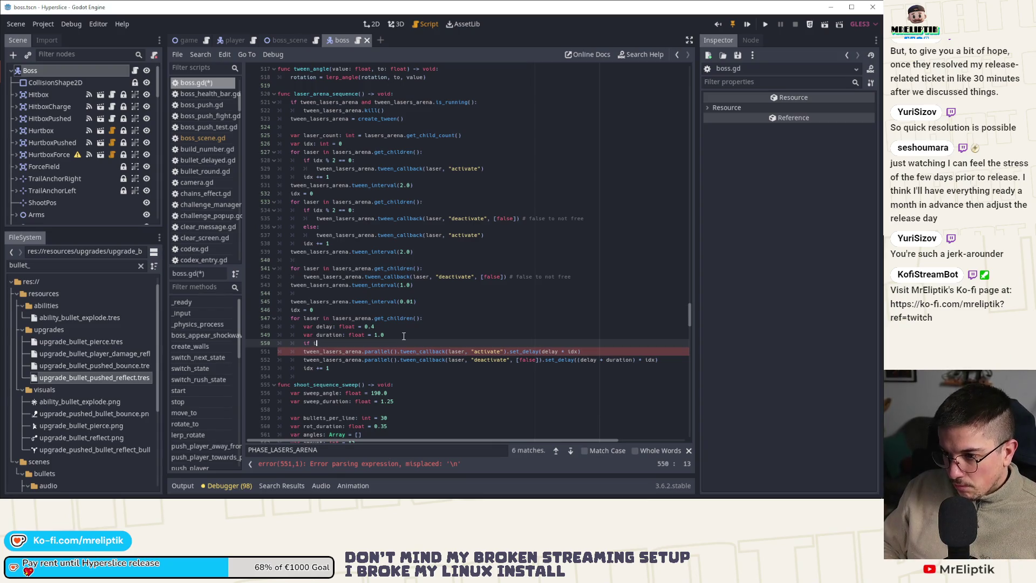
pyautogui.write(' == 0:')
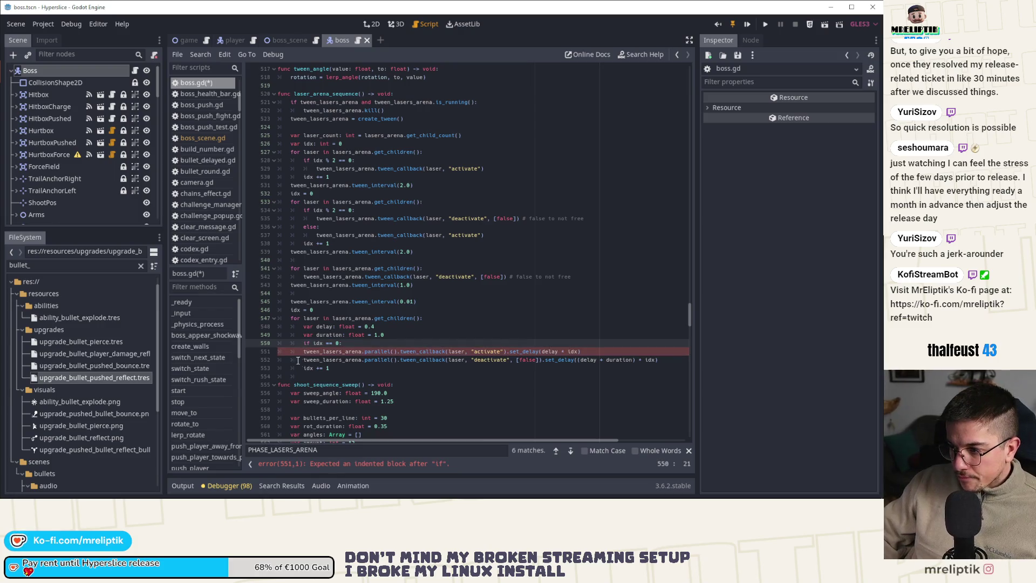
pyautogui.moveTo(304, 353); pyautogui.dragTo(305, 361)
pyautogui.hotkey('ctrl', 'c')
pyautogui.press('Tab')
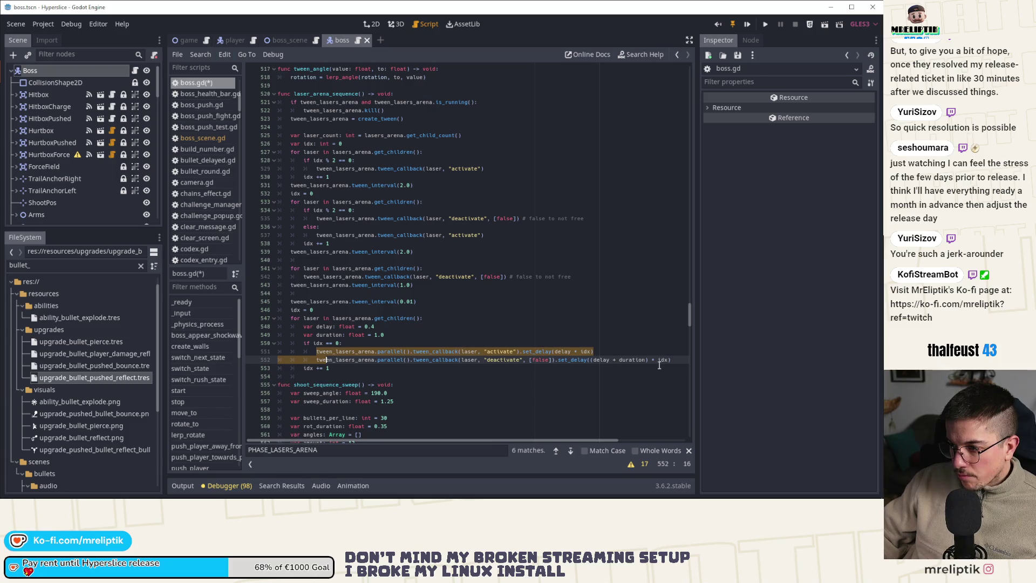
pyautogui.press('End')
pyautogui.press('Return')
pyautogui.press('BackSpace')
pyautogui.write('else:')
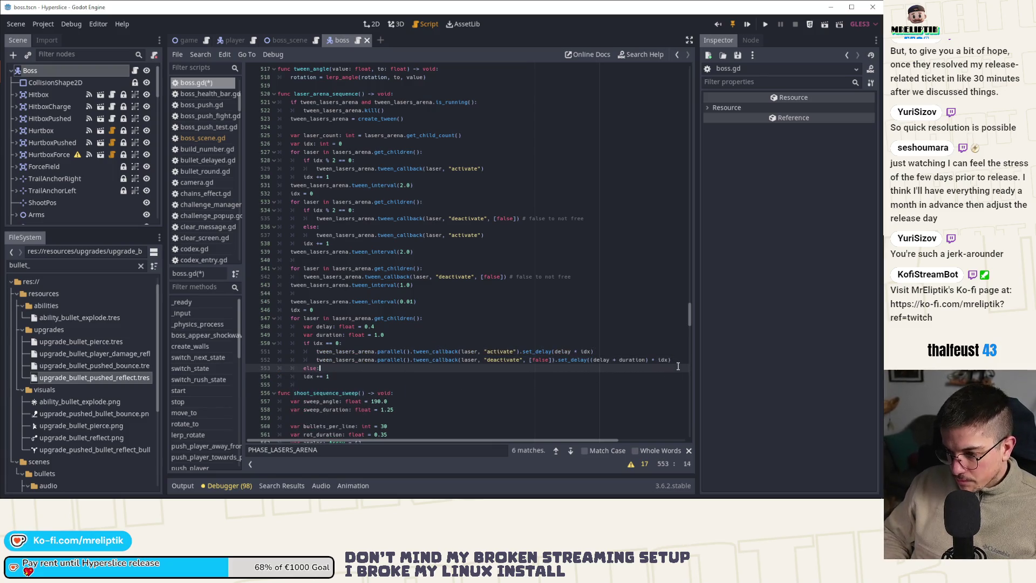
# Step: Copy the activate and deactivate tween lines into the else branch
pyautogui.press('Return')
pyautogui.hotkey('ctrl', 'v')
pyautogui.press('Return')
pyautogui.write('twe')
pyautogui.click(331, 360)
pyautogui.hotkey('ctrl', 'd')
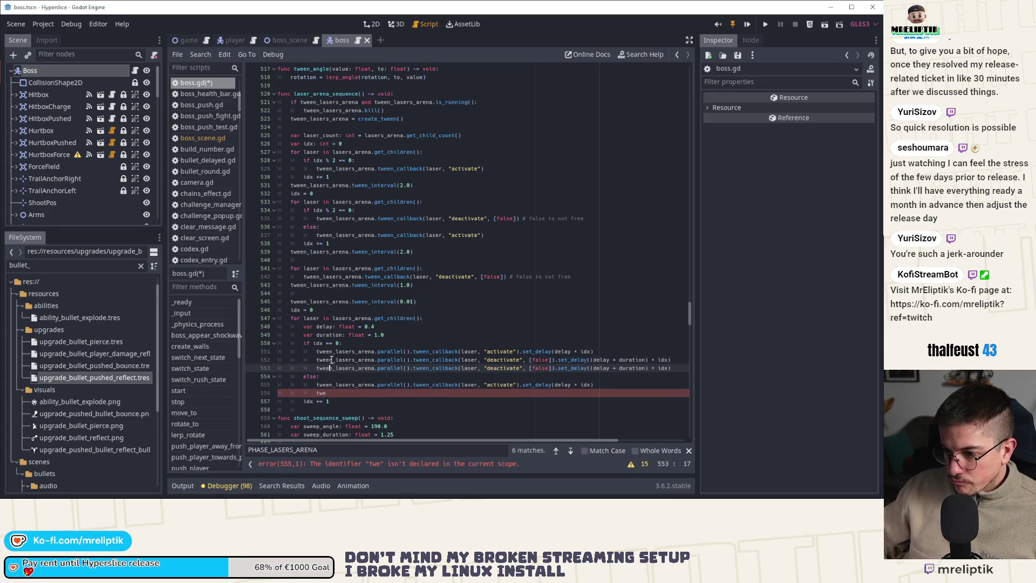
pyautogui.hotkey('alt', 'Down')
pyautogui.hotkey('alt', 'Down')
pyautogui.press('Down')
pyautogui.hotkey('ctrl', 'shift', 'k')
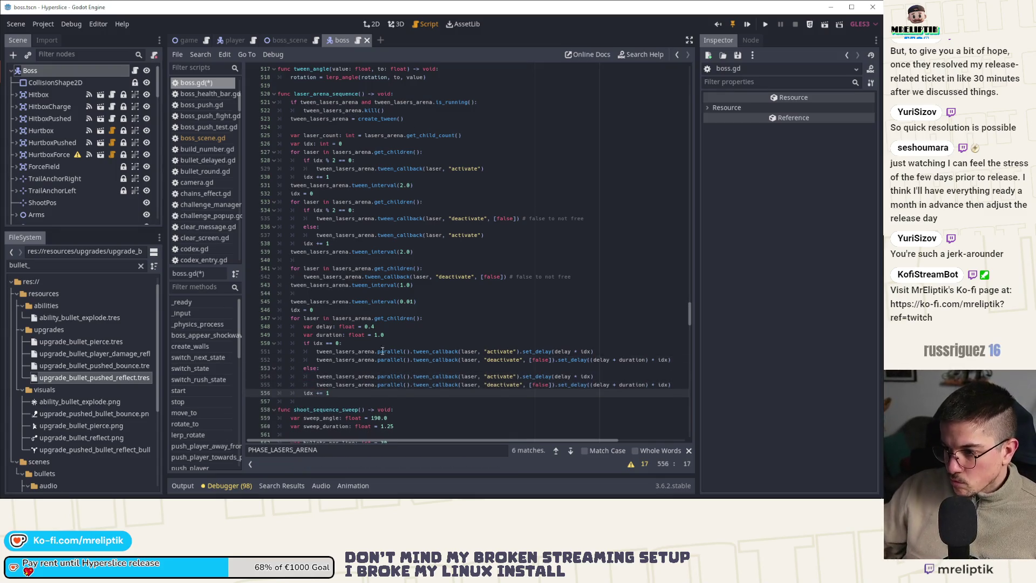
# Step: Drop the first laser's activation delay, deactivate it after set_delay(duration), and save
pyautogui.moveTo(520, 351); pyautogui.dragTo(593, 352)
pyautogui.press('Delete')
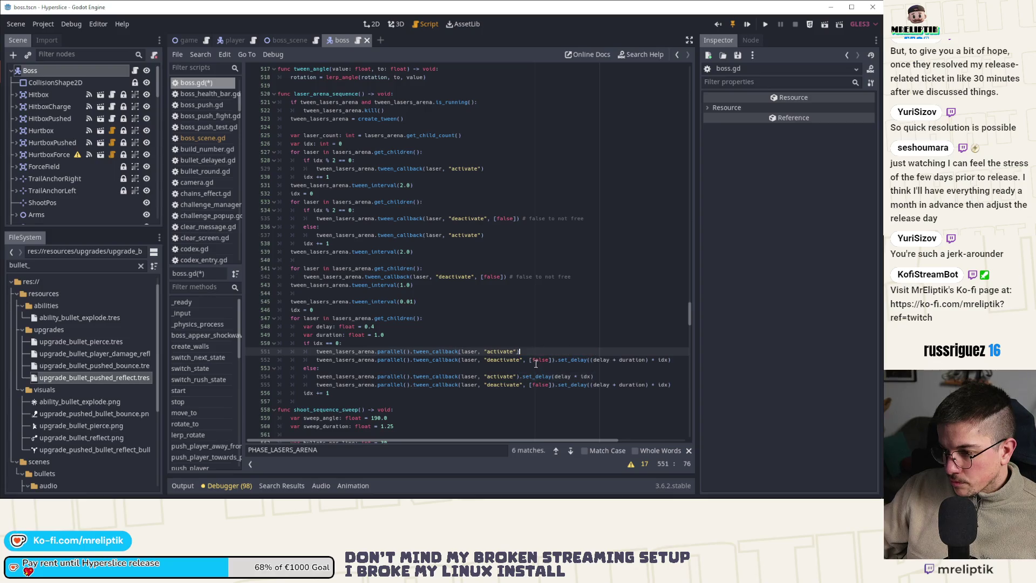
pyautogui.click(555, 360)
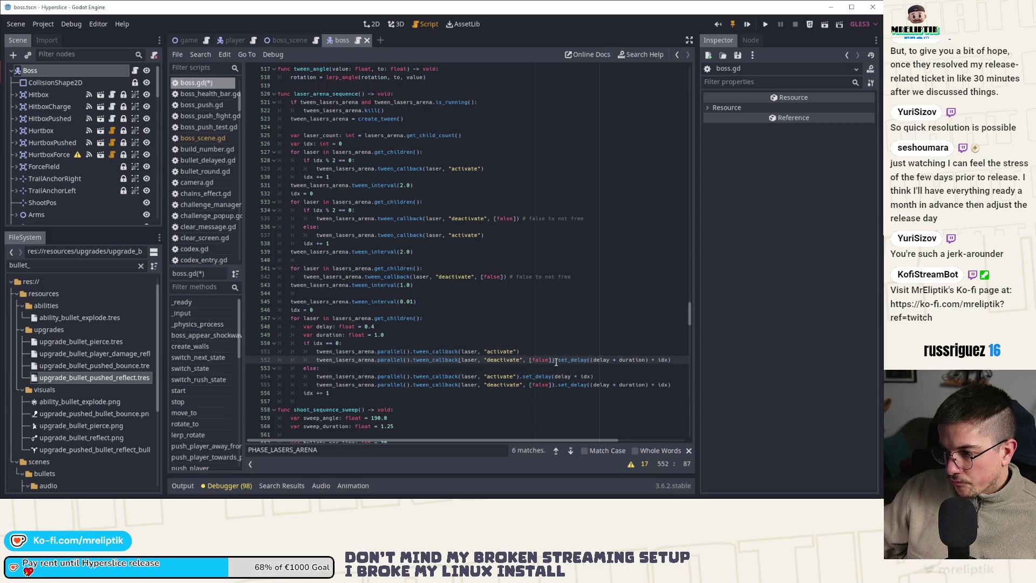
pyautogui.doubleClick(638, 361)
pyautogui.click(652, 360)
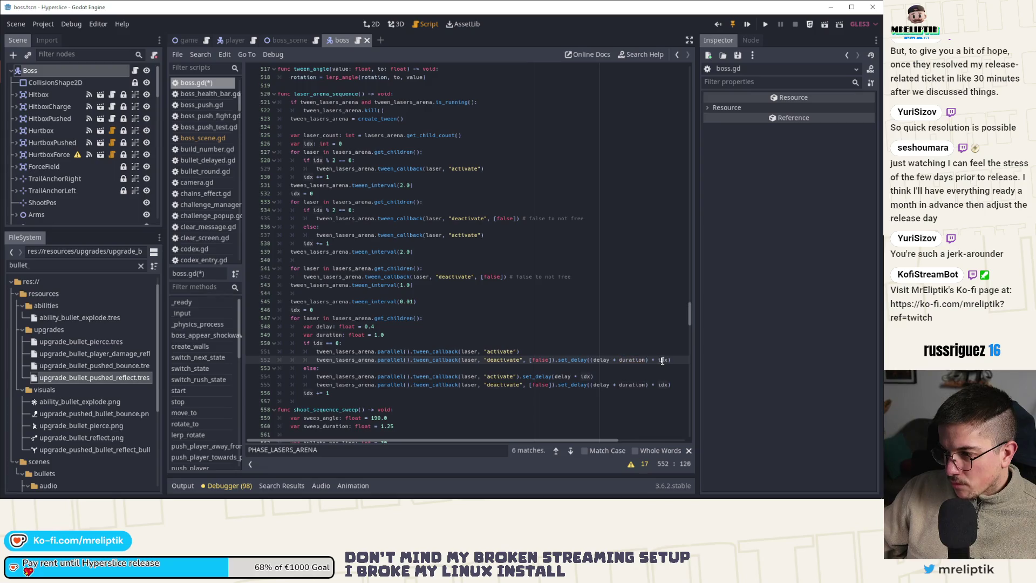
pyautogui.hotkey('shift', 'End')
pyautogui.press('Delete')
pyautogui.press('BackSpace')
pyautogui.write(')')
pyautogui.hotkey('ctrl', 'Left')
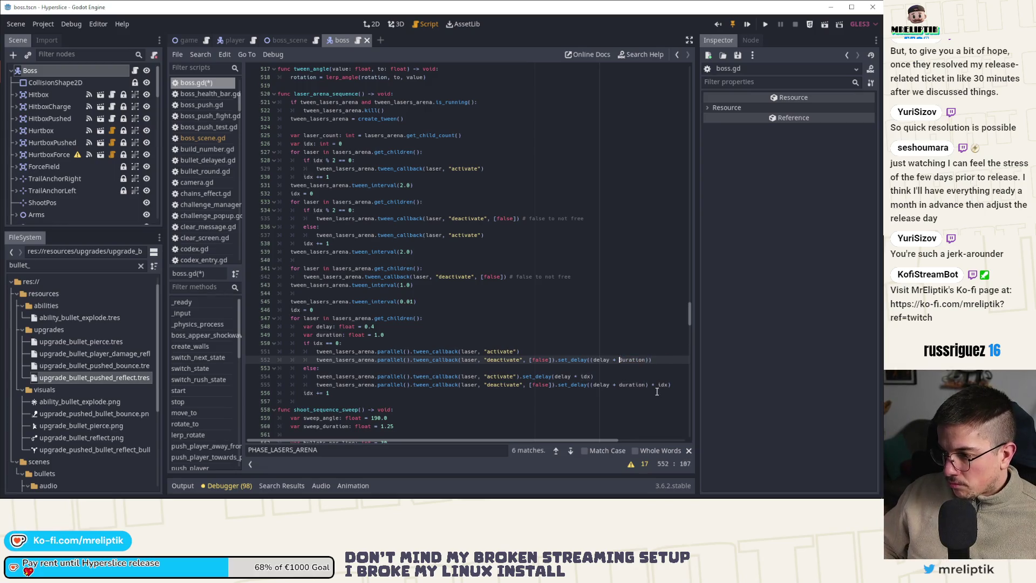
pyautogui.press('BackSpace')
pyautogui.press('BackSpace')
pyautogui.press('BackSpace')
pyautogui.hotkey('ctrl', 's')
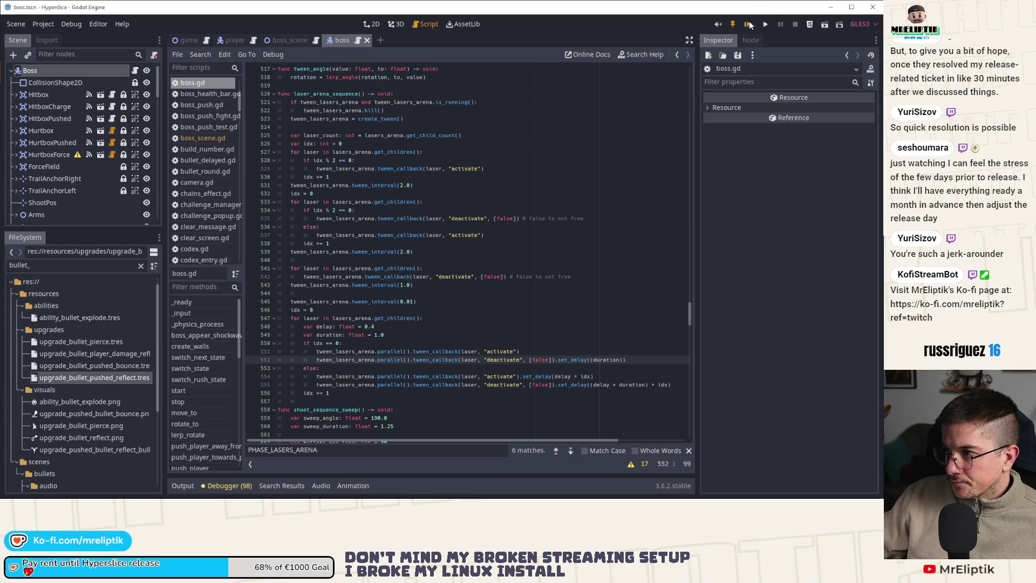
pyautogui.press('F5')
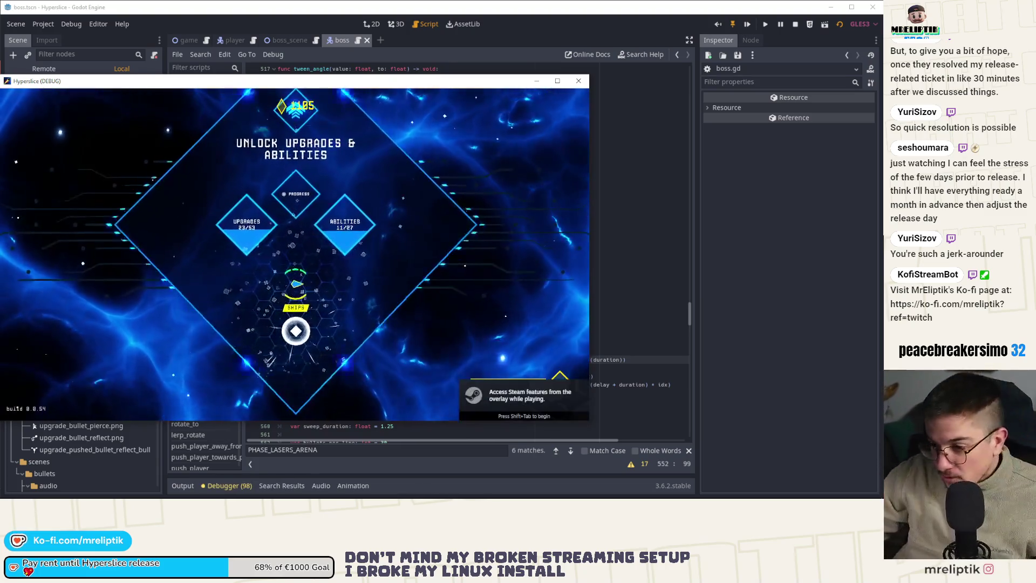
pyautogui.click(295, 331)
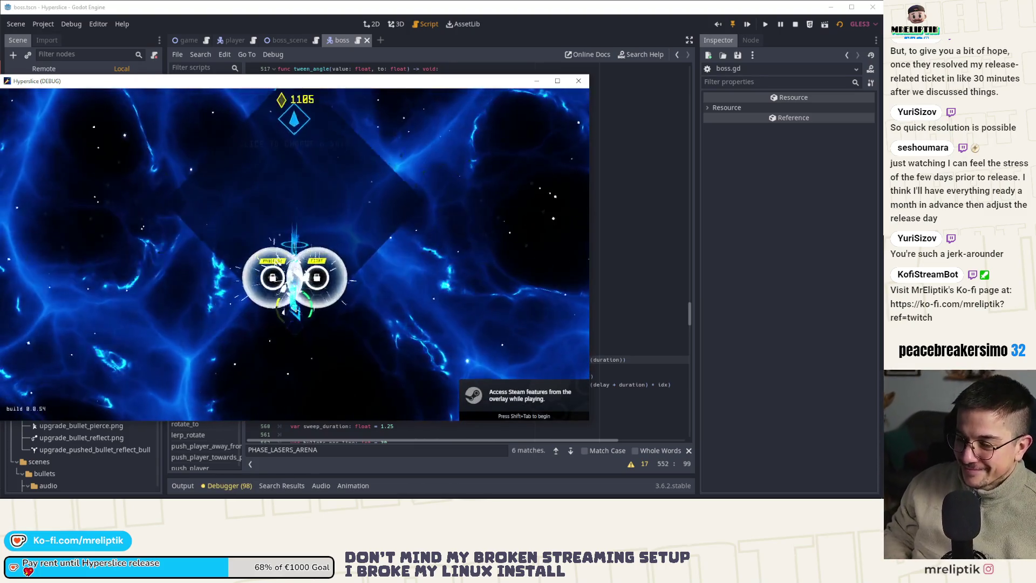
pyautogui.click(313, 287)
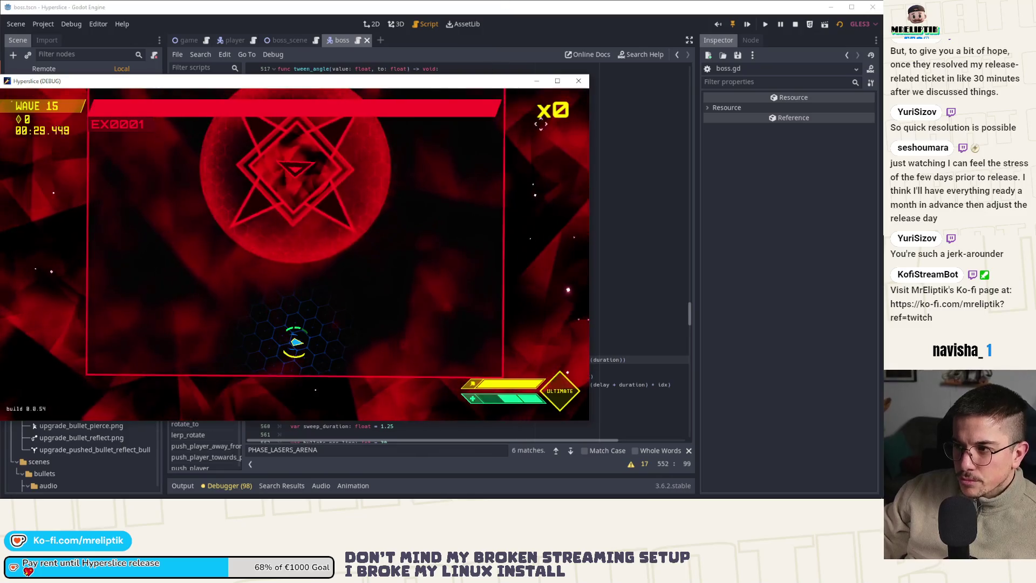
pyautogui.click(577, 79)
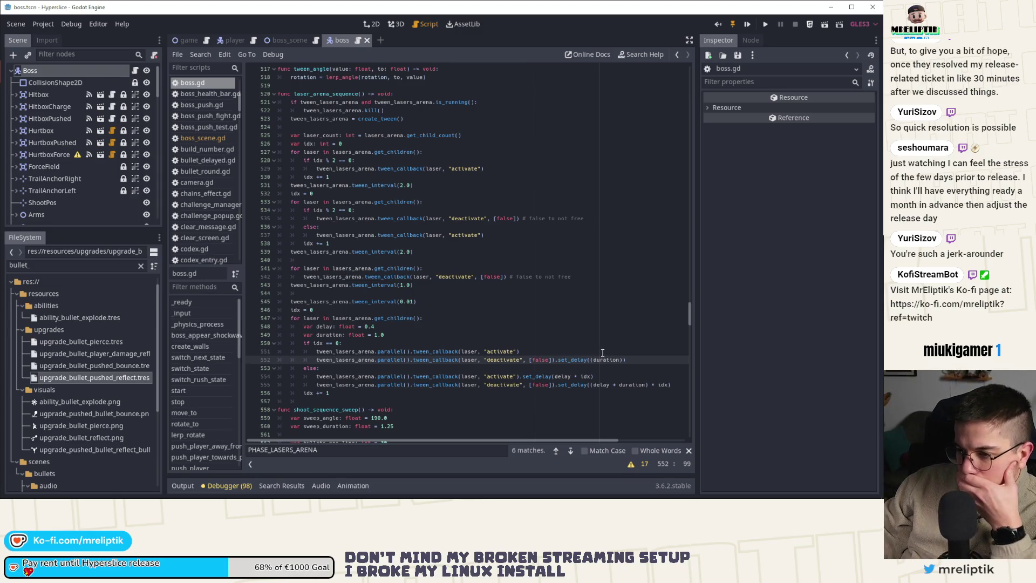
# Step: Return to the boss scene and open boss.gd at laser_arena_sequence
pyautogui.doubleClick(349, 319)
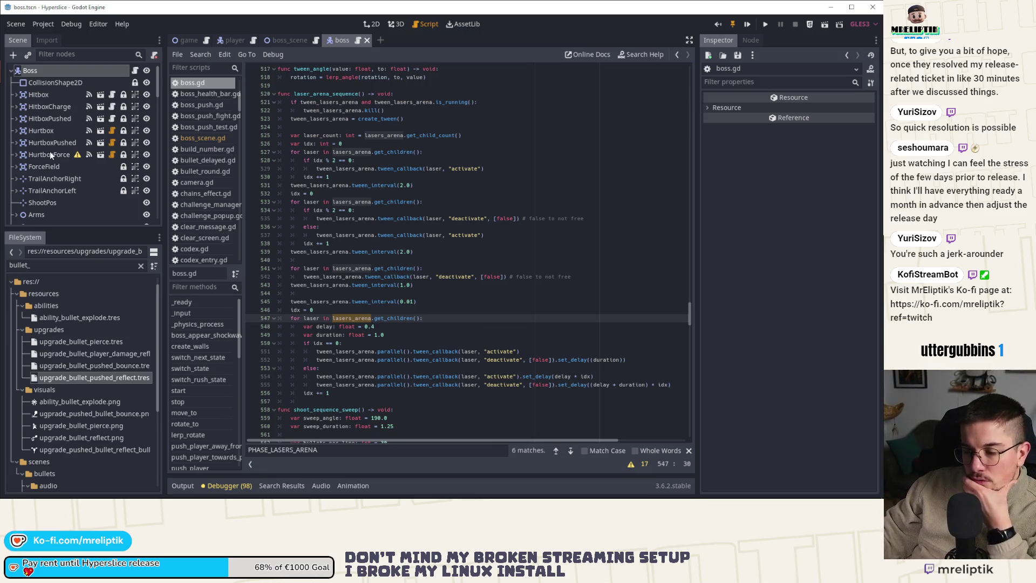
pyautogui.click(370, 26)
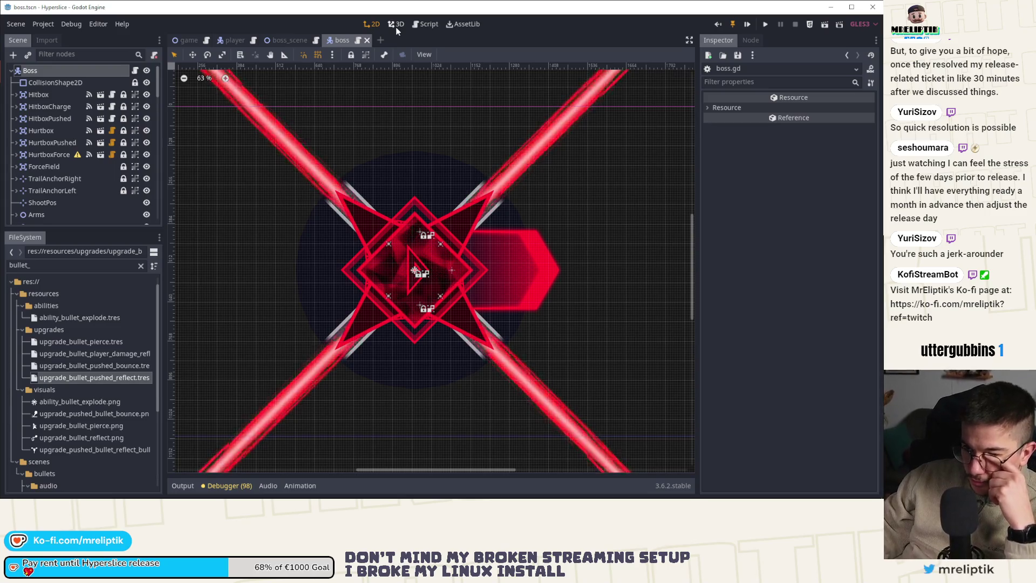
pyautogui.click(135, 70)
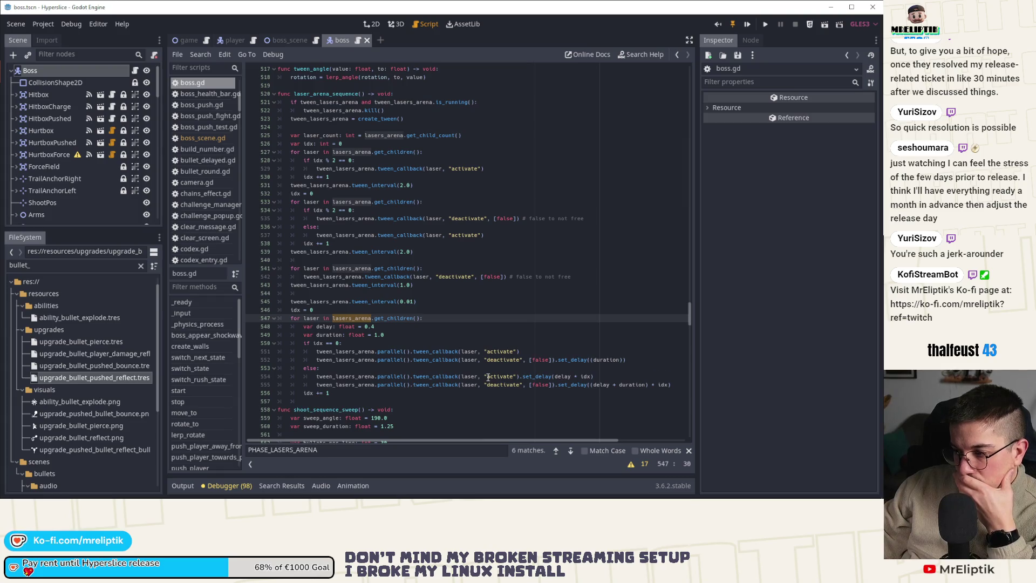
pyautogui.scroll(-1, 488, 378)
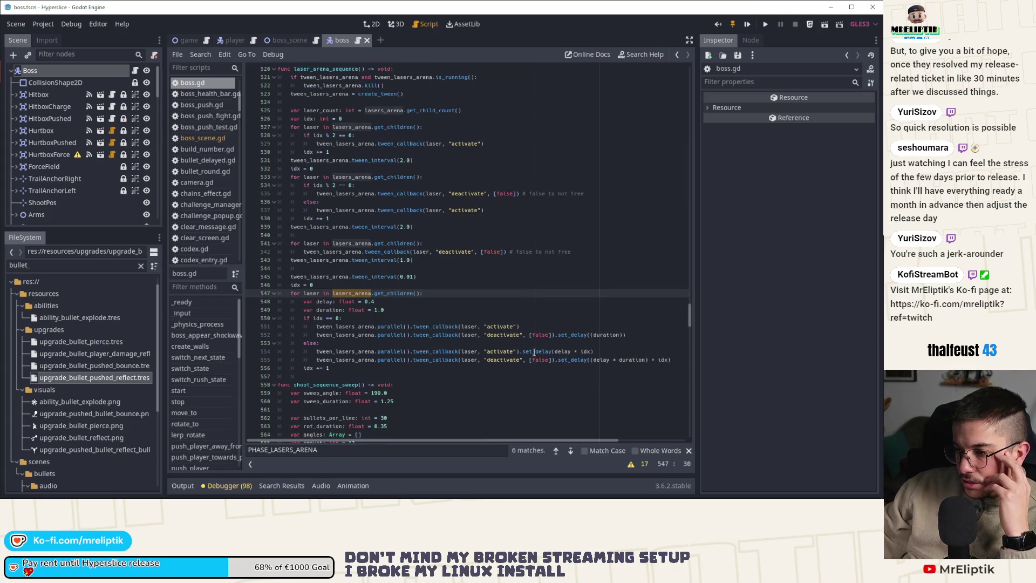
# Step: Change line 555's deactivation delay to set_delay((delay + idx) + duration) and save
pyautogui.doubleClick(534, 352)
pyautogui.doubleClick(562, 351)
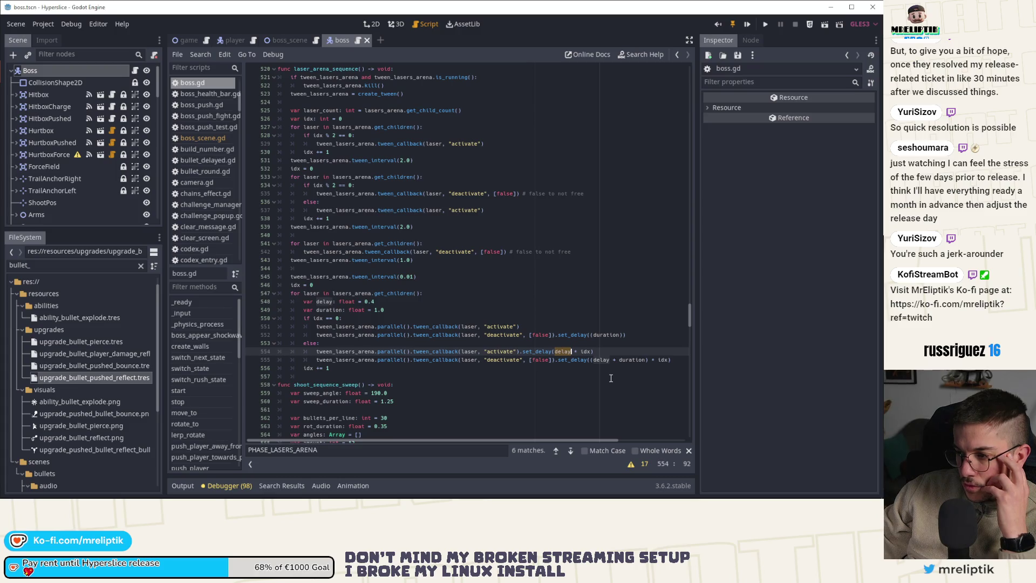
pyautogui.click(646, 359)
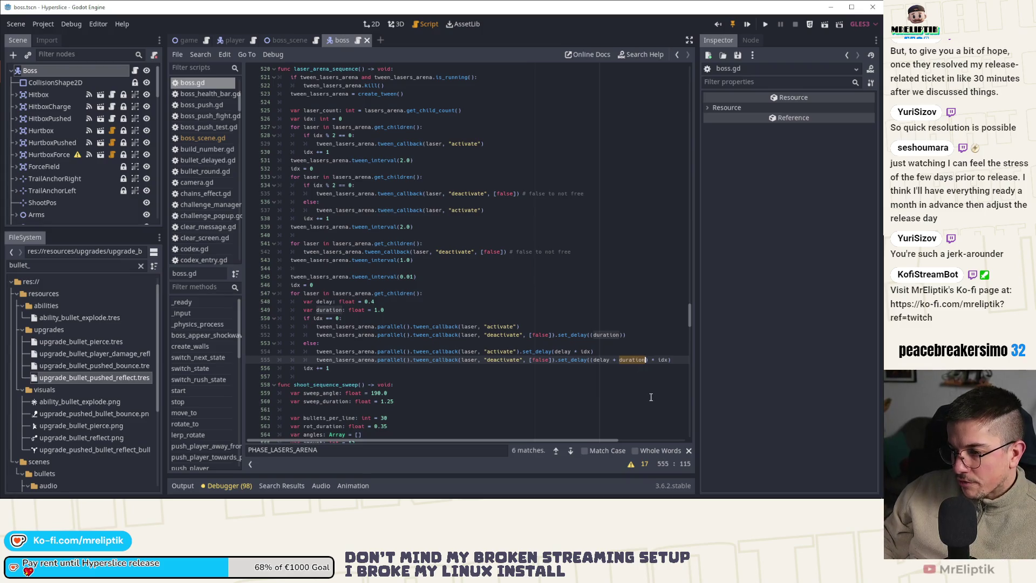
pyautogui.press('BackSpace')
pyautogui.press('BackSpace')
pyautogui.press('BackSpace')
pyautogui.write(')')
pyautogui.press('Left')
pyautogui.press('Left')
pyautogui.press('Left')
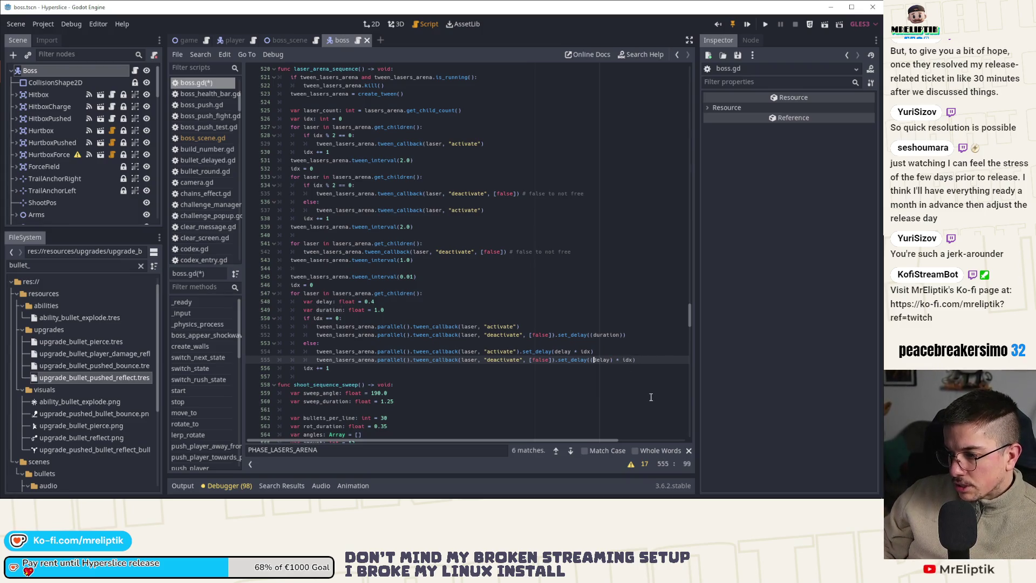
pyautogui.press('Right')
pyautogui.press('Right')
pyautogui.press('Right')
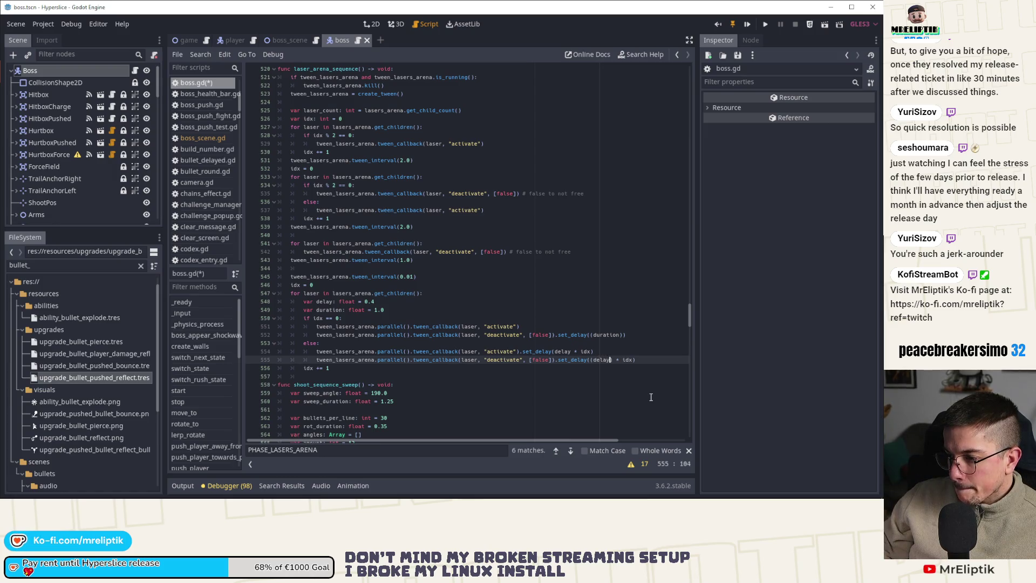
pyautogui.write(')')
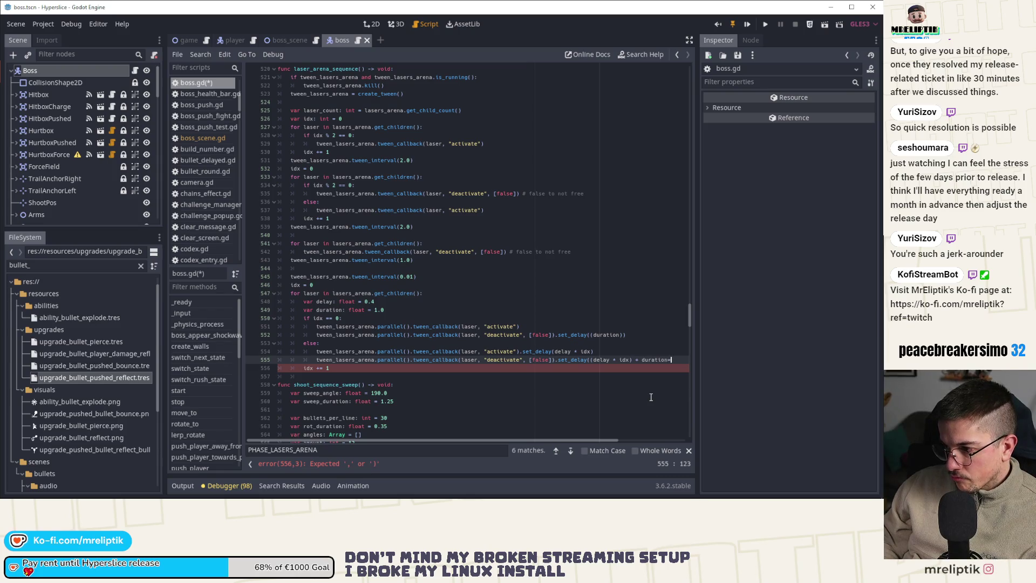
pyautogui.hotkey('ctrl', 's')
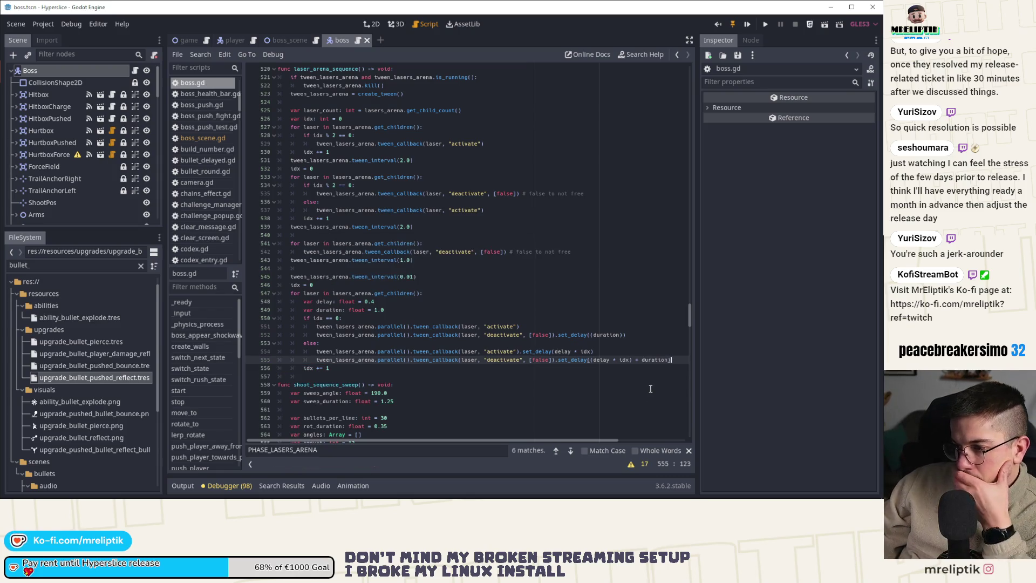
# Step: Review the updated set_delay and deactivate call on line 555
pyautogui.doubleClick(572, 359)
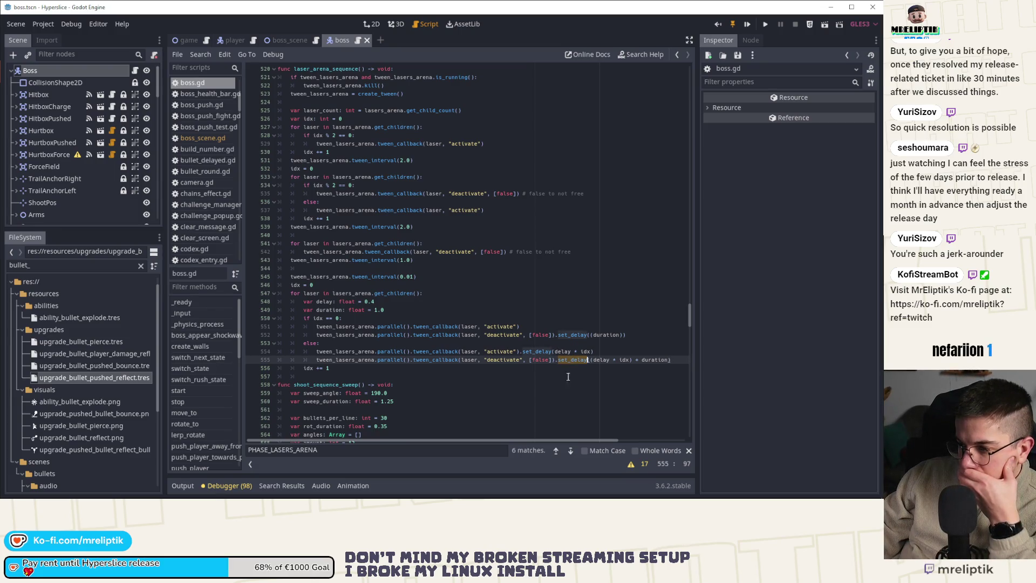
pyautogui.doubleClick(598, 361)
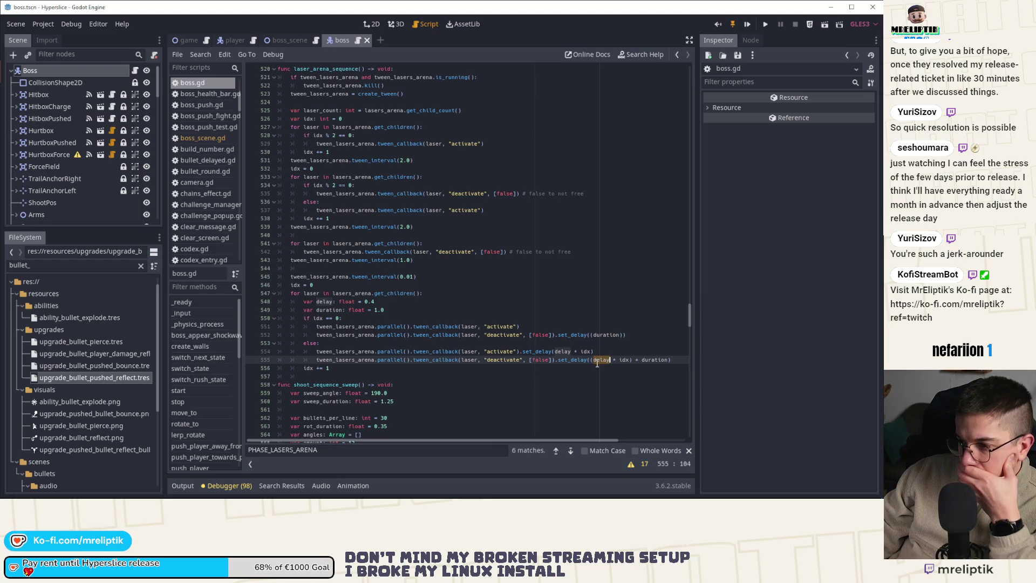
pyautogui.doubleClick(511, 360)
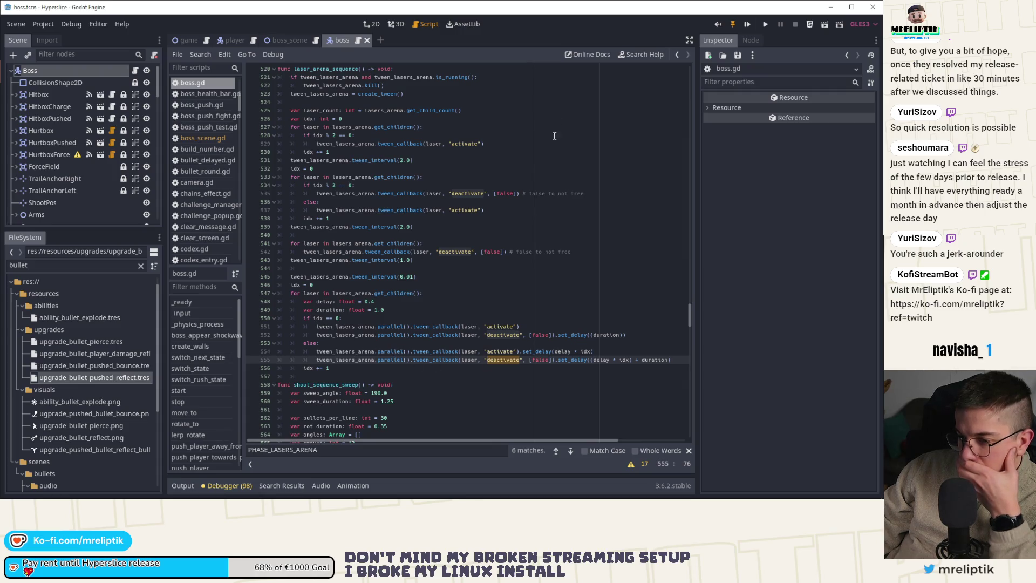
# Step: Playtest the staggered lasers, then set var duration on line 549 to 2.0
pyautogui.click(747, 25)
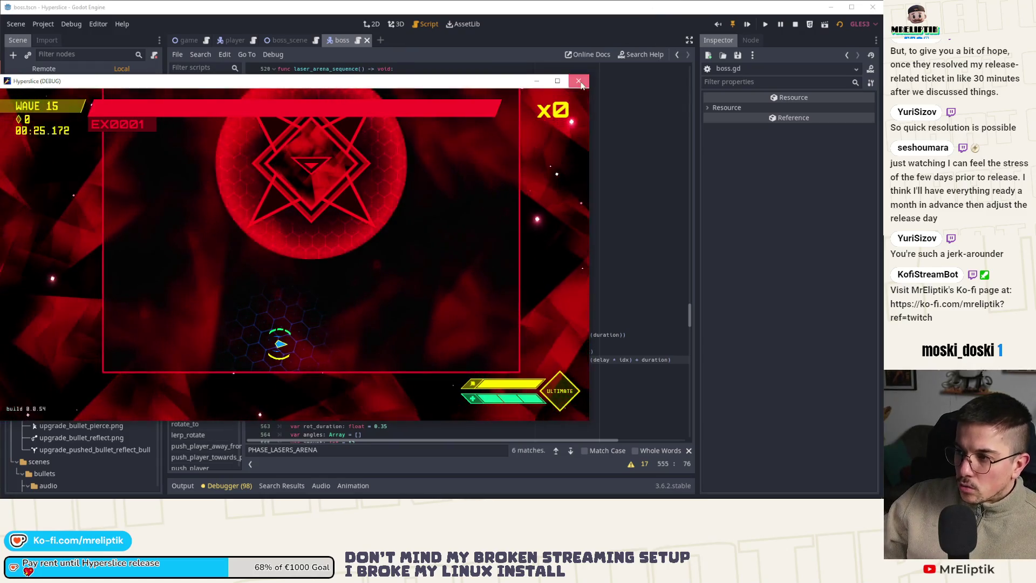
pyautogui.press('F8')
pyautogui.doubleClick(376, 310)
pyautogui.write('2')
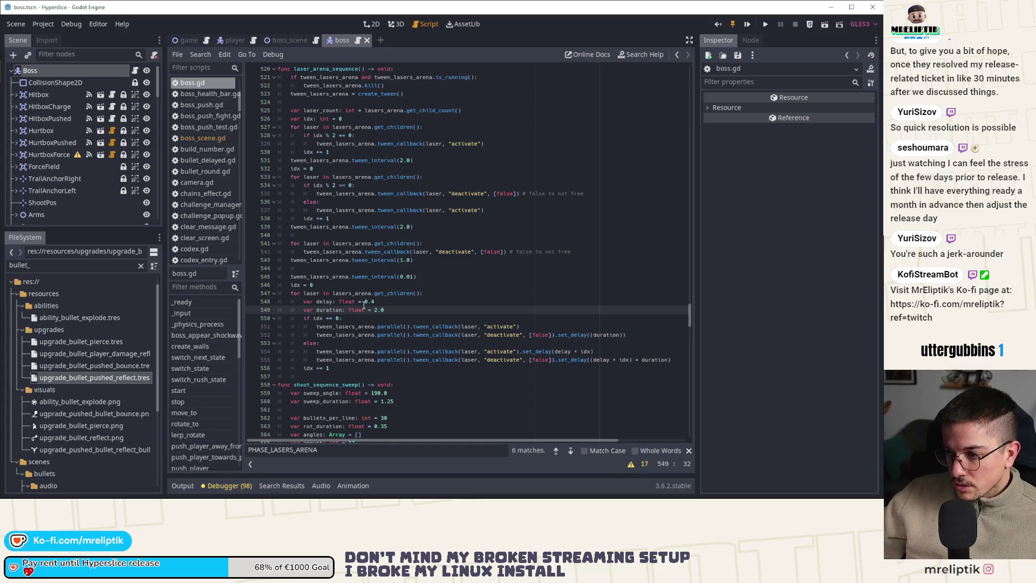
# Step: Change the laser delay on line 548 from 0.4 to 0.3
pyautogui.click(383, 301)
pyautogui.press('BackSpace')
pyautogui.write('3')
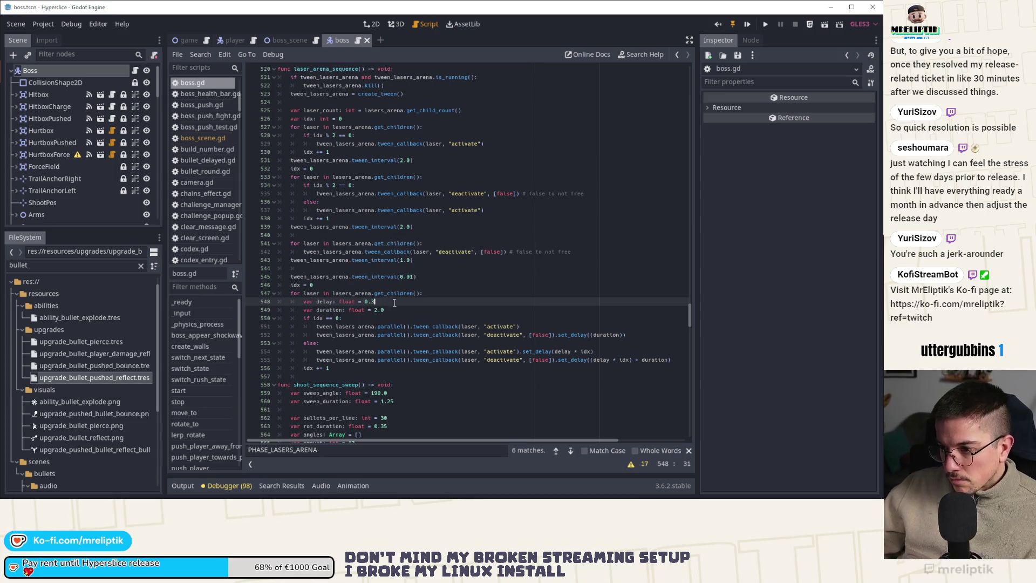
# Step: Duplicate the alternating laser block (lines 533–539) directly beneath itself
pyautogui.scroll(2, 395, 284)
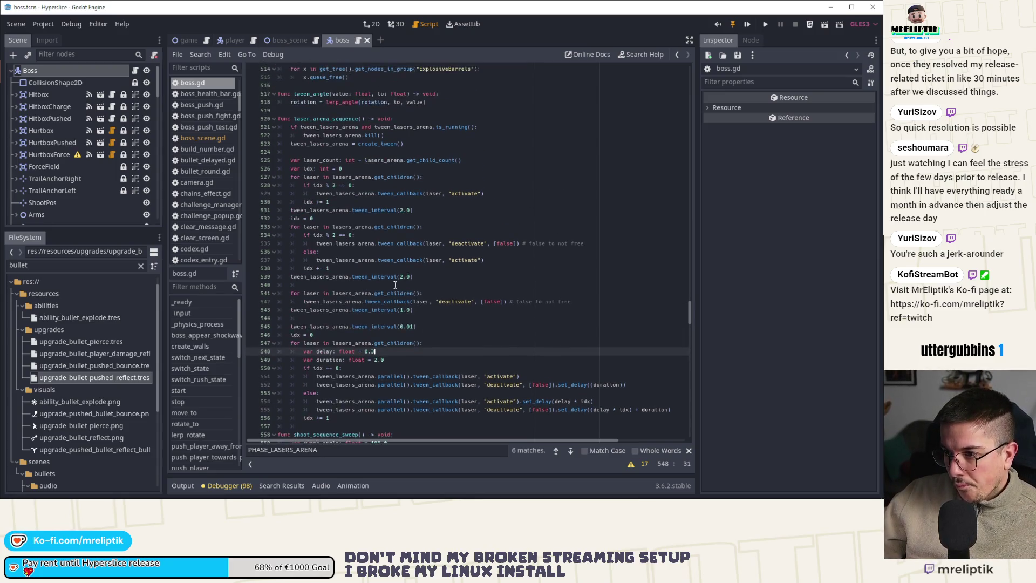
pyautogui.click(316, 243)
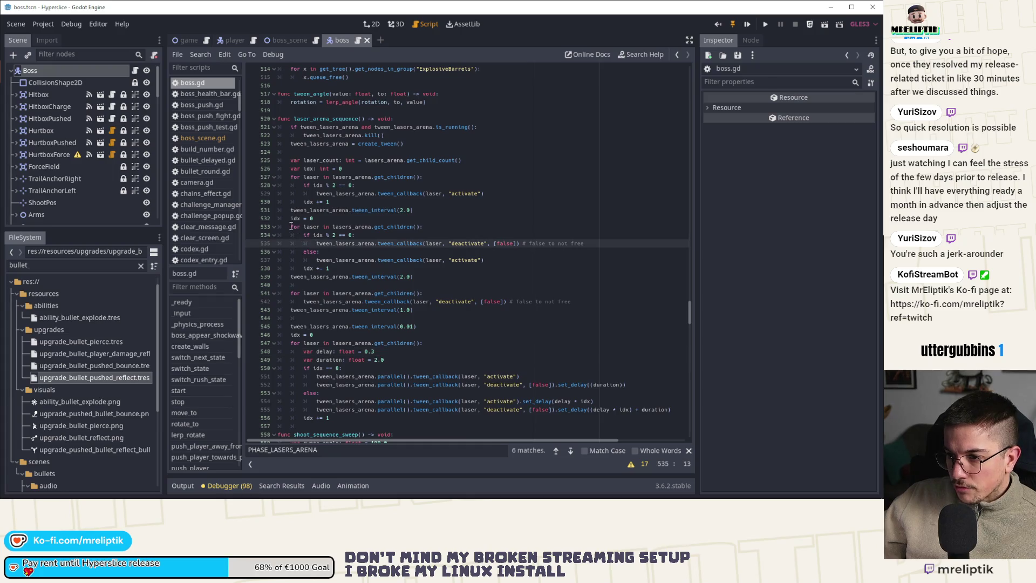
pyautogui.moveTo(290, 226); pyautogui.dragTo(493, 280)
pyautogui.hotkey('ctrl', 'c')
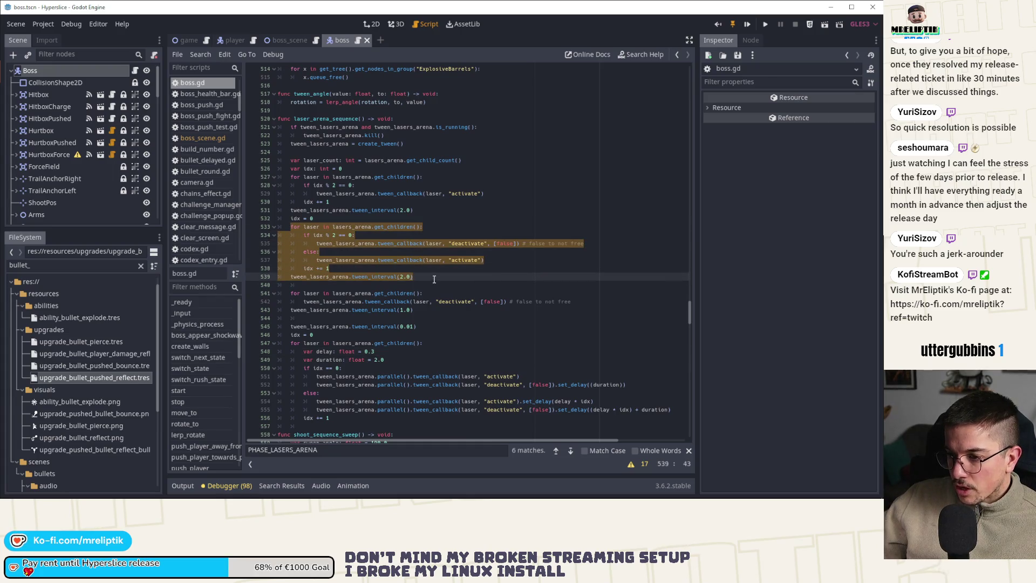
pyautogui.press('End')
pyautogui.press('Return')
pyautogui.press('Return')
pyautogui.hotkey('ctrl', 'v')
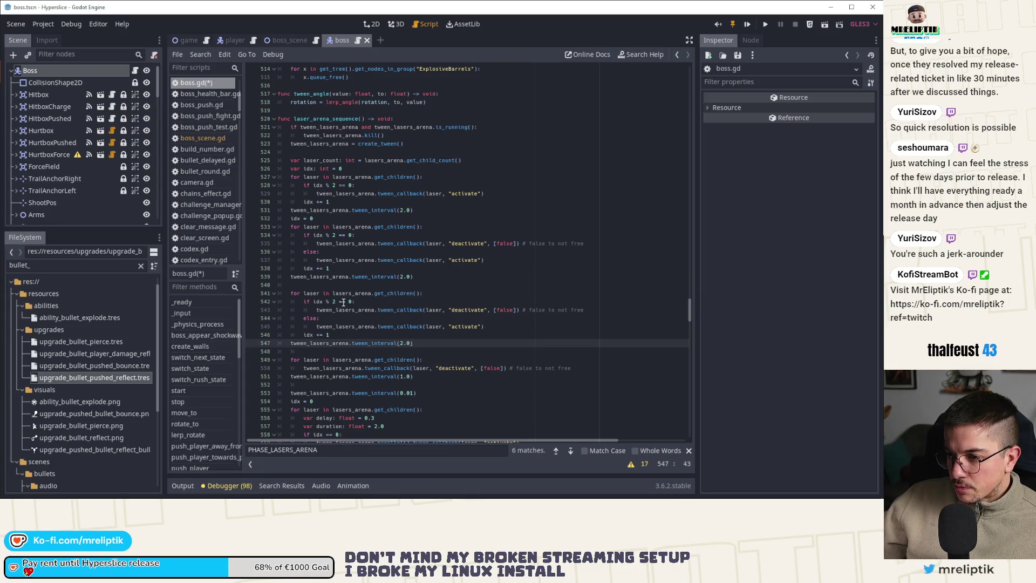
# Step: Swap the activate and deactivate calls in the duplicated block to invert the phase, and save
pyautogui.click(467, 326)
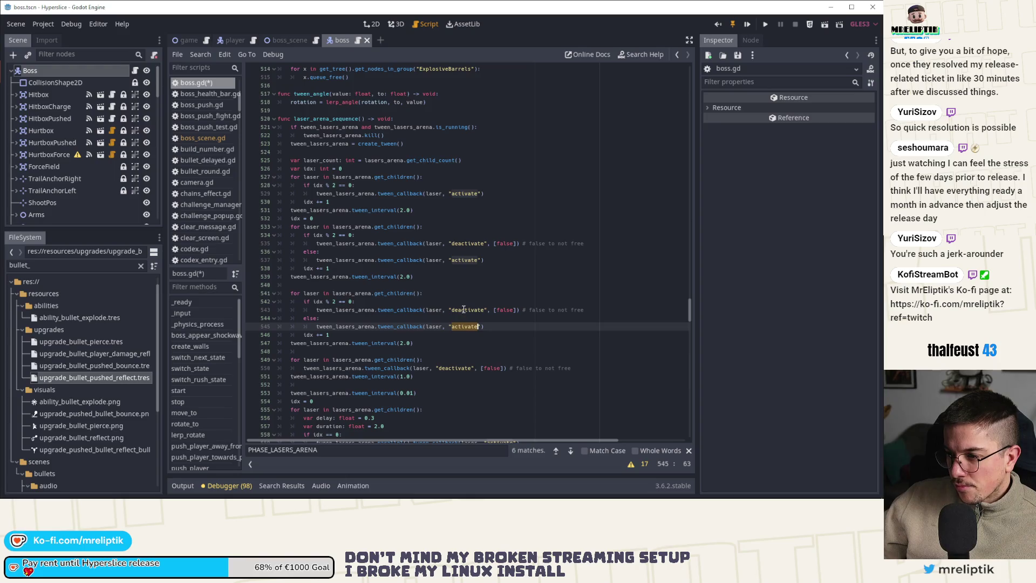
pyautogui.click(464, 310)
pyautogui.click(477, 326)
pyautogui.hotkey('alt', 'Up')
pyautogui.hotkey('alt', 'Up')
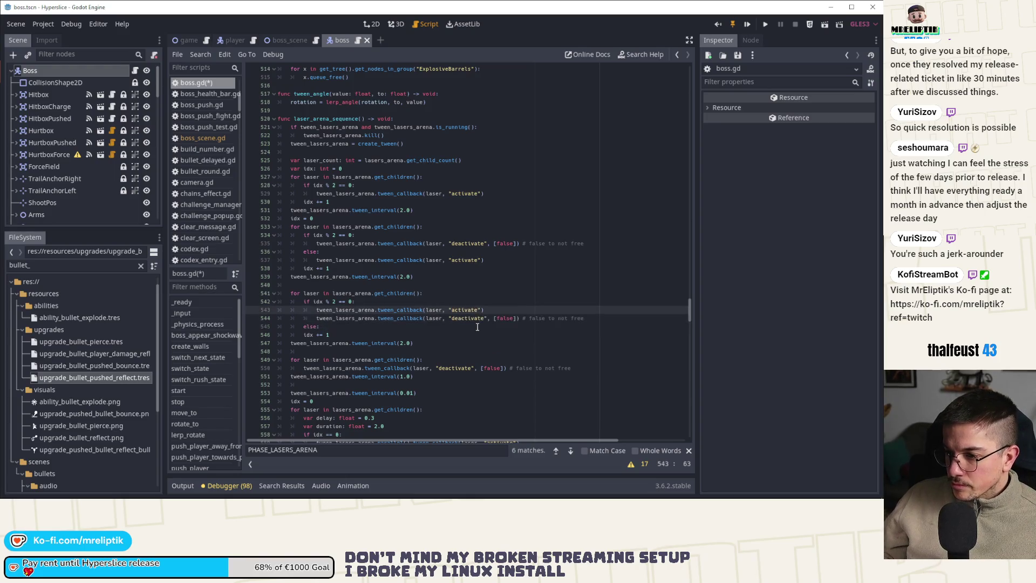
pyautogui.press('Down')
pyautogui.hotkey('alt', 'Down')
pyautogui.hotkey('ctrl', 's')
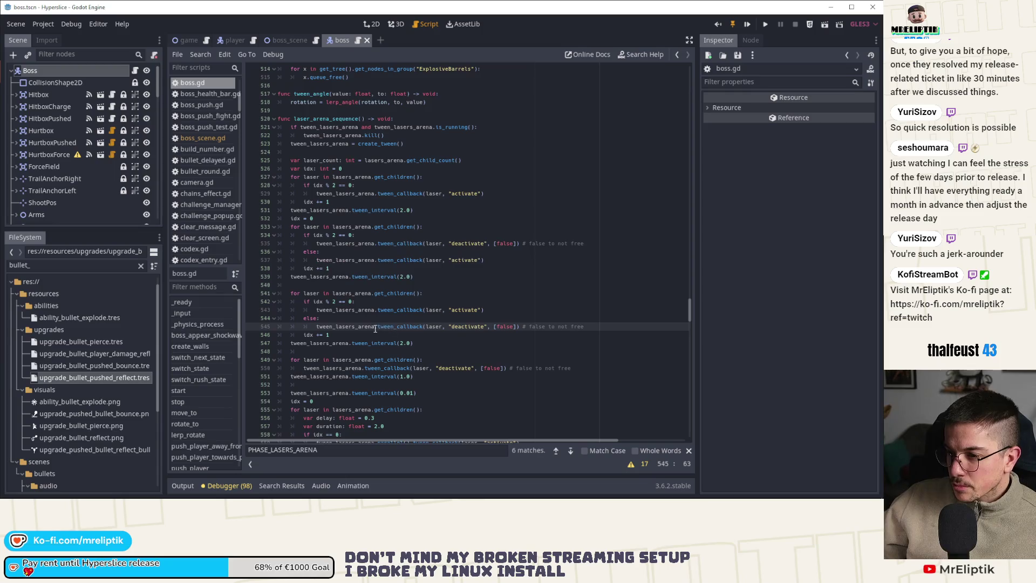
# Step: Insert an idx = 0 reset before the new laser block, save, and add a blank separator line
pyautogui.click(335, 221)
pyautogui.press('Down')
pyautogui.press('Down')
pyautogui.press('Down')
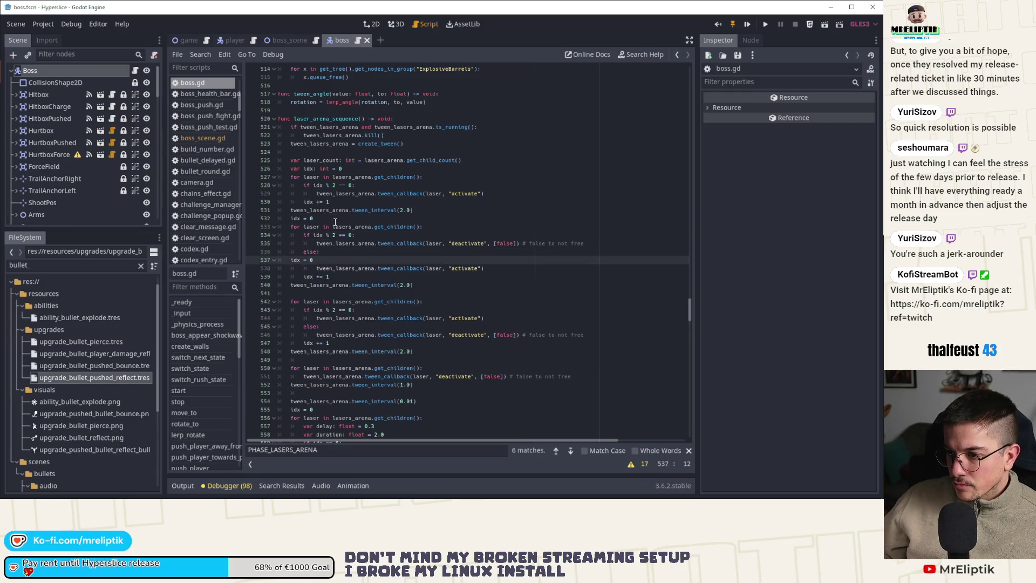
pyautogui.press('Return')
pyautogui.write('idx = 0')
pyautogui.hotkey('ctrl', 's')
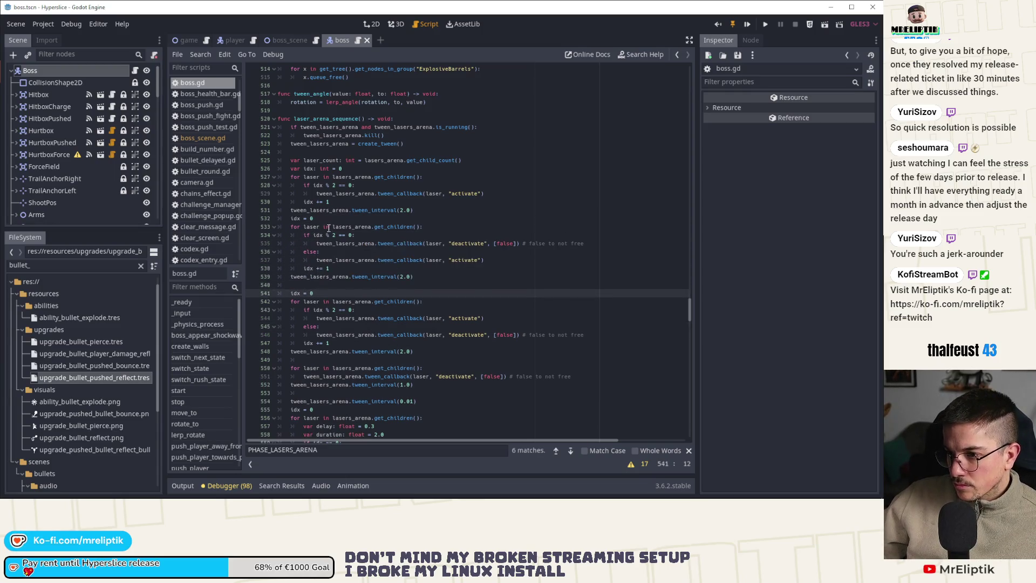
pyautogui.click(285, 218)
pyautogui.press('Return')
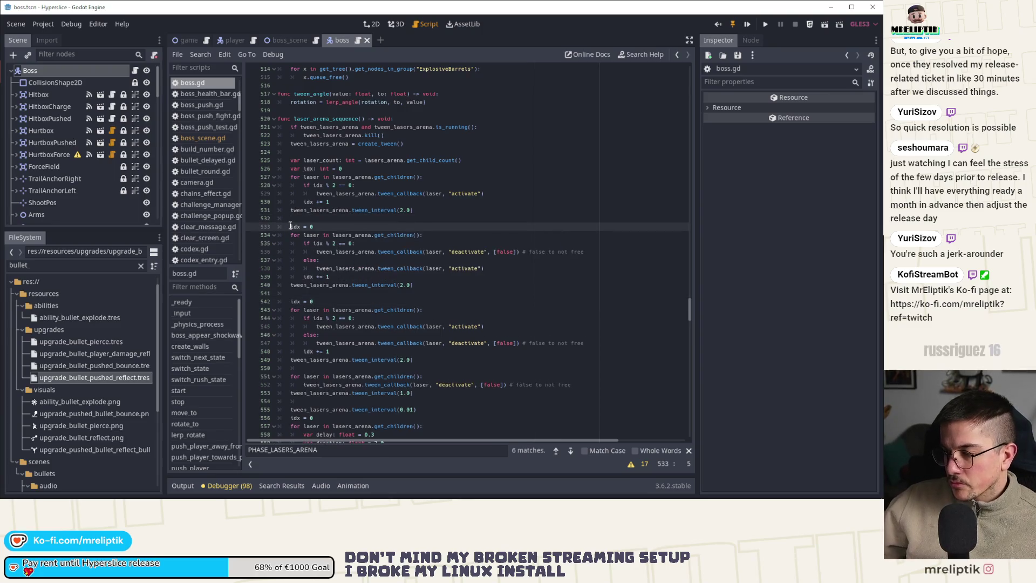
pyautogui.press('F5')
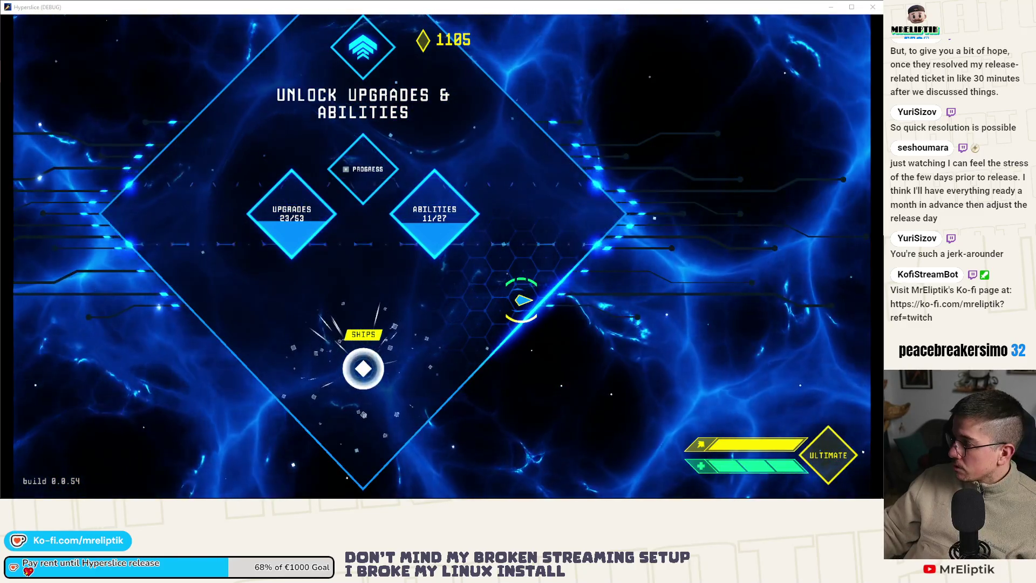
pyautogui.click(389, 293)
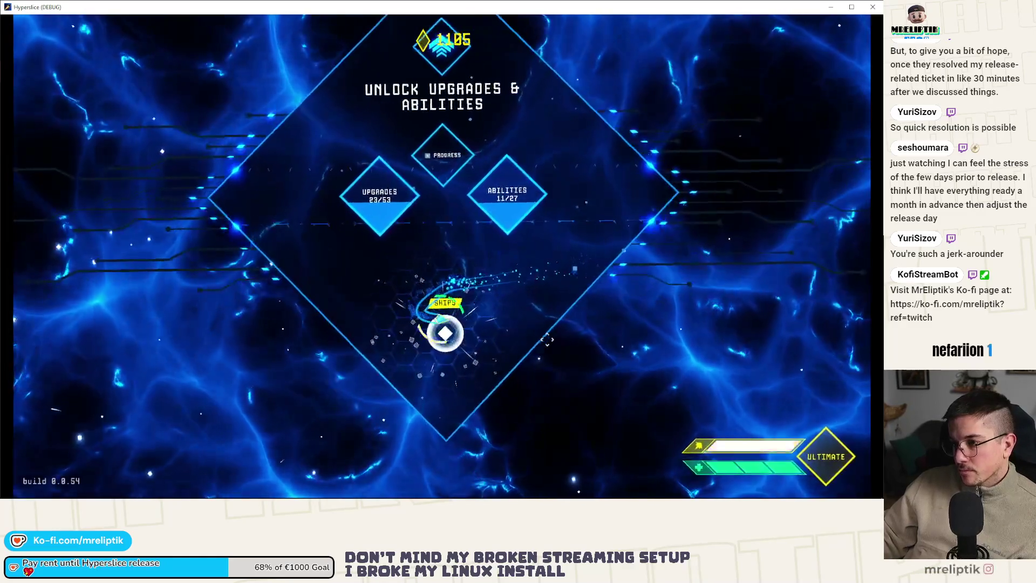
pyautogui.click(547, 340)
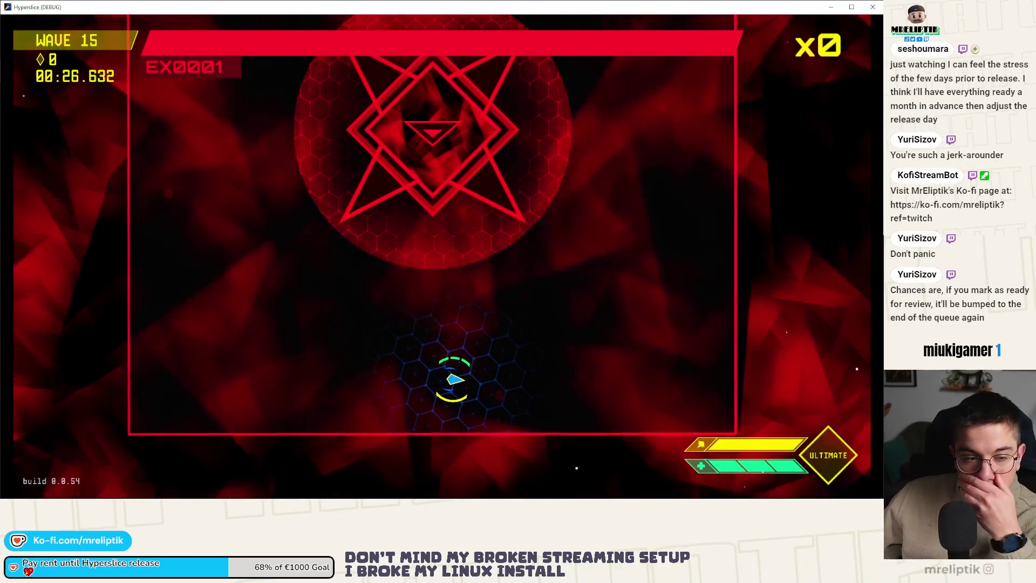
pyautogui.click(873, 7)
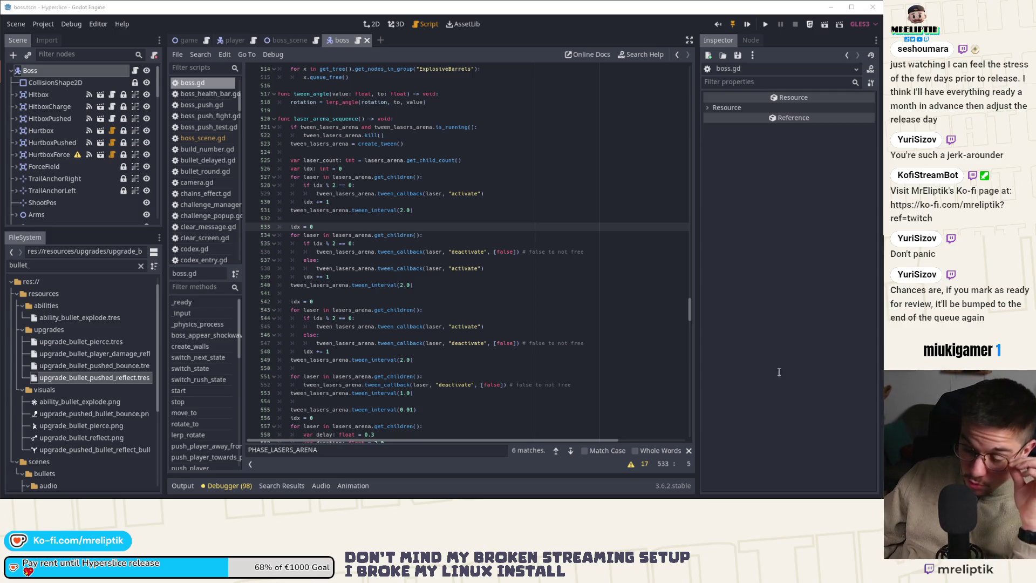
# Step: Save boss.gd with the reworked laser_arena_sequence using Ctrl+S
pyautogui.click(761, 489)
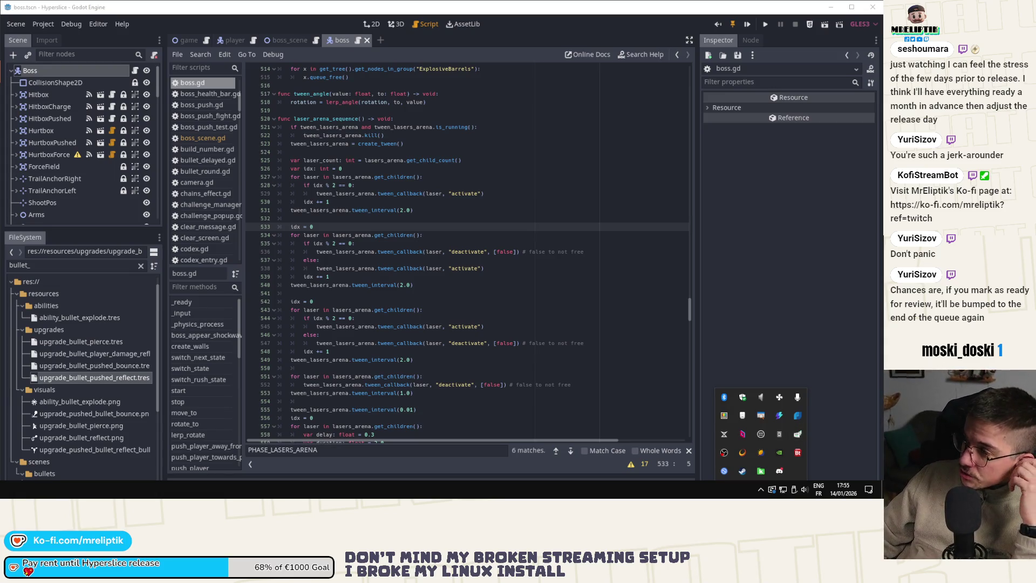
pyautogui.press('Escape')
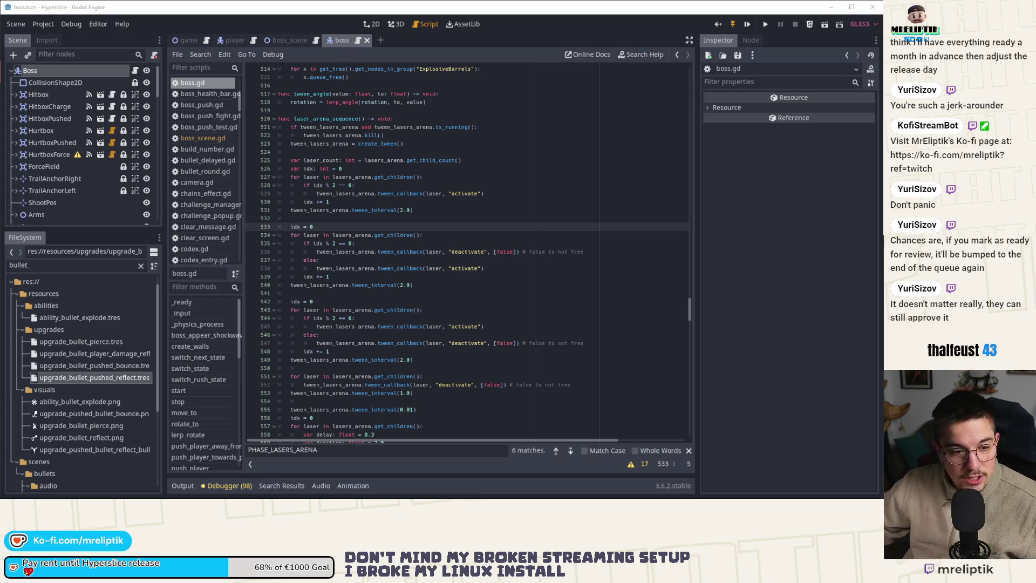
pyautogui.hotkey('ctrl', 's')
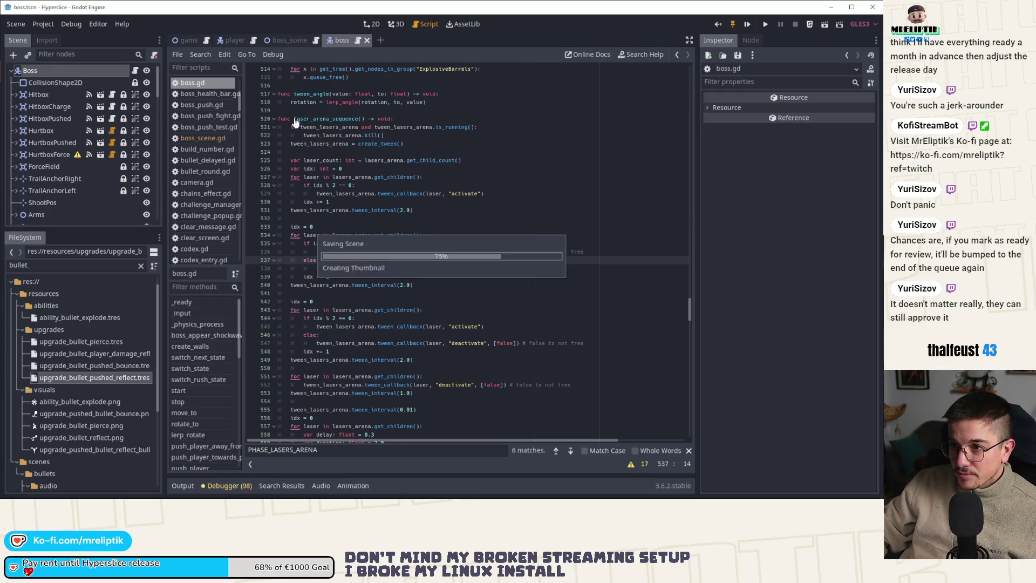
# Step: In boss_scene, duplicate Laser6 into Laser7, Laser8 and Laser9, then save the scene
pyautogui.click(373, 24)
pyautogui.moveTo(344, 170); pyautogui.dragTo(310, 208)
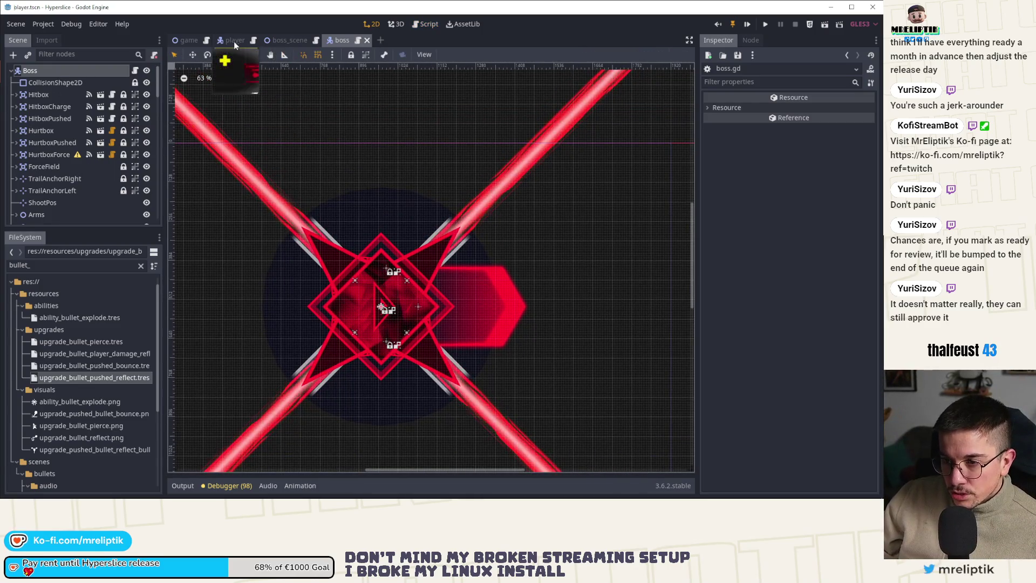
pyautogui.click(285, 41)
pyautogui.scroll(3, 309, 179)
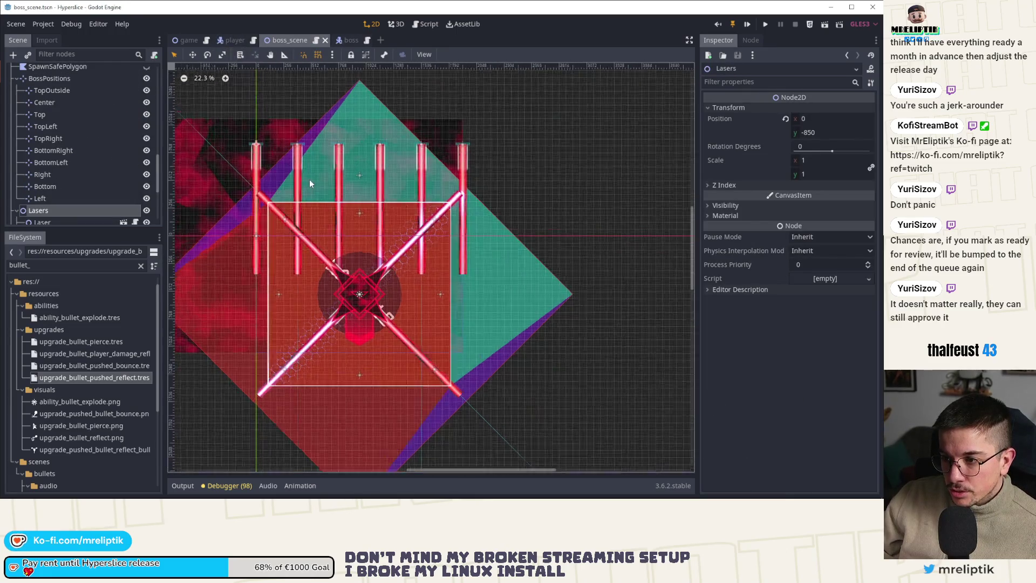
pyautogui.scroll(5, 86, 188)
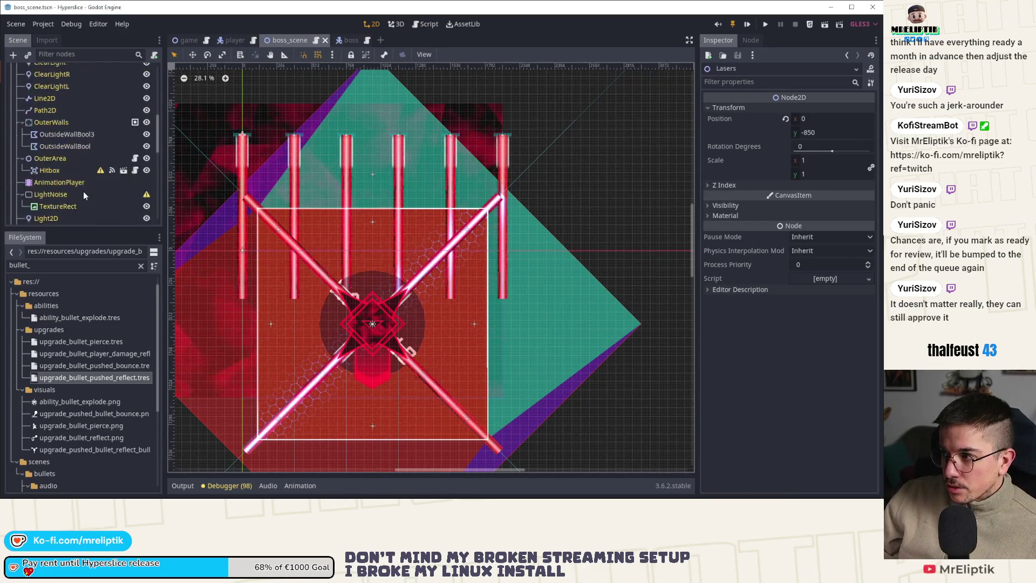
pyautogui.scroll(-3, 85, 187)
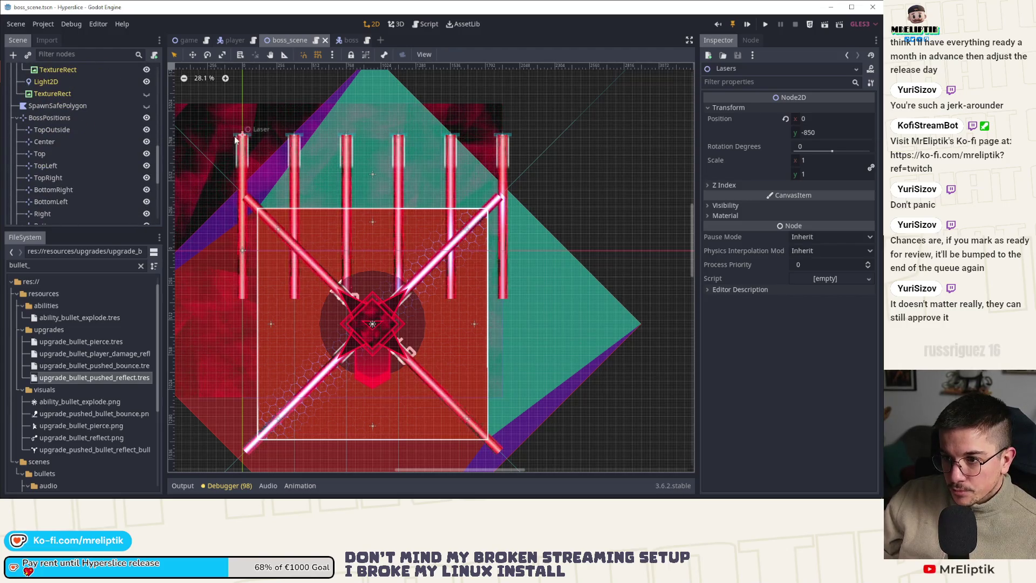
pyautogui.scroll(-3, 70, 173)
pyautogui.click(53, 162)
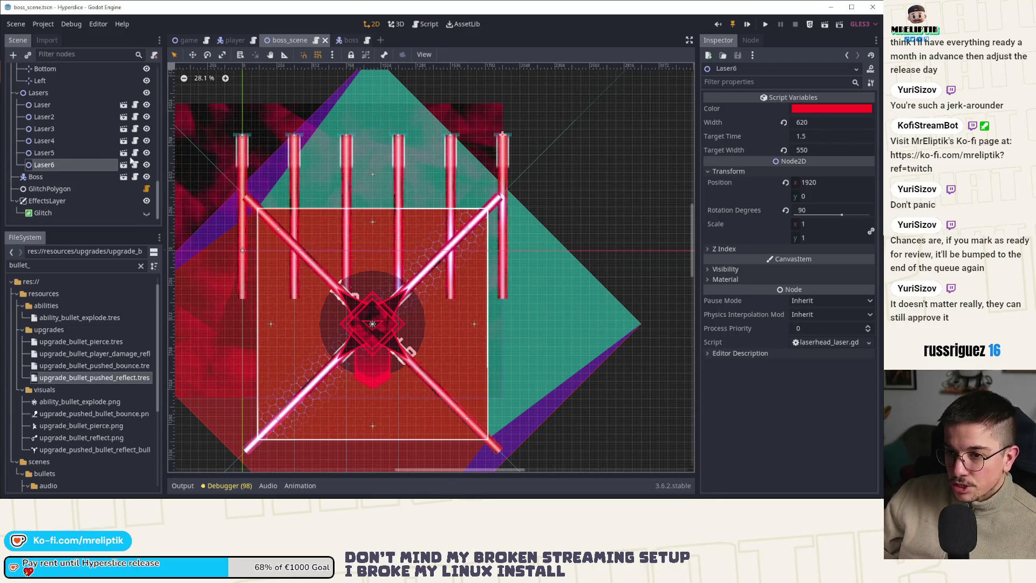
pyautogui.hotkey('ctrl', 'd')
pyautogui.hotkey('ctrl', 'd')
pyautogui.hotkey('ctrl', 'd')
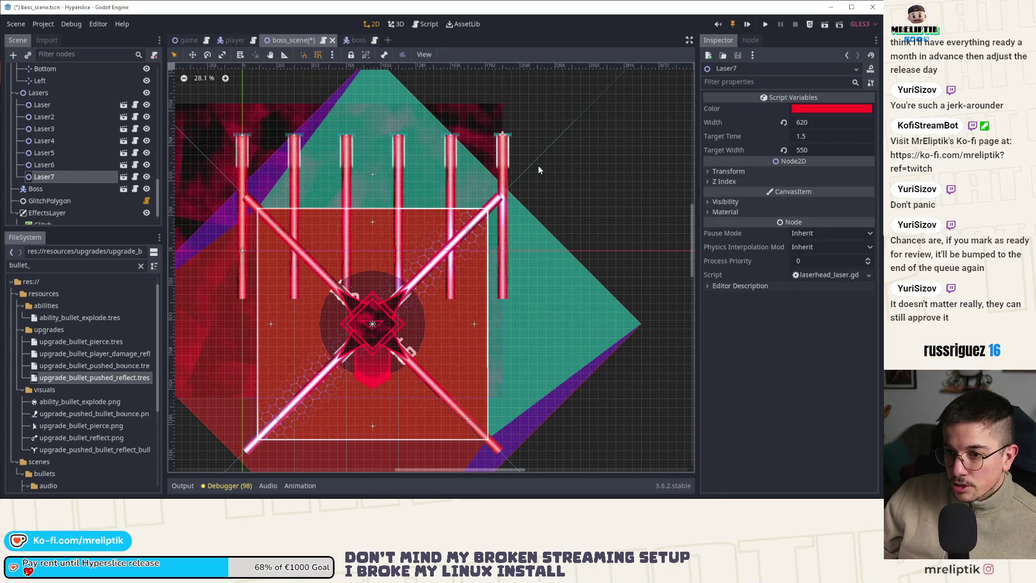
pyautogui.hotkey('ctrl', 's')
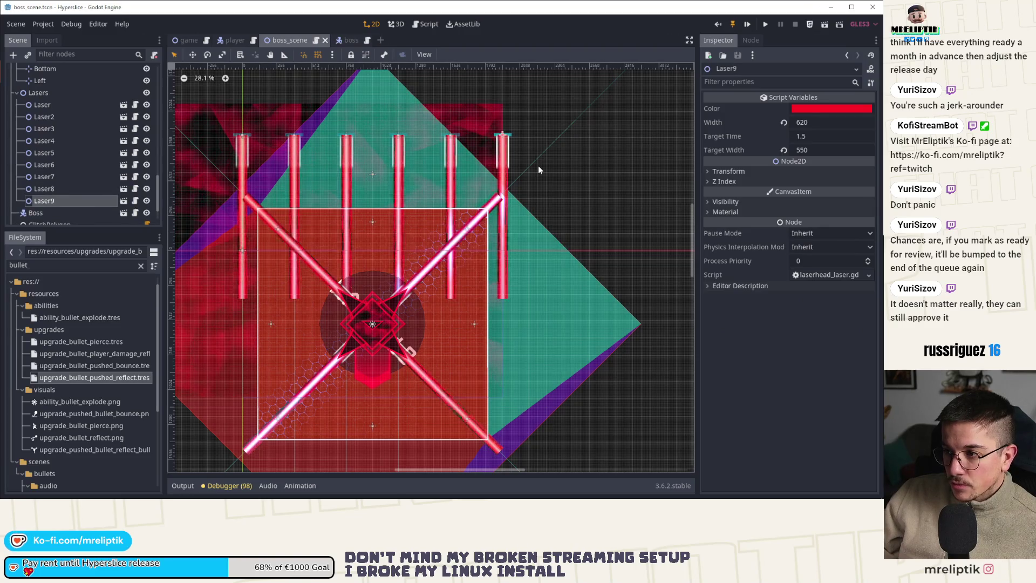
# Step: Compute 1920 ÷ 9 (about 213.33) in Windows Calculator for the laser spacing
pyautogui.press('super')
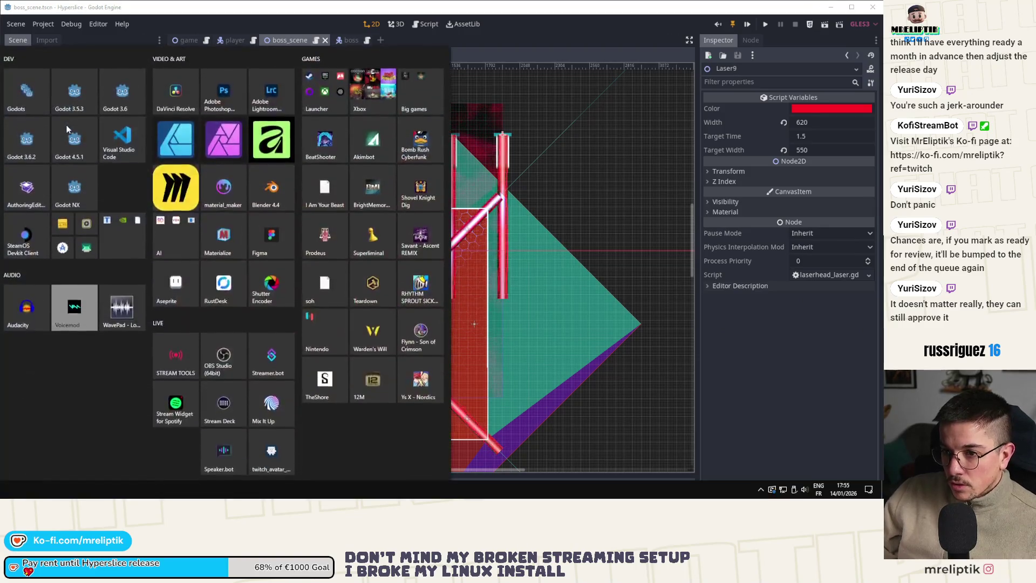
pyautogui.click(65, 125)
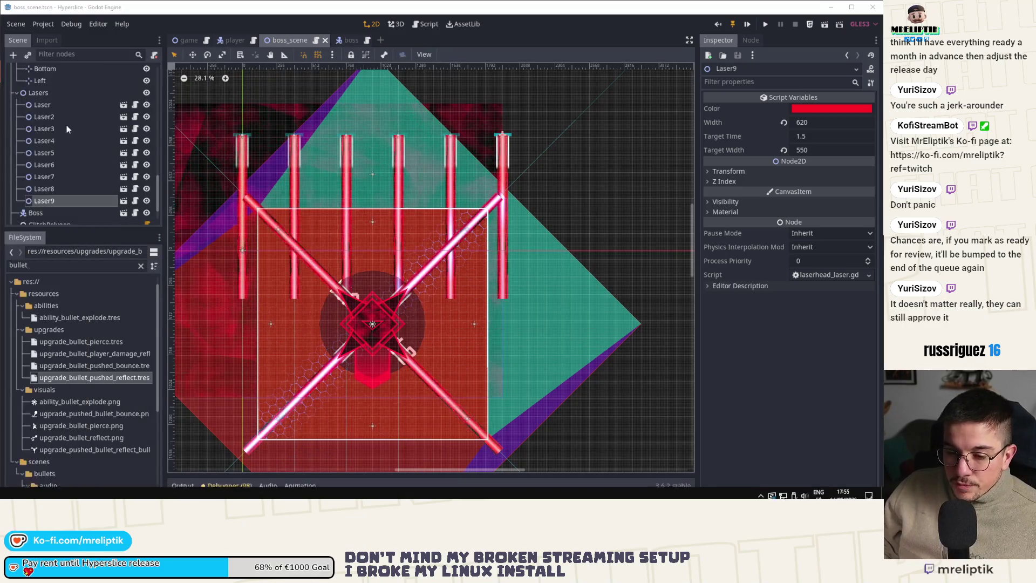
pyautogui.write('1920')
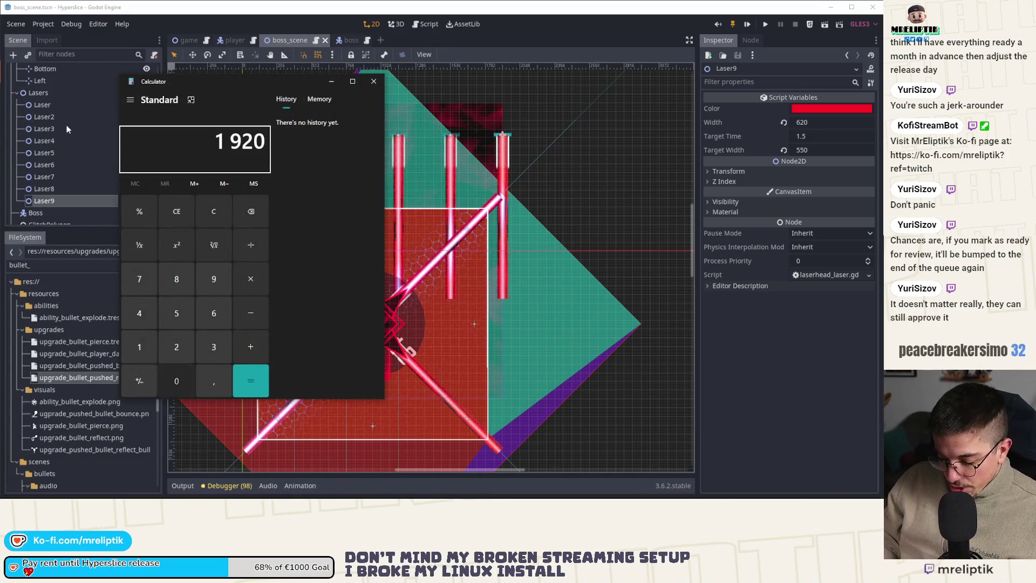
pyautogui.write('/9')
pyautogui.press('Return')
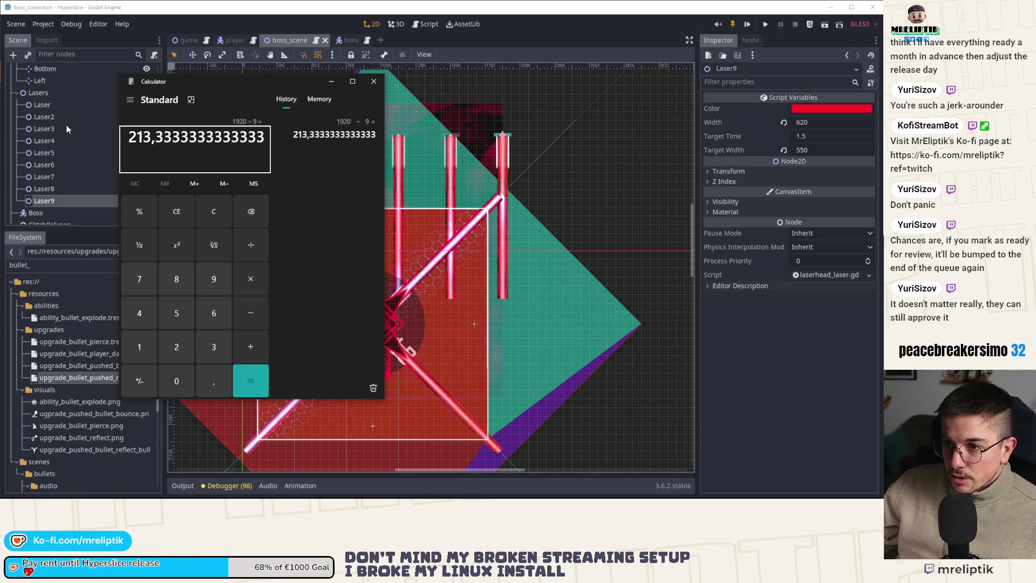
# Step: Set Laser2 and Laser3 x positions to 213 and 426, then save
pyautogui.click(375, 80)
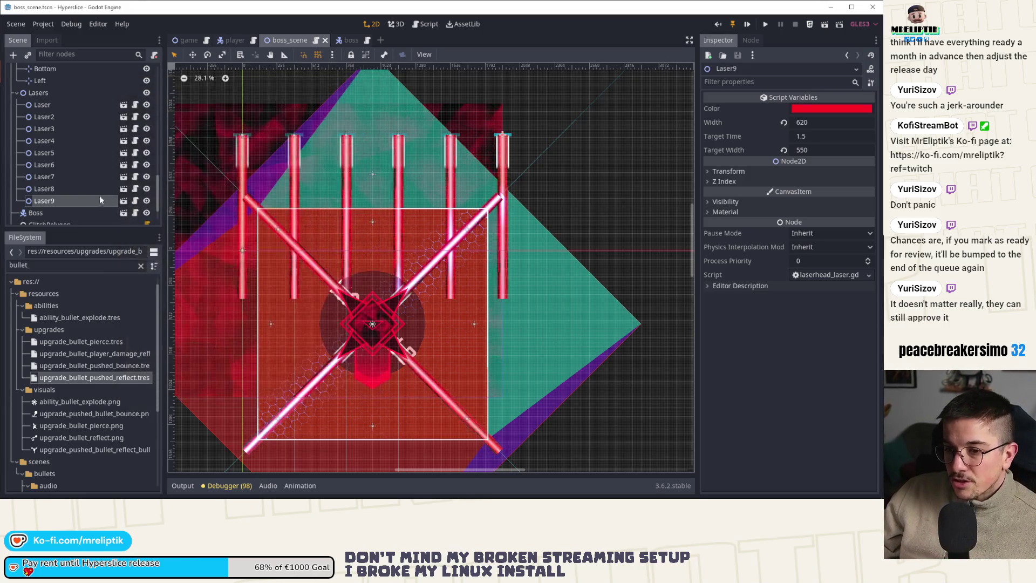
pyautogui.click(50, 106)
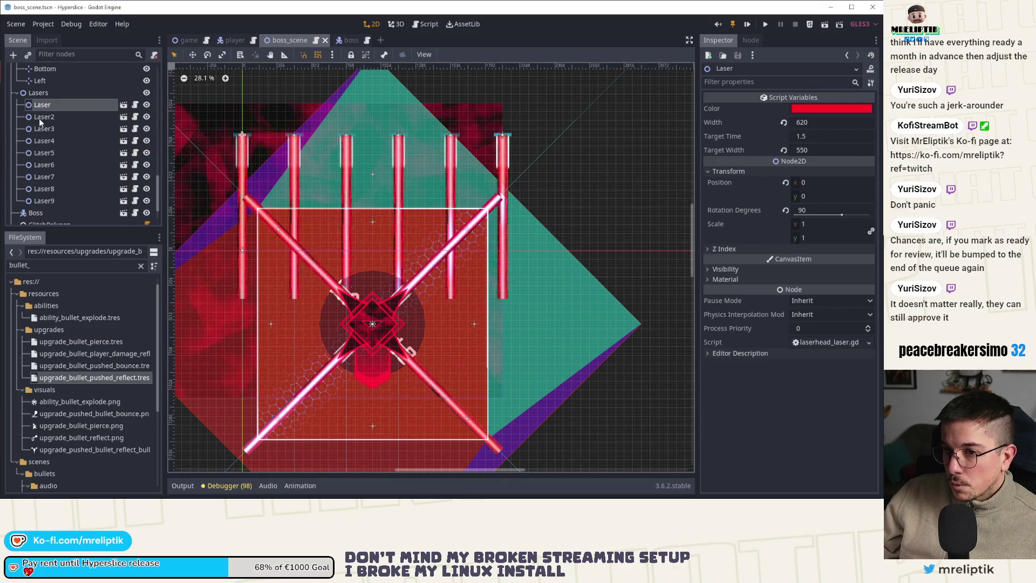
pyautogui.press('Down')
pyautogui.click(828, 181)
pyautogui.write('13')
pyautogui.press('Return')
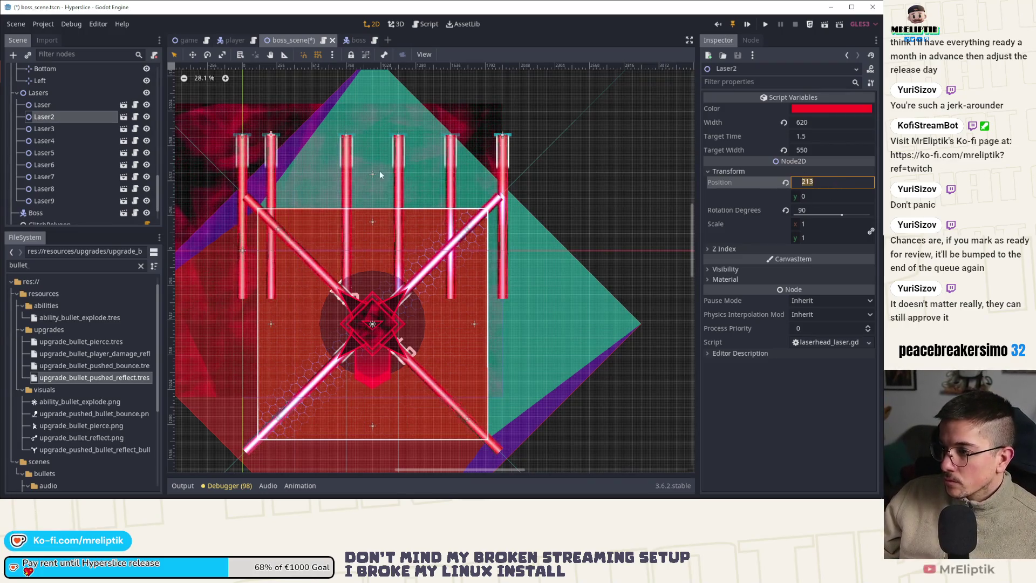
pyautogui.press('Down')
pyautogui.click(829, 183)
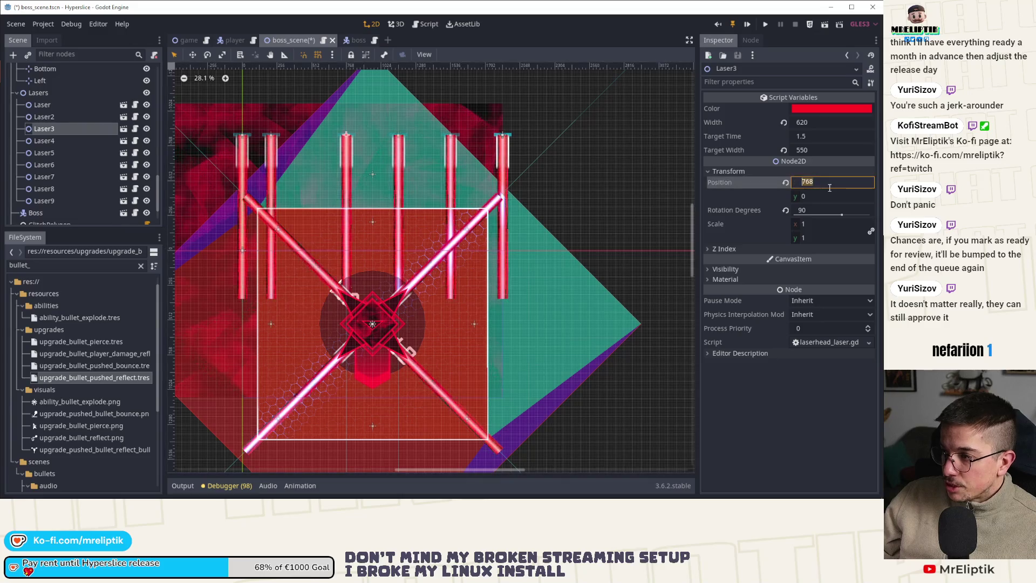
pyautogui.write('26')
pyautogui.press('Return')
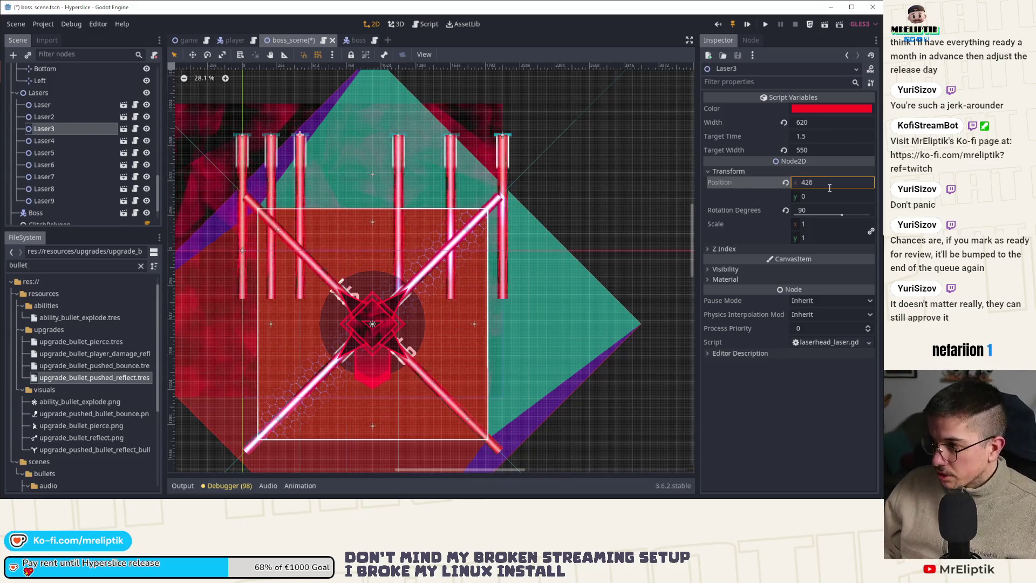
pyautogui.hotkey('ctrl', 's')
# Step: Set Laser4 and Laser5 x positions to 639 and 852, move Laser6 to the next 213 step, saving each
pyautogui.press('Down')
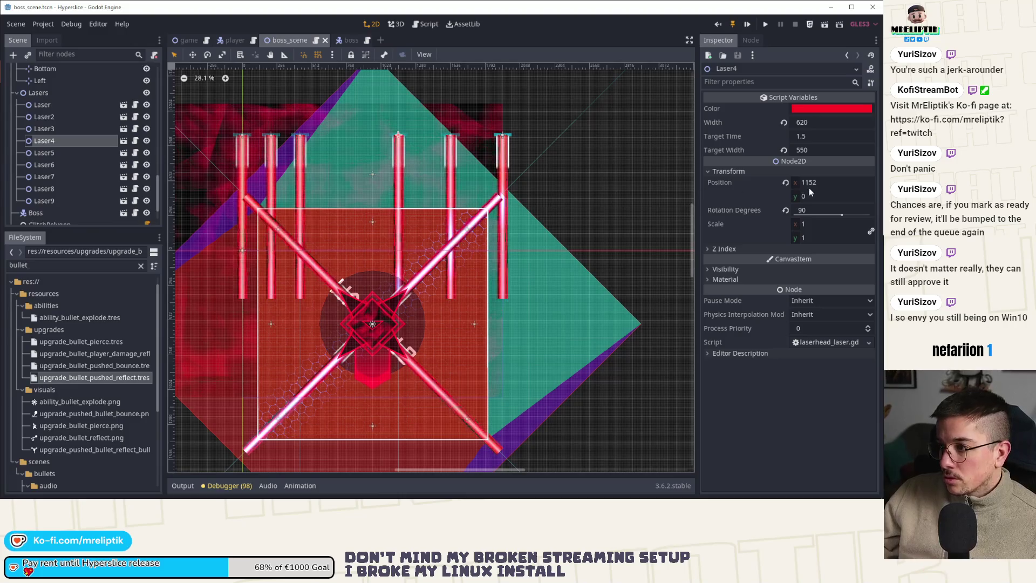
pyautogui.click(830, 182)
pyautogui.write('213*3')
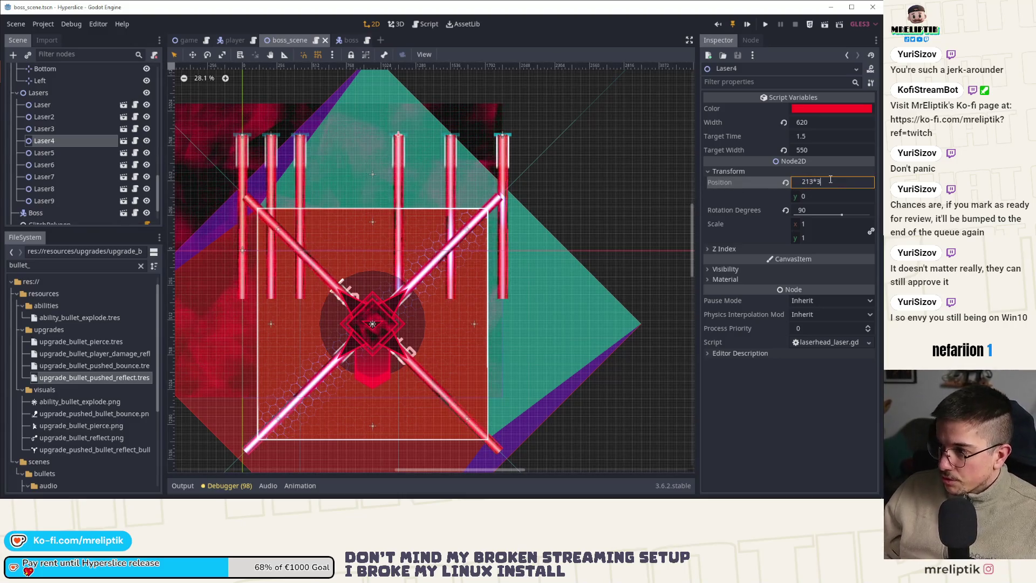
pyautogui.press('Return')
pyautogui.hotkey('ctrl', 's')
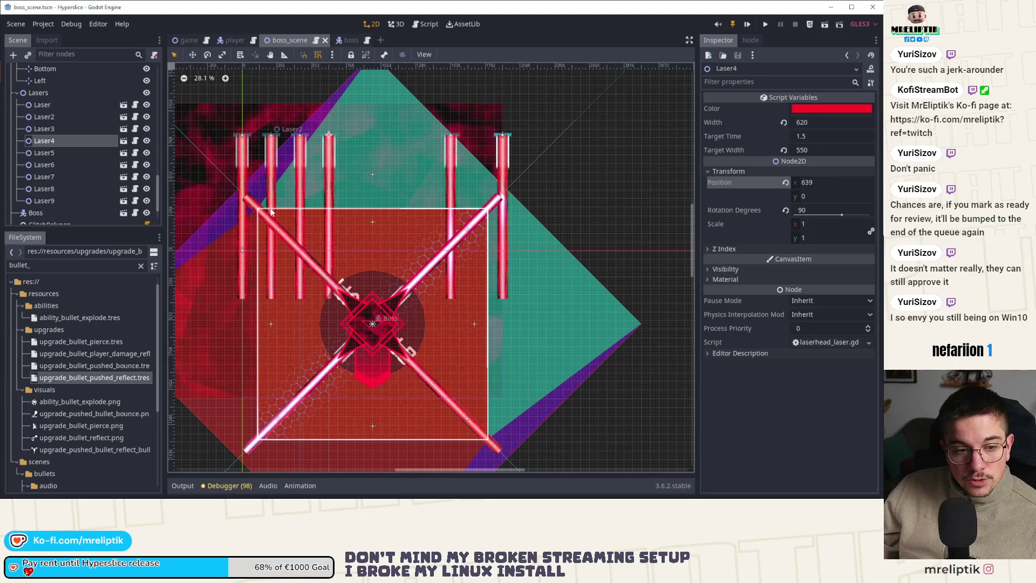
pyautogui.press('Down')
pyautogui.click(825, 182)
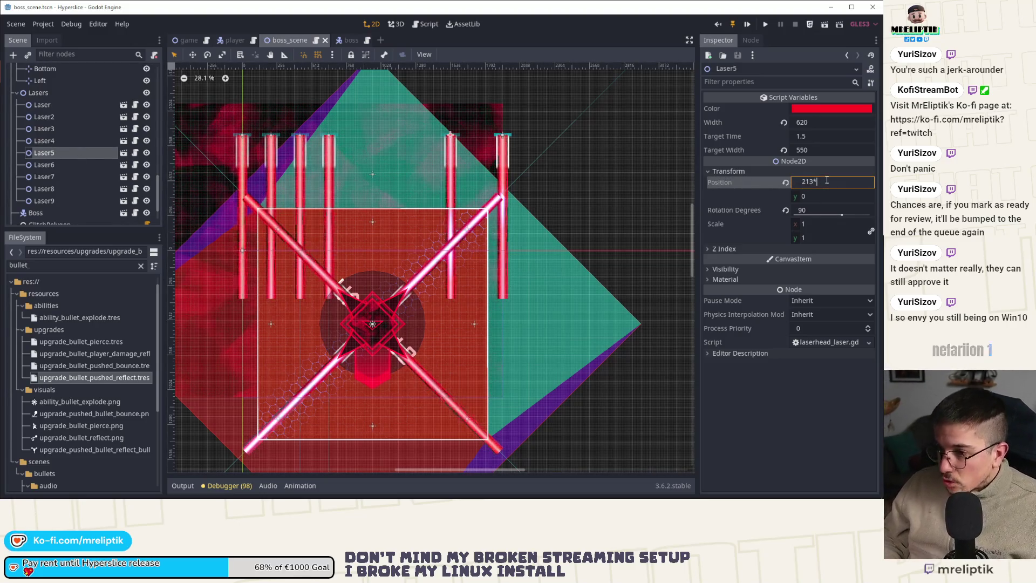
pyautogui.write('3')
pyautogui.press('Return')
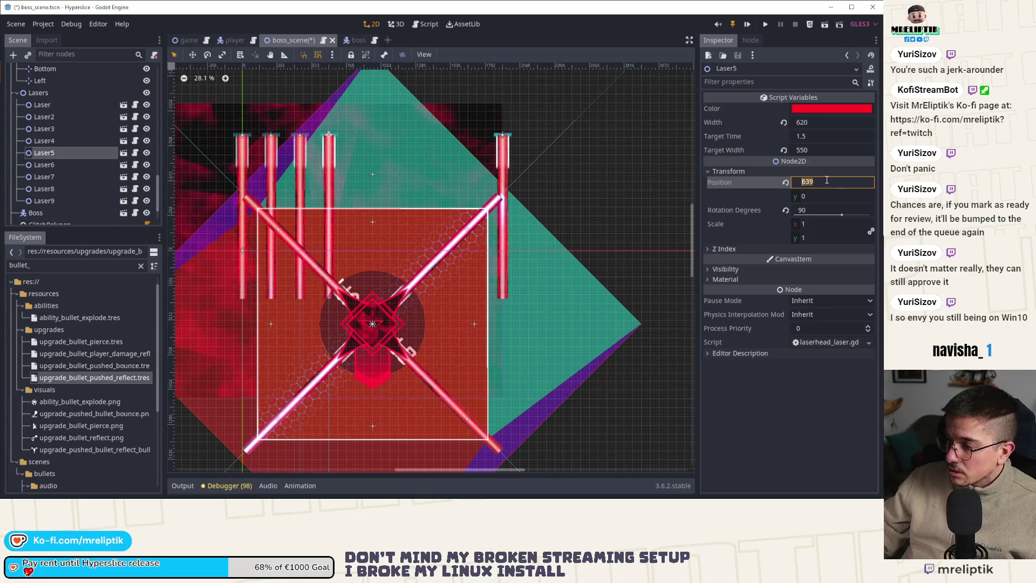
pyautogui.press('Return')
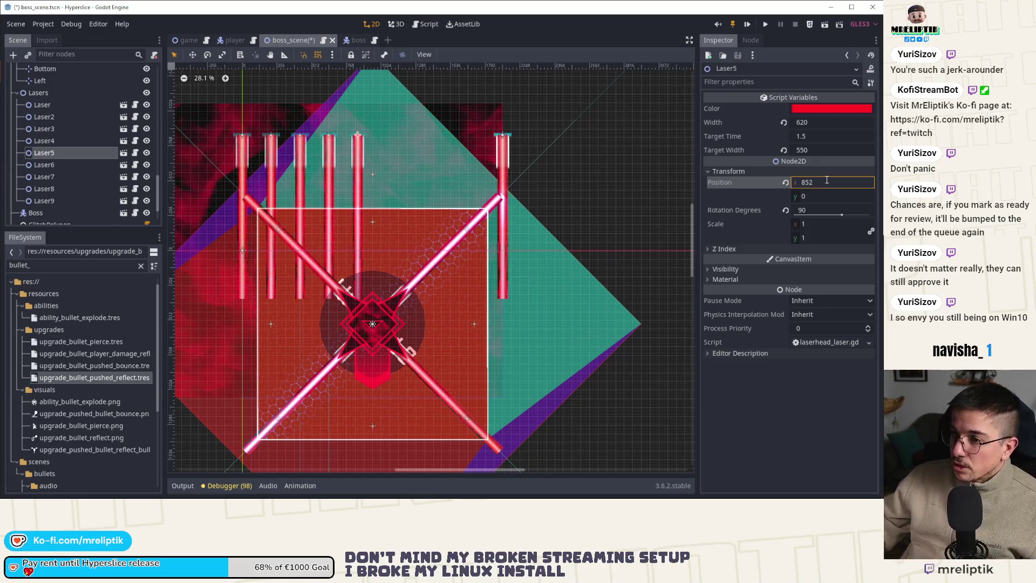
pyautogui.hotkey('ctrl', 's')
pyautogui.click(556, 252)
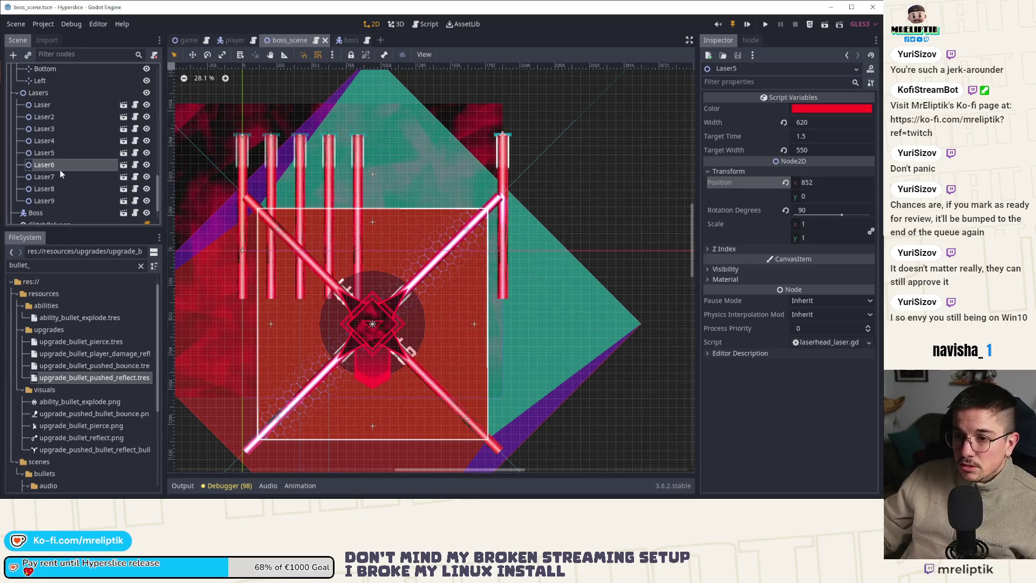
pyautogui.click(838, 183)
pyautogui.write('213*')
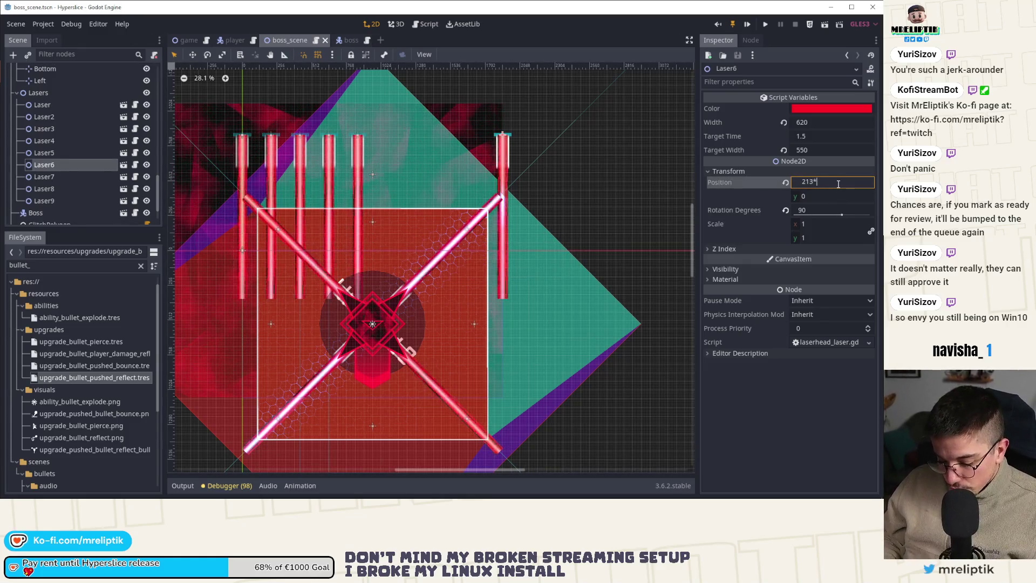
pyautogui.write('5')
pyautogui.press('Return')
pyautogui.hotkey('ctrl', 's')
# Step: Set Laser7, Laser8 and Laser9 x positions to 1278, 1491 and 1704
pyautogui.click(44, 176)
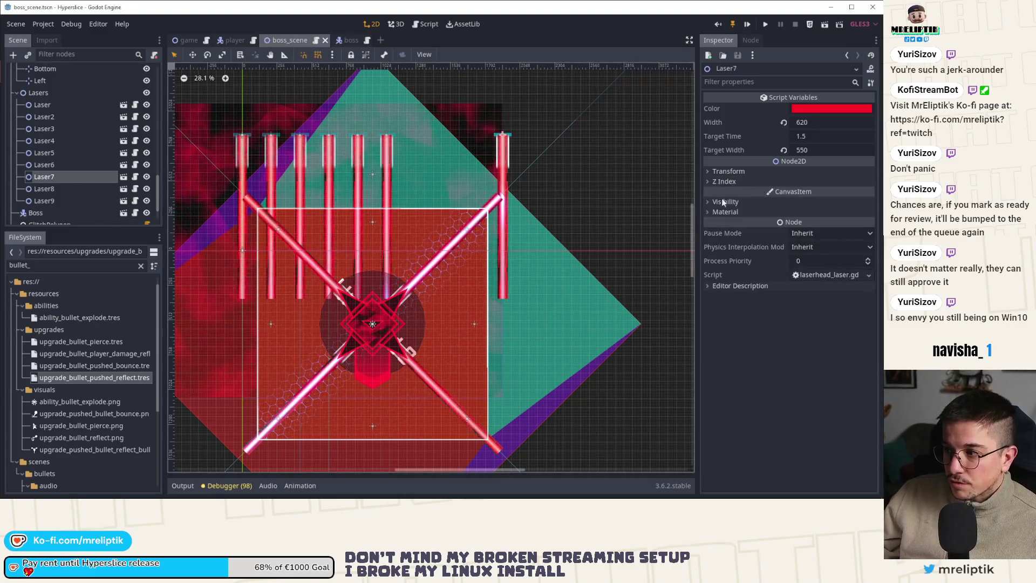
pyautogui.click(742, 171)
pyautogui.click(856, 183)
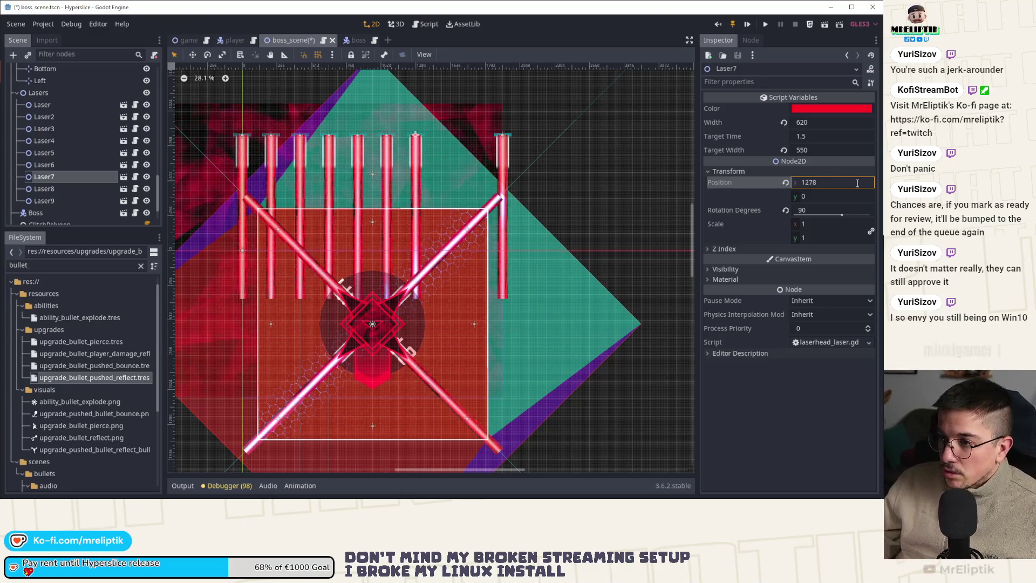
pyautogui.press('Return')
pyautogui.click(45, 188)
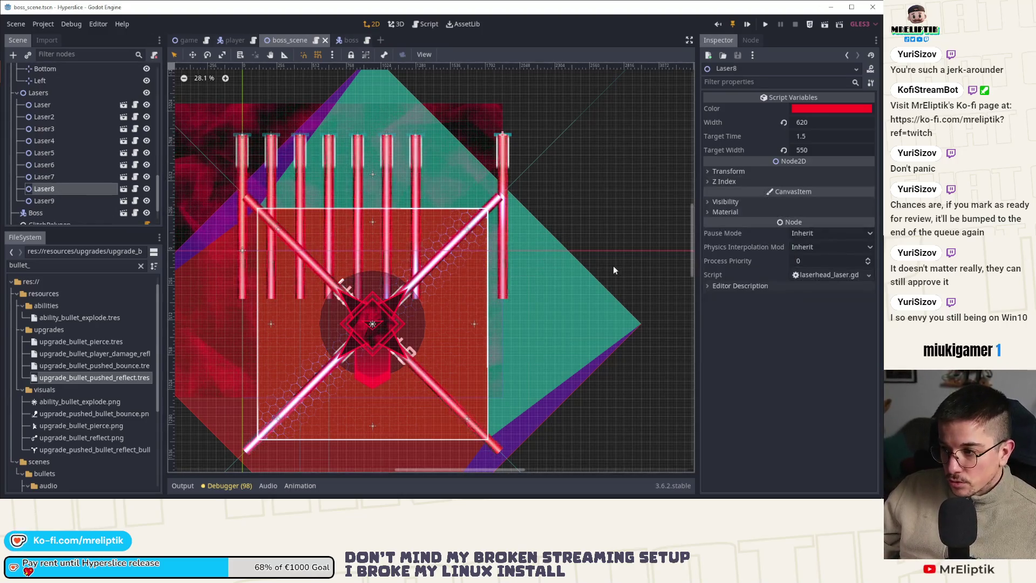
pyautogui.click(728, 171)
pyautogui.click(839, 183)
pyautogui.write('213*')
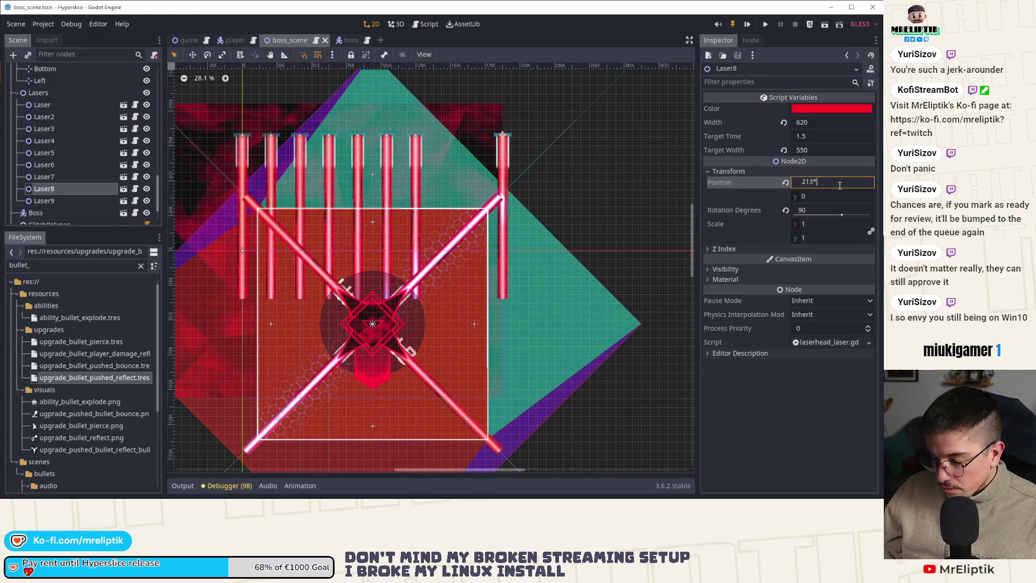
pyautogui.write('6')
pyautogui.press('Return')
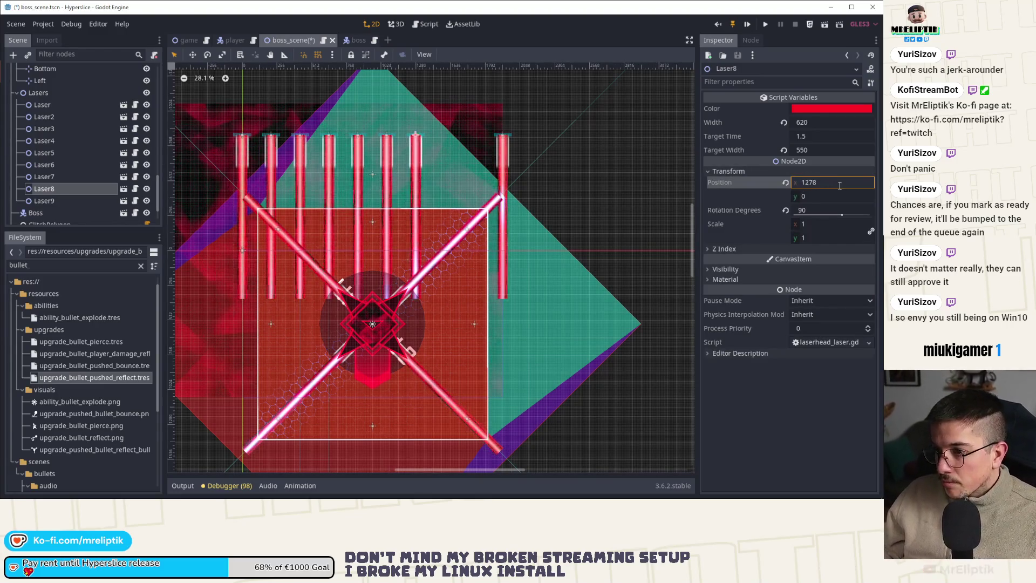
pyautogui.write('213*')
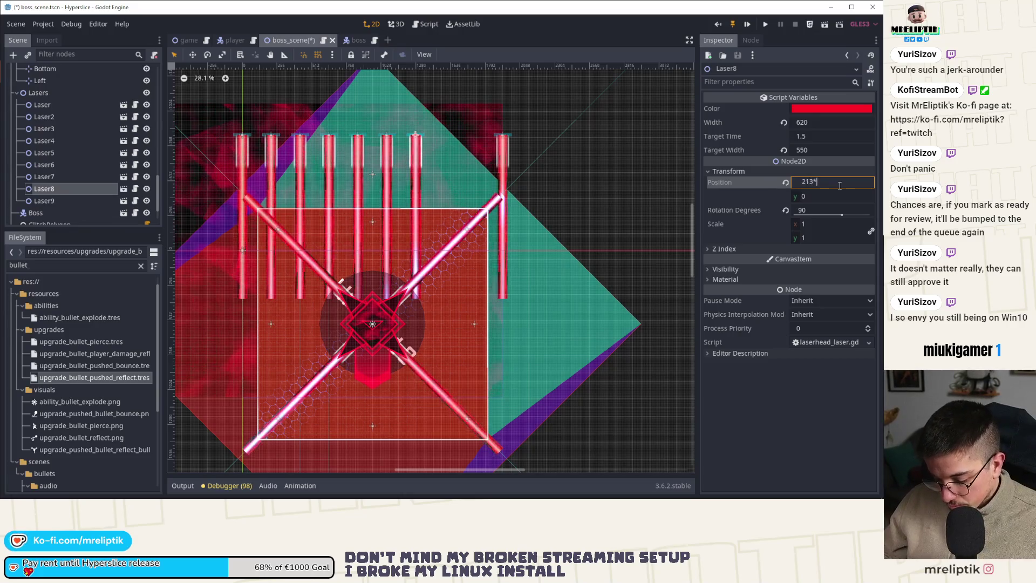
pyautogui.click(51, 201)
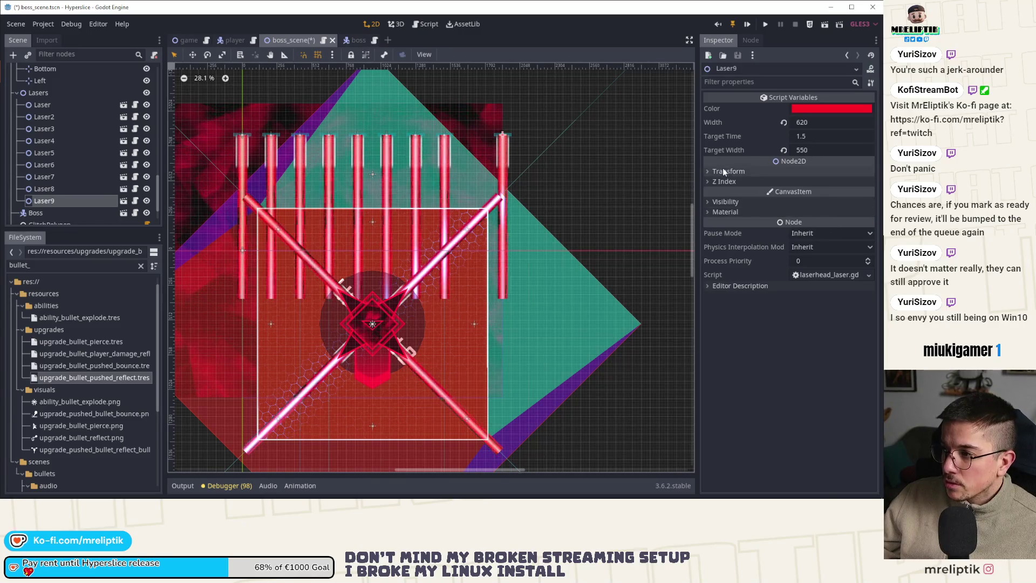
pyautogui.click(723, 171)
pyautogui.click(836, 183)
pyautogui.write('213')
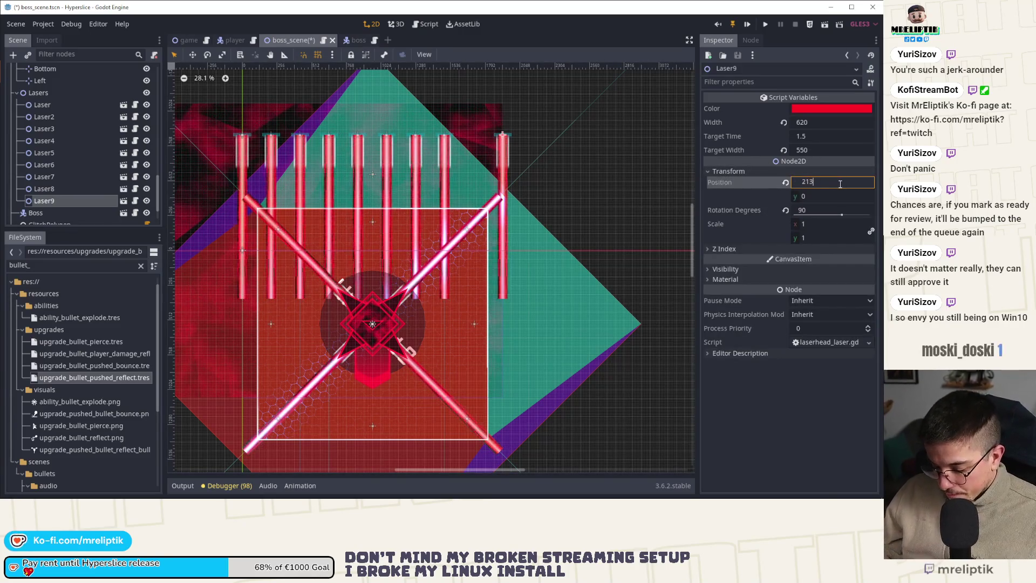
pyautogui.write('*7')
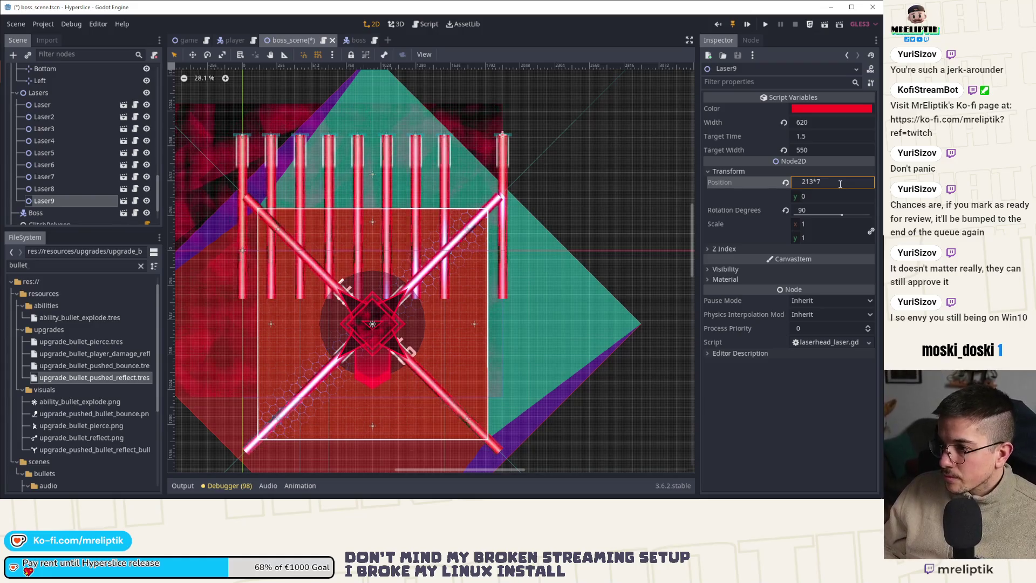
pyautogui.press('Return')
pyautogui.write('2')
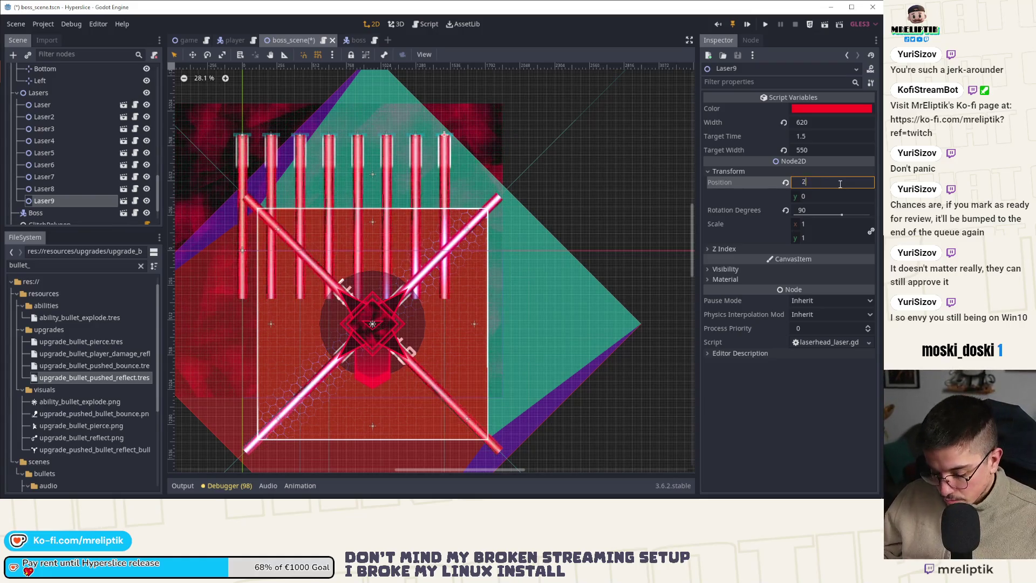
pyautogui.write('13*8')
pyautogui.press('Return')
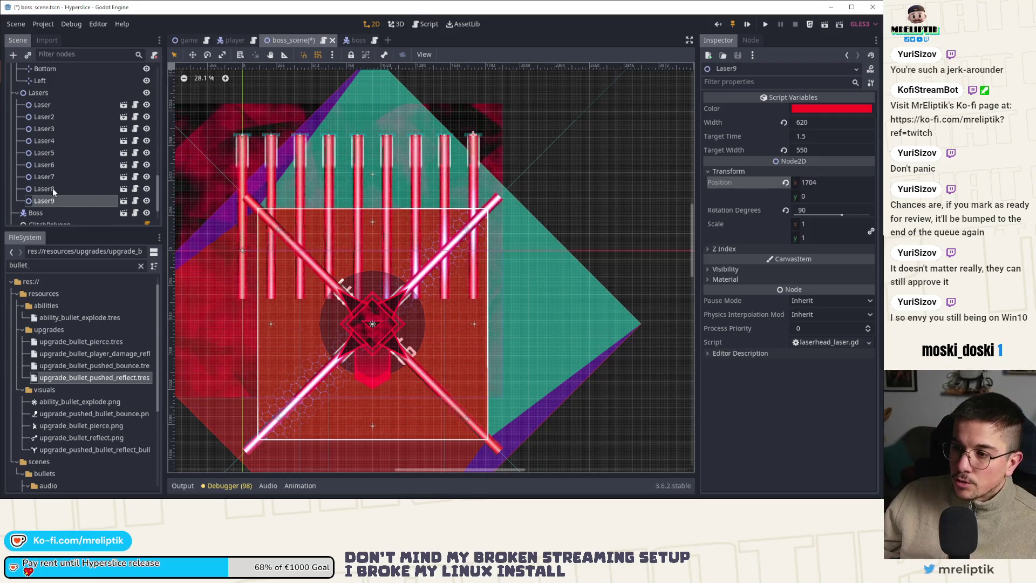
# Step: Duplicate Laser9 into Laser10, place it at x 1920, and save
pyautogui.hotkey('ctrl', 'd')
pyautogui.hotkey('ctrl', 's')
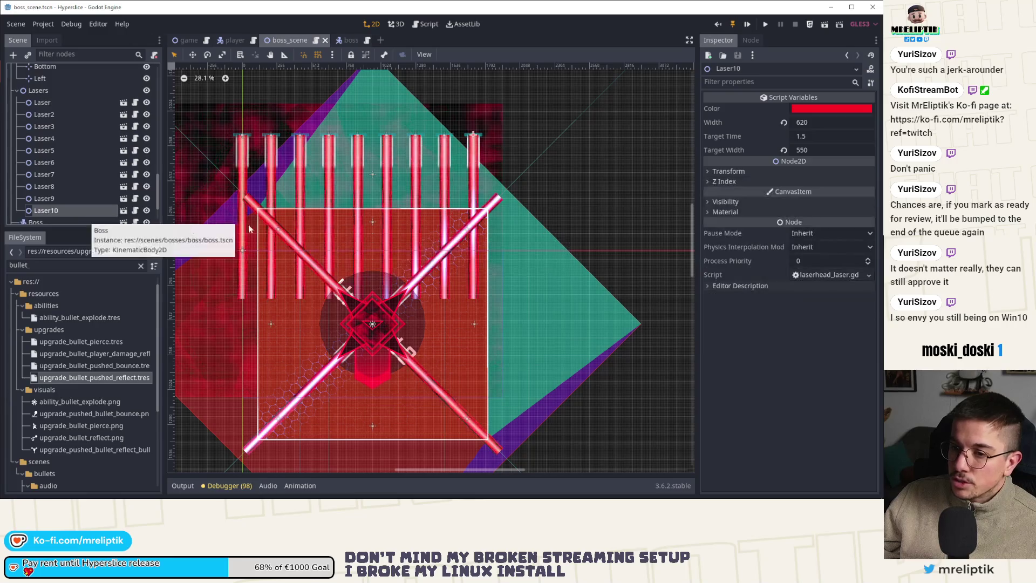
pyautogui.click(748, 171)
pyautogui.click(828, 182)
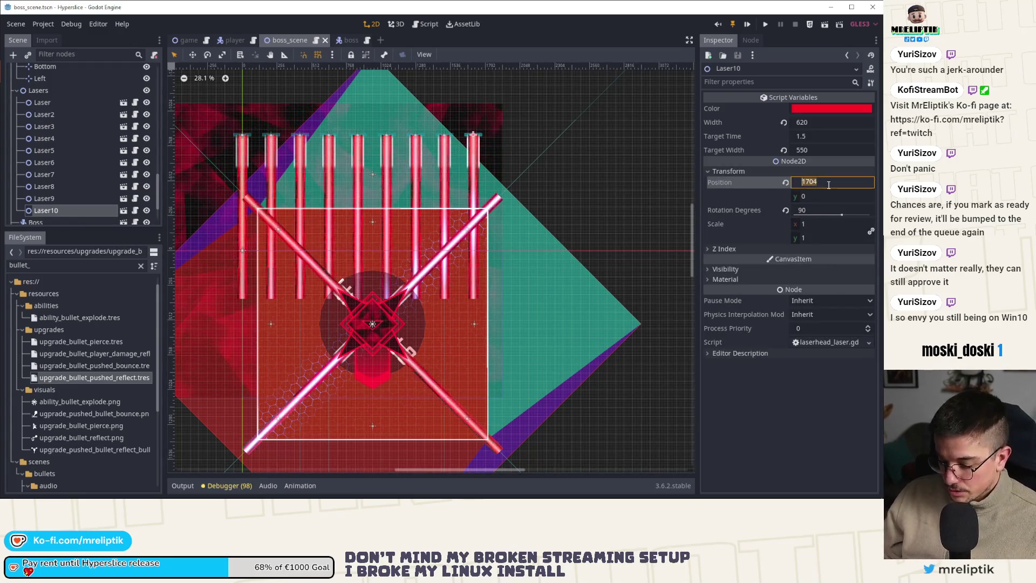
pyautogui.write('1920')
pyautogui.press('Return')
pyautogui.hotkey('ctrl', 's')
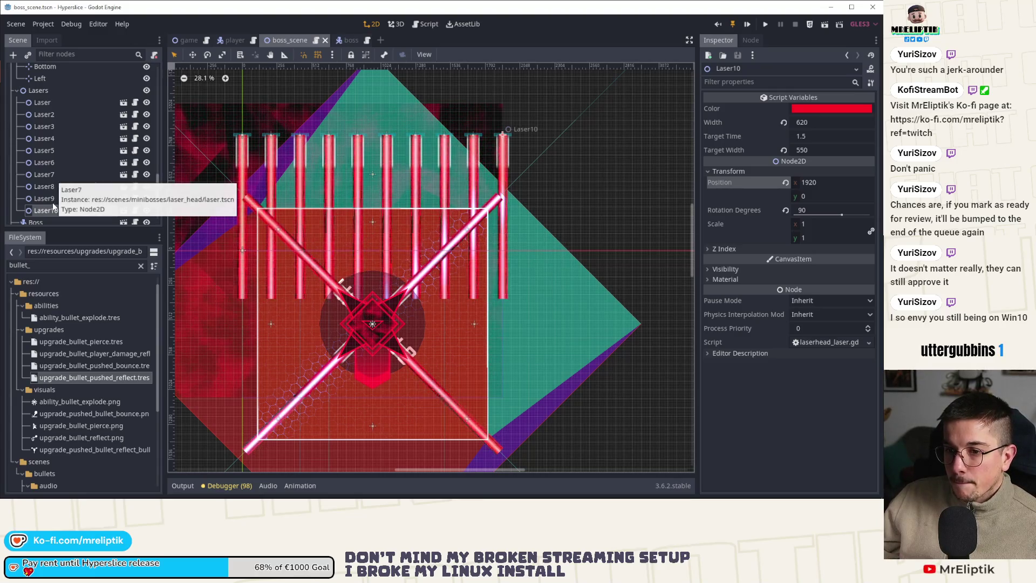
# Step: Give all ten lasers width 426 and target width 370, save, and playtest the game
pyautogui.keyDown('shift'); pyautogui.click(49, 102); pyautogui.keyUp('shift')
pyautogui.click(827, 119)
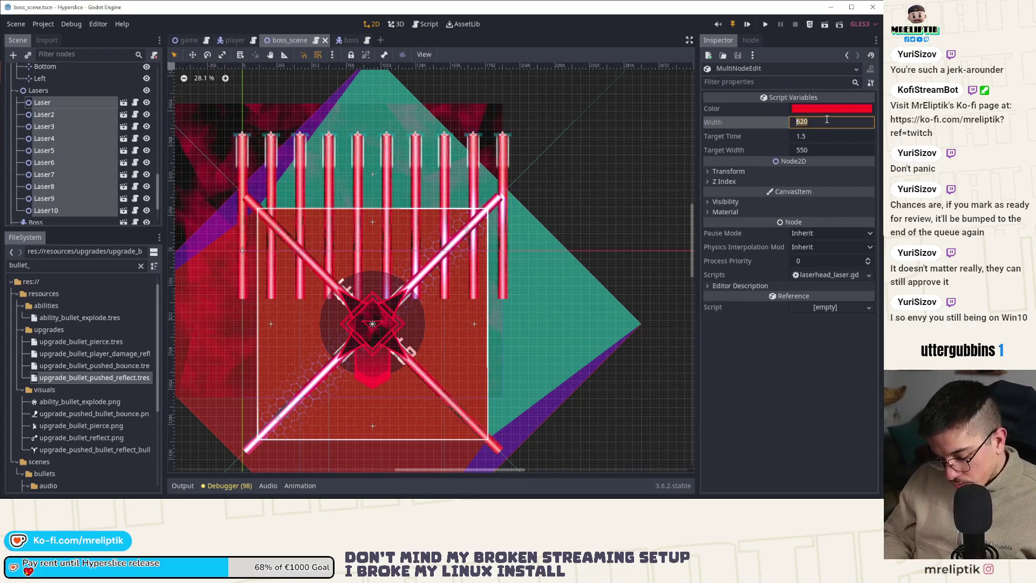
pyautogui.write('42')
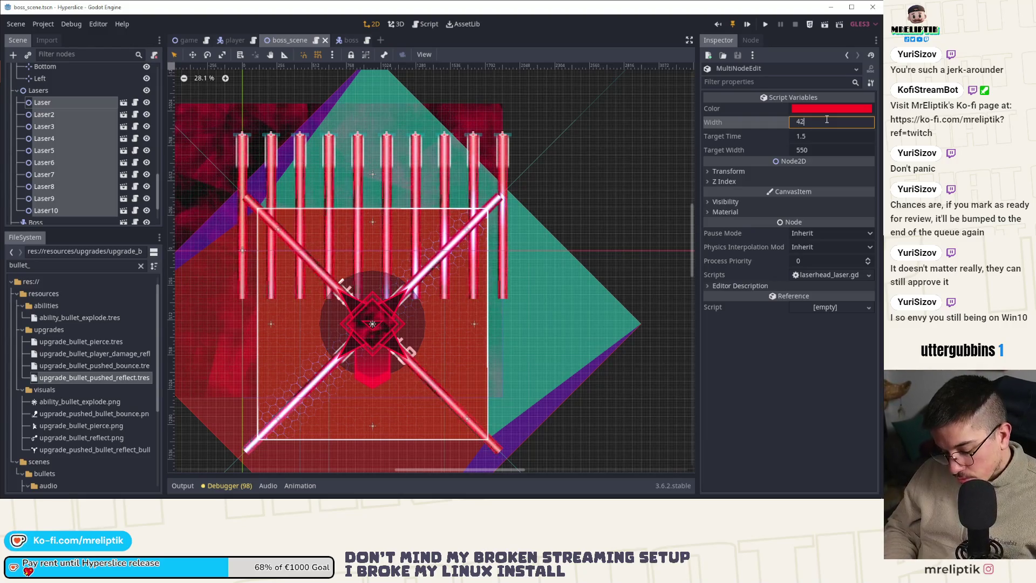
pyautogui.write('6')
pyautogui.press('Return')
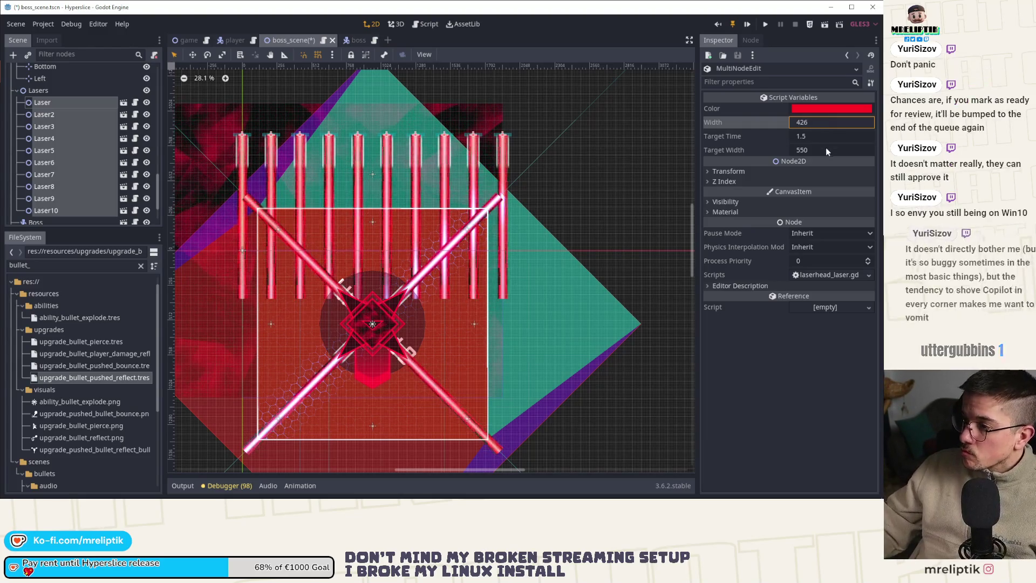
pyautogui.click(826, 150)
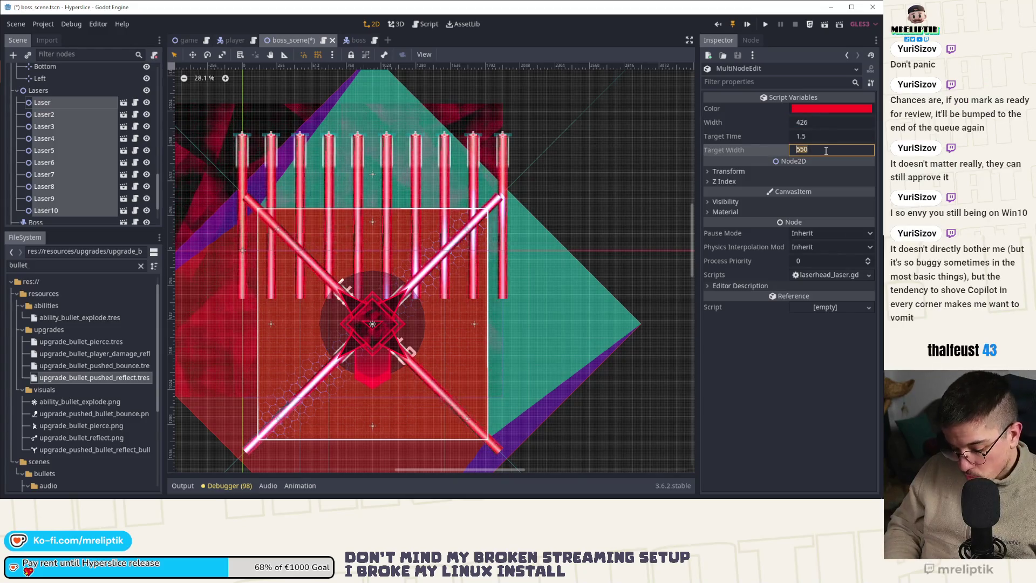
pyautogui.write('370')
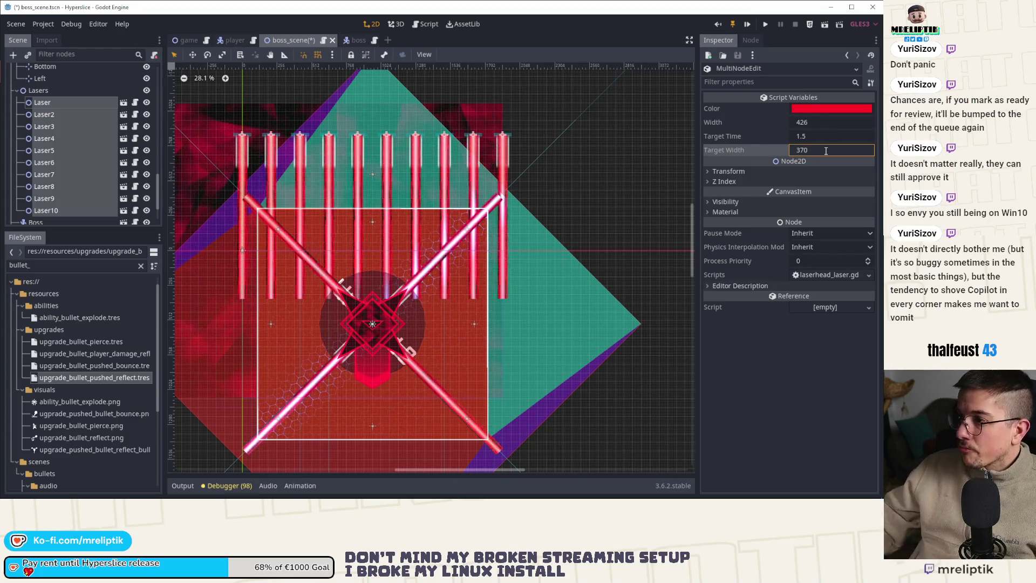
pyautogui.hotkey('ctrl', 's')
pyautogui.click(746, 26)
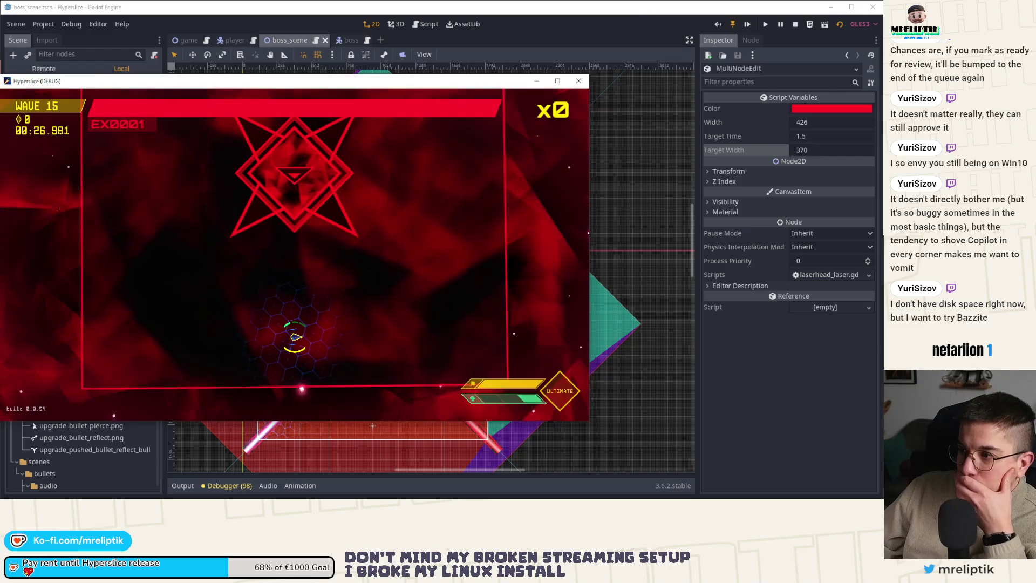
pyautogui.click(731, 24)
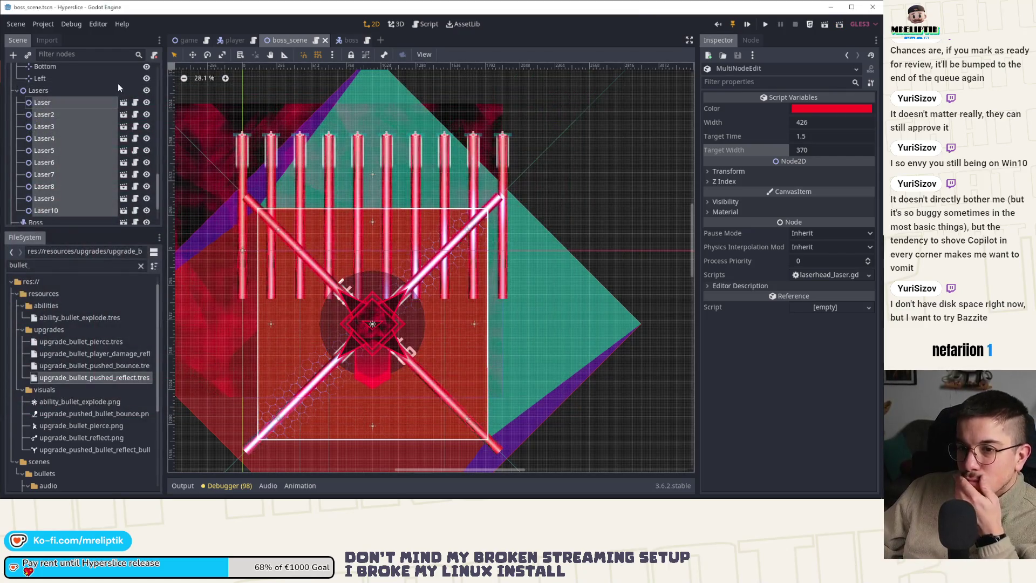
# Step: Open boss.gd from the Boss node's script icon, then go back to boss_scene
pyautogui.scroll(3, 119, 97)
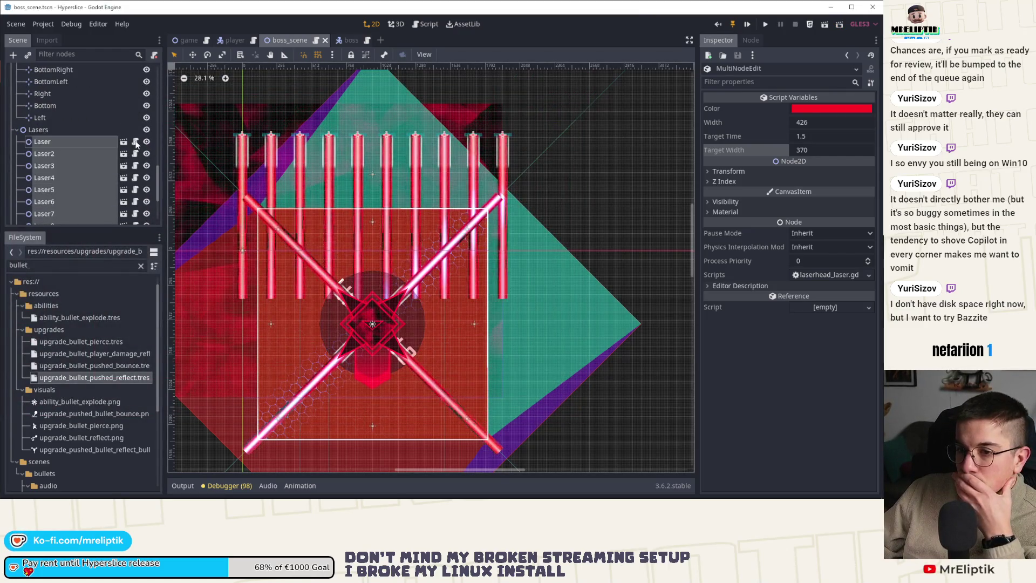
pyautogui.click(341, 40)
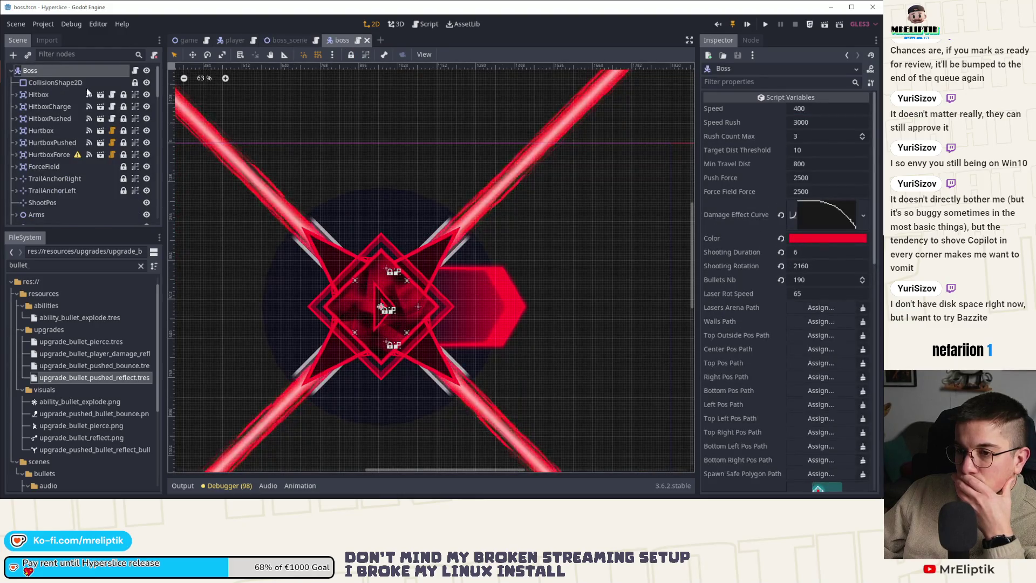
pyautogui.click(135, 71)
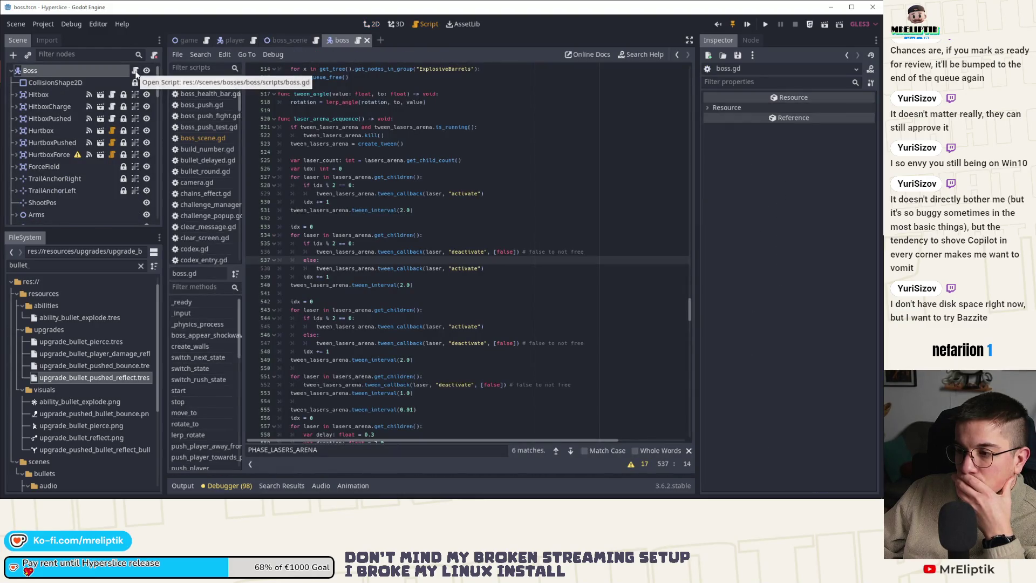
pyautogui.click(284, 41)
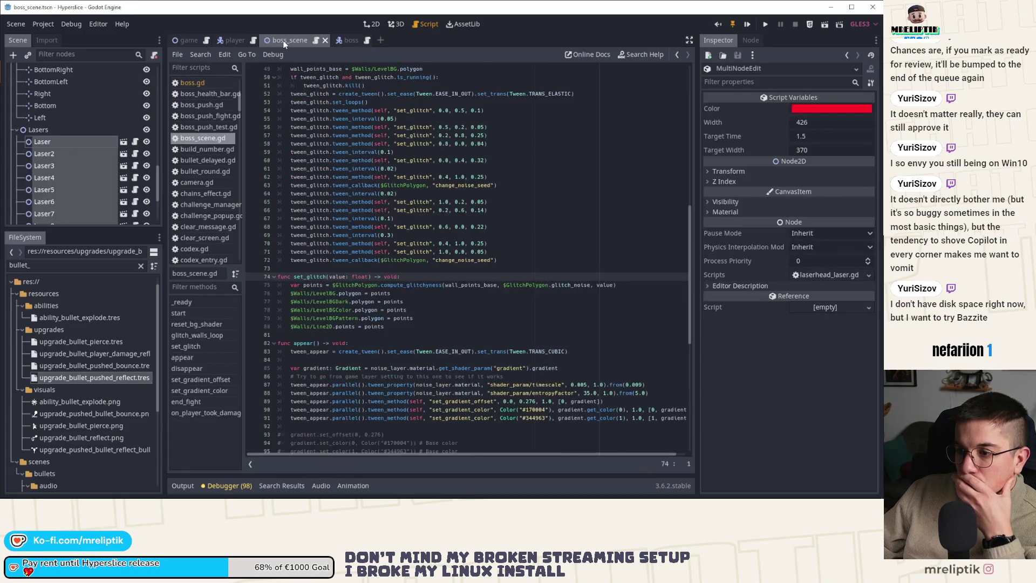
# Step: Set all ten lasers to width 400 and target width 360, and save boss_scene
pyautogui.click(825, 121)
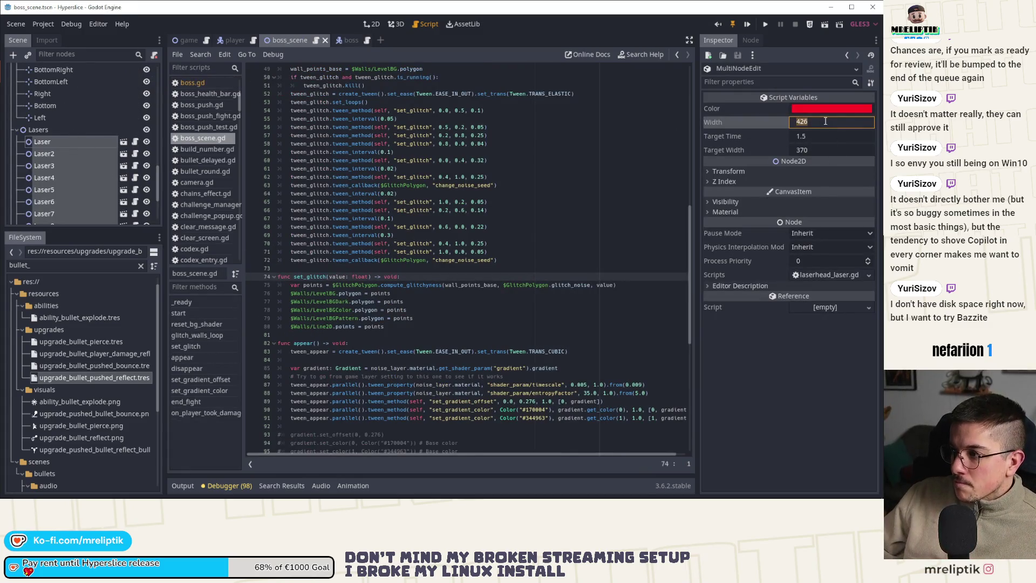
pyautogui.write('300')
pyautogui.press('Return')
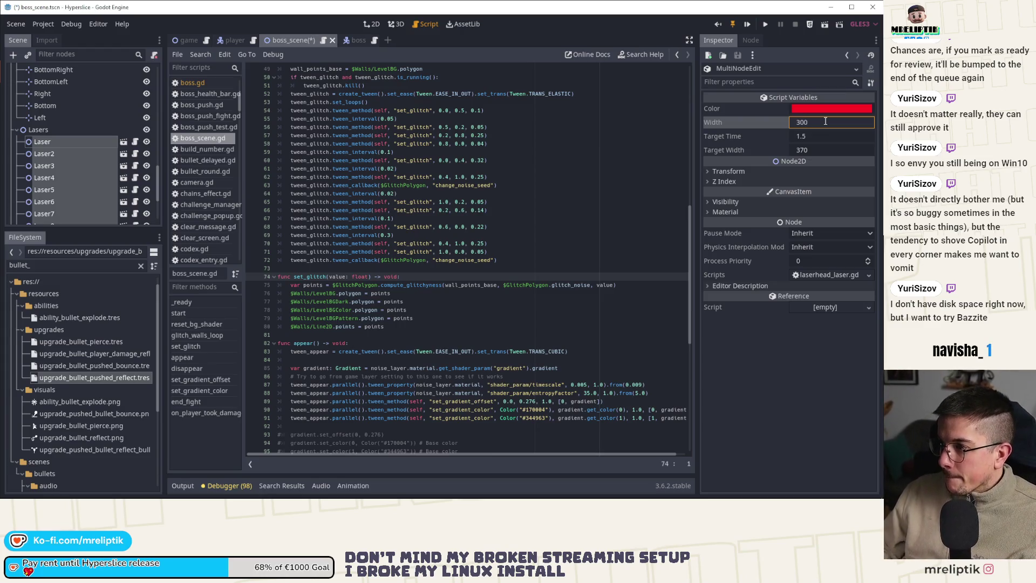
pyautogui.click(825, 121)
pyautogui.write('4')
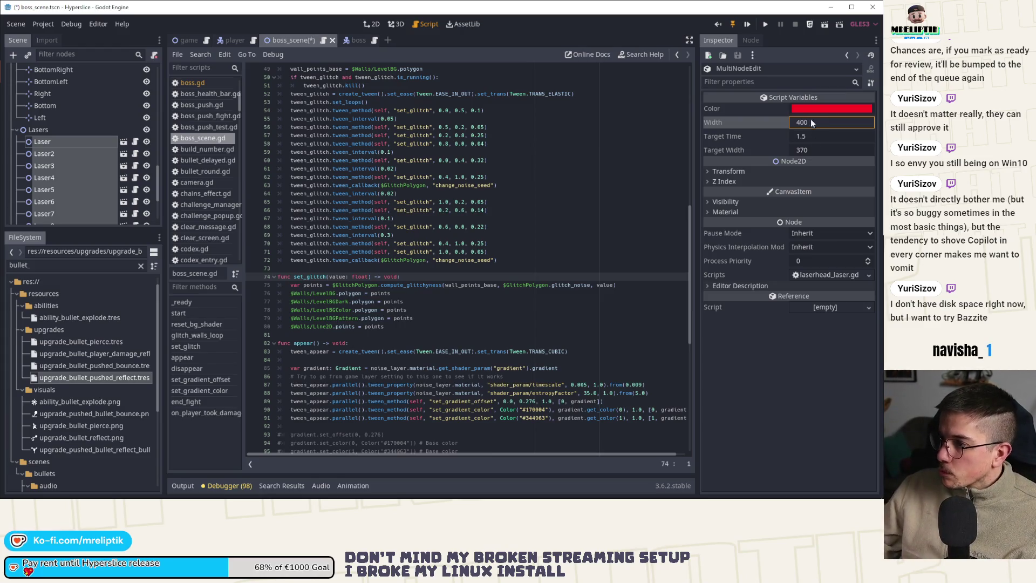
pyautogui.click(817, 149)
pyautogui.write('360')
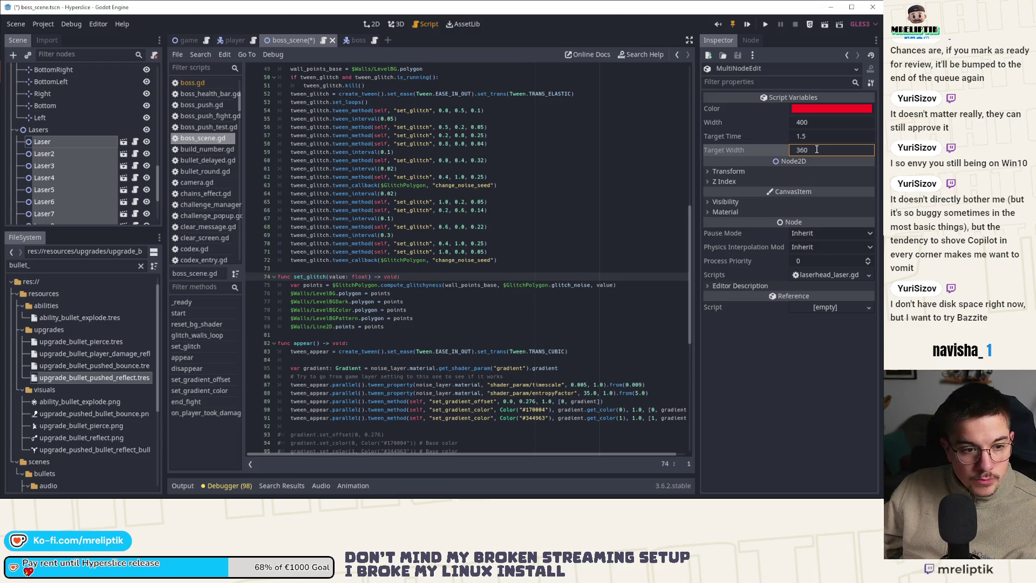
pyautogui.hotkey('ctrl', 's')
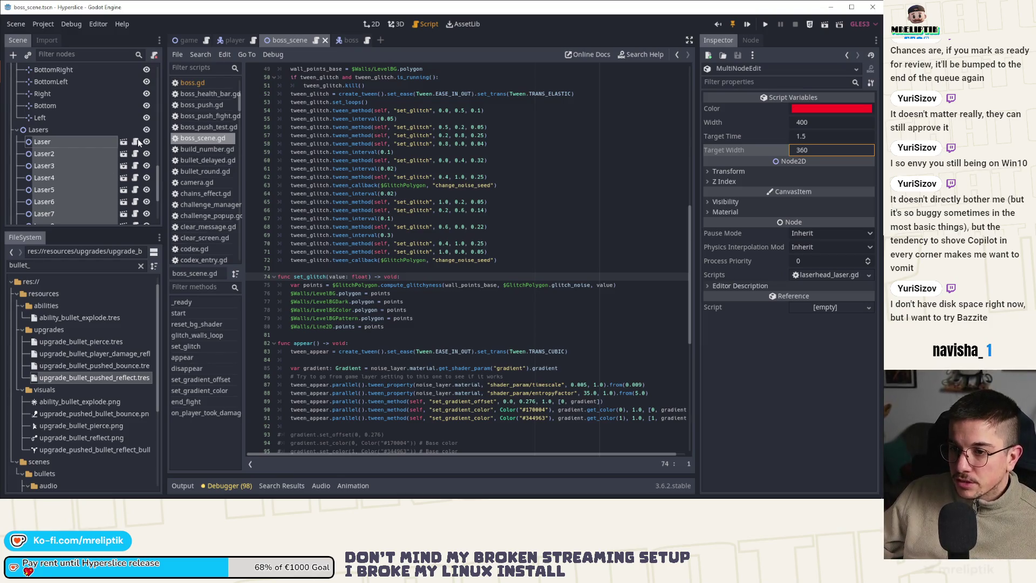
pyautogui.click(442, 284)
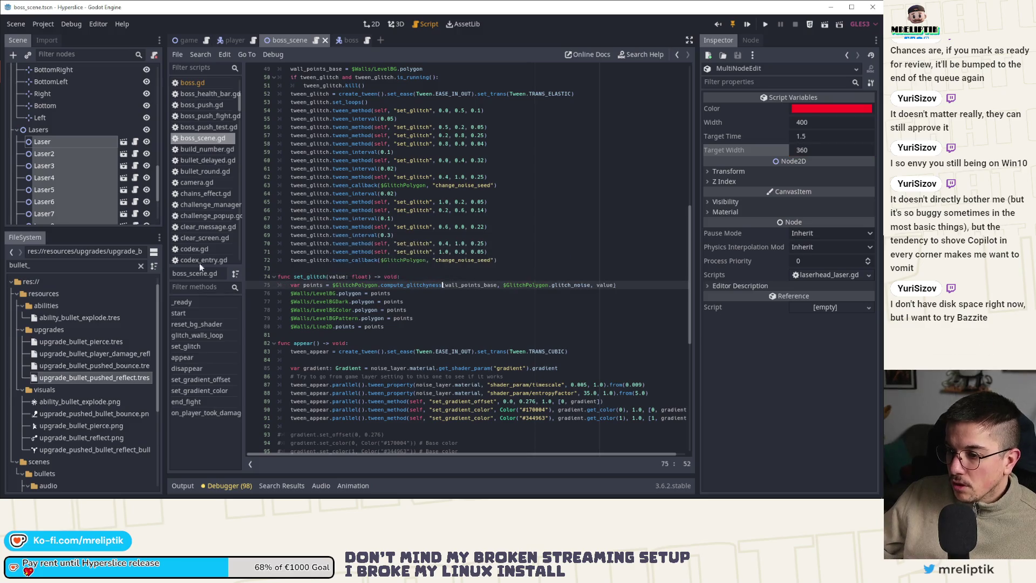
# Step: In boss.gd's laser_arena_sequence, change the line 559 duration from 2.0 to 1.0
pyautogui.scroll(4, 215, 167)
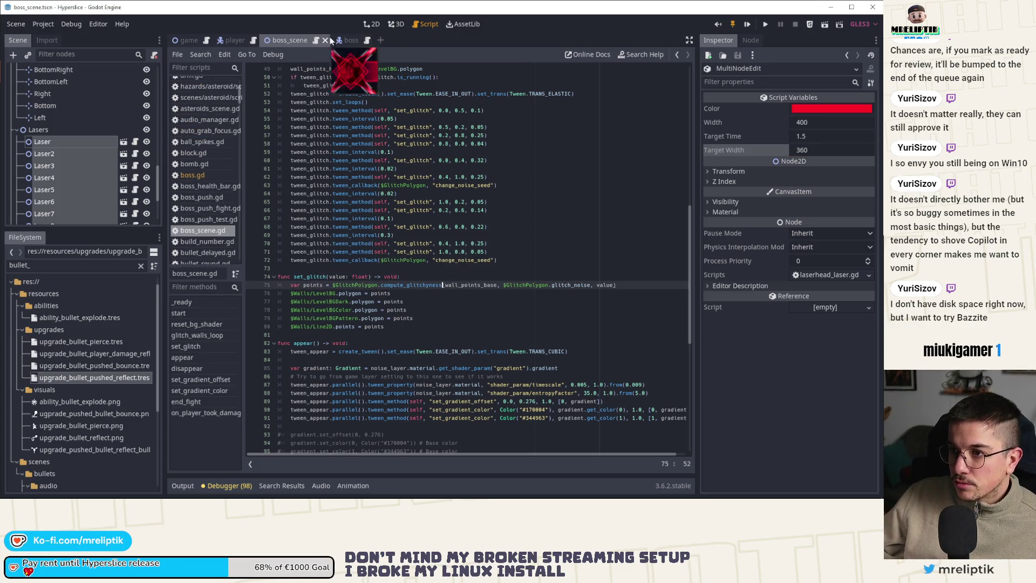
pyautogui.click(353, 40)
pyautogui.click(354, 252)
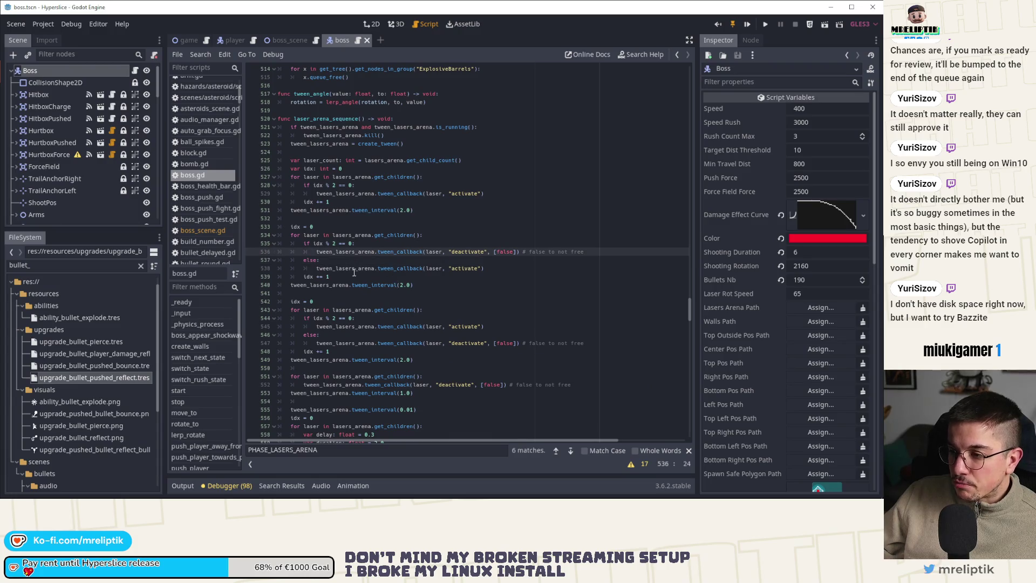
pyautogui.scroll(-3, 354, 273)
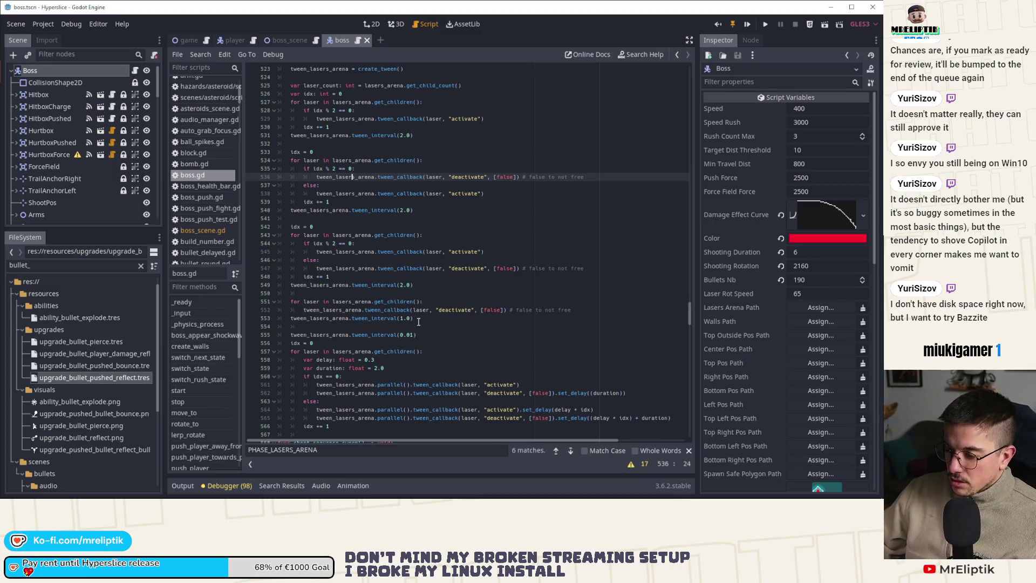
pyautogui.scroll(-2, 419, 324)
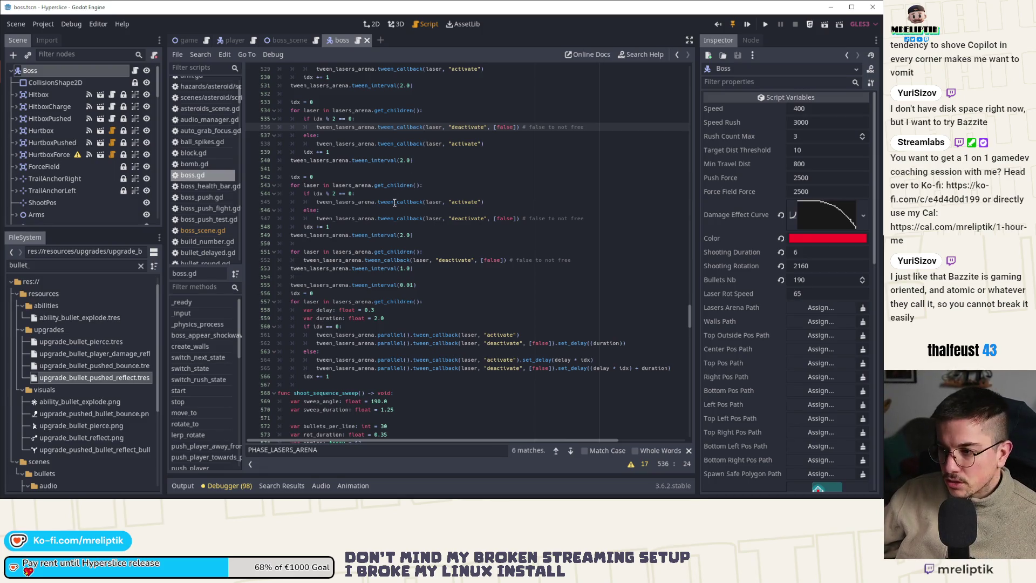
pyautogui.click(443, 246)
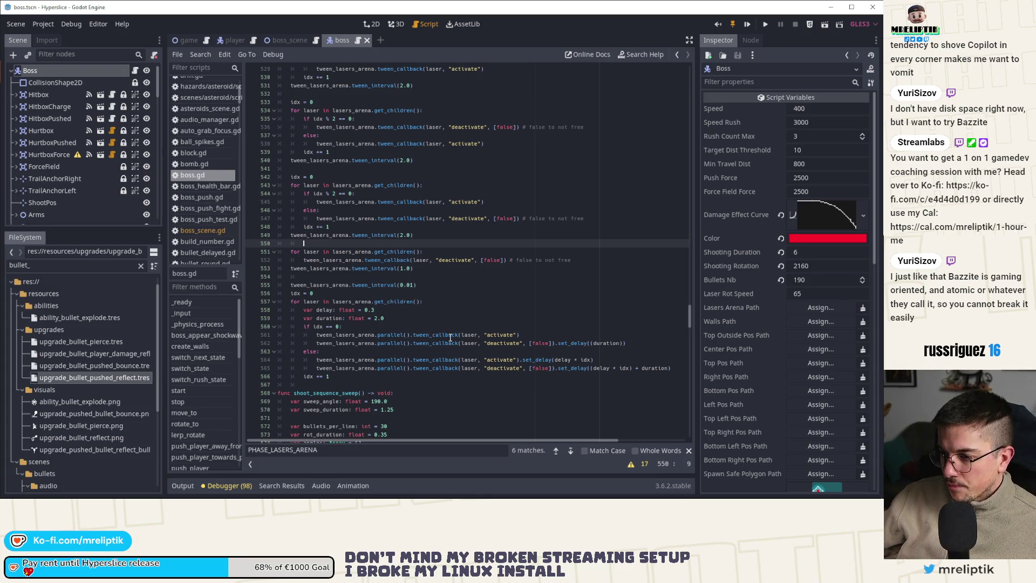
pyautogui.click(404, 319)
pyautogui.press('BackSpace')
pyautogui.press('BackSpace')
pyautogui.write('1.')
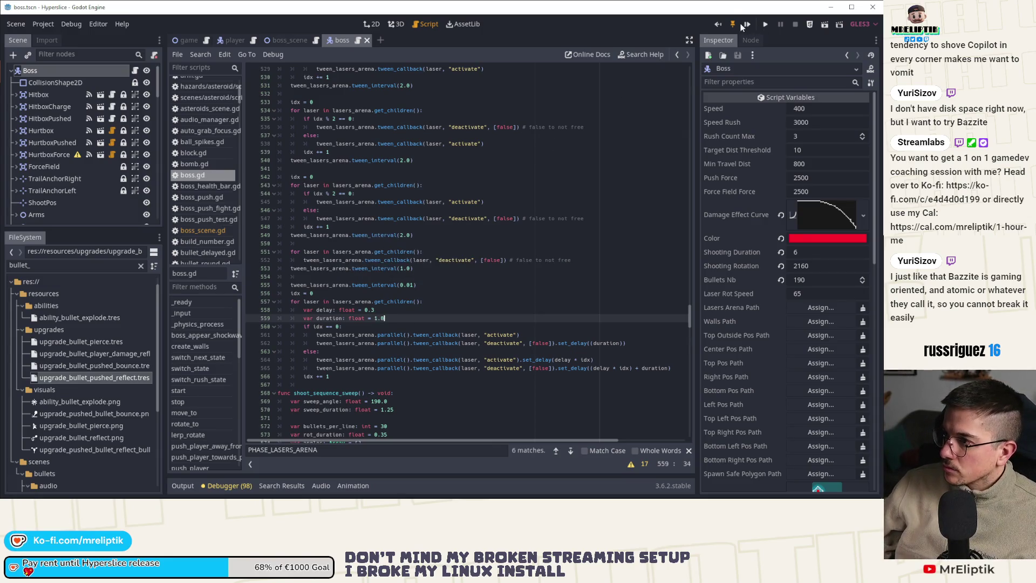
pyautogui.press('F5')
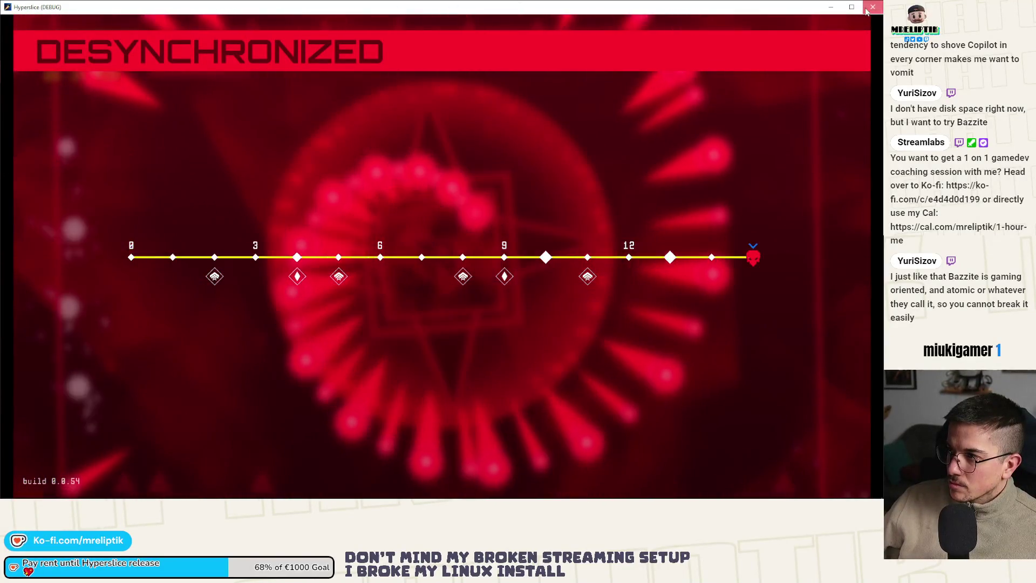
pyautogui.press('F8')
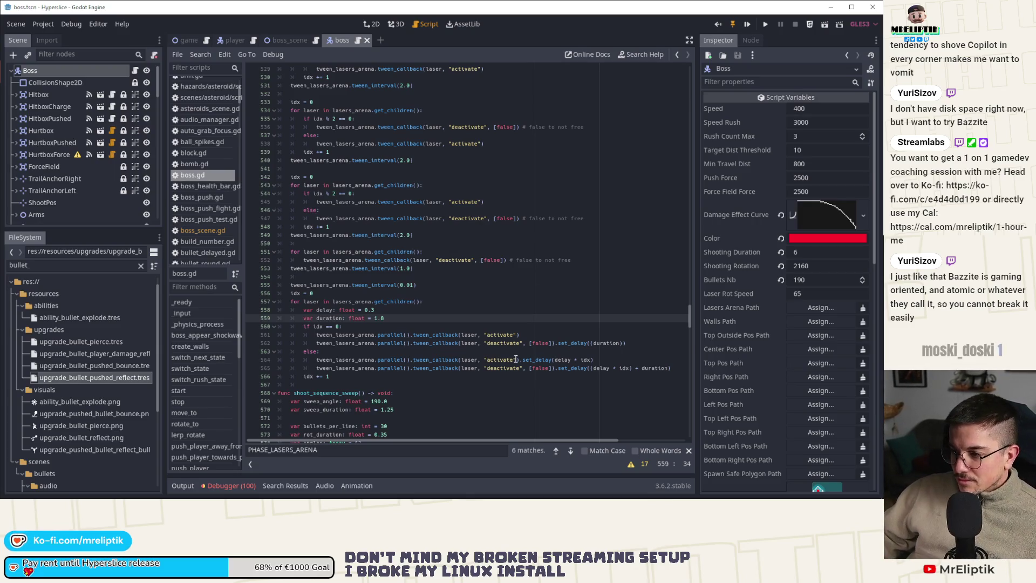
# Step: Inspect the deactivate function and its hitbox line in laserhead_laser.gd
pyautogui.doubleClick(499, 367)
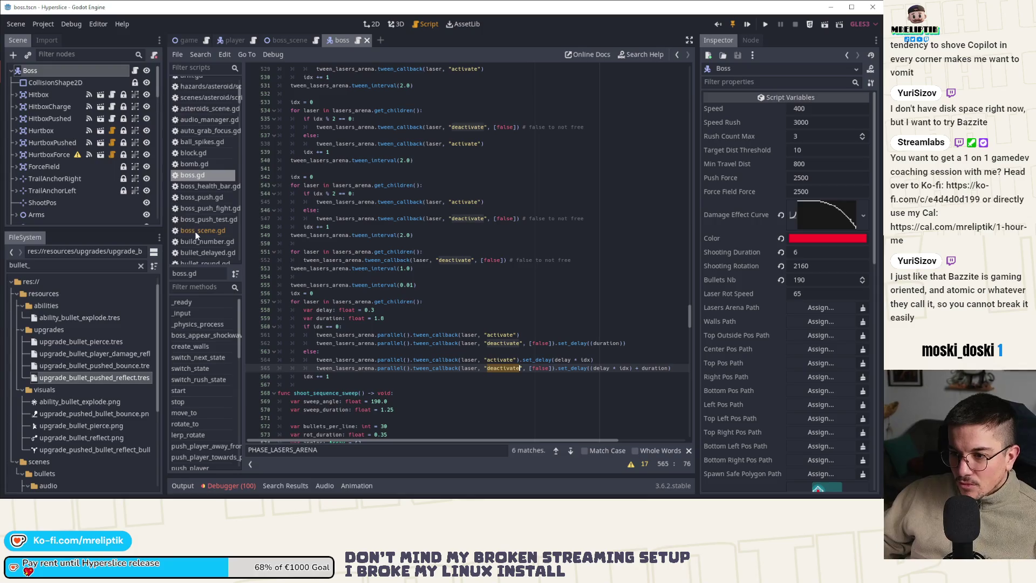
pyautogui.click(290, 40)
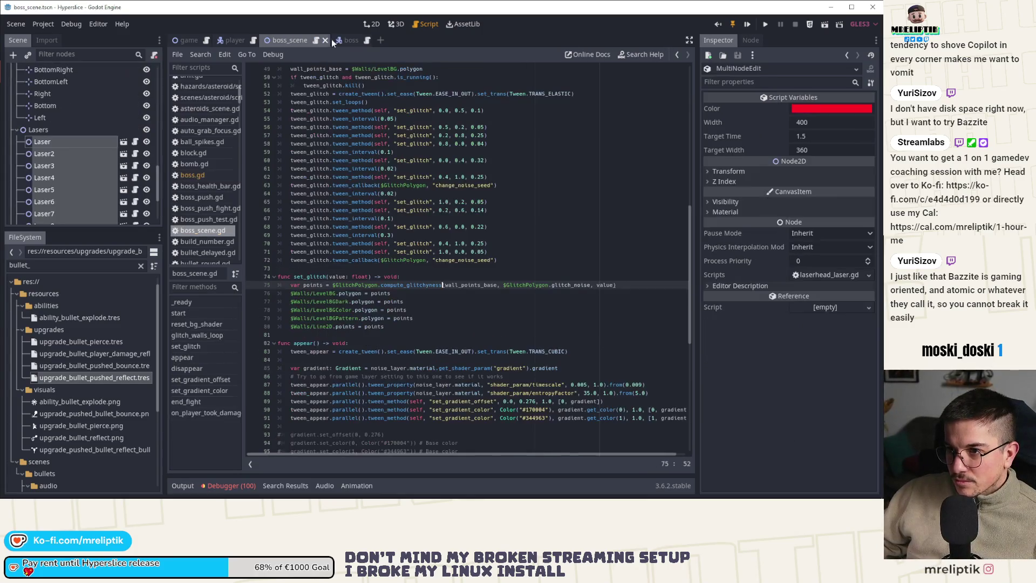
pyautogui.click(135, 154)
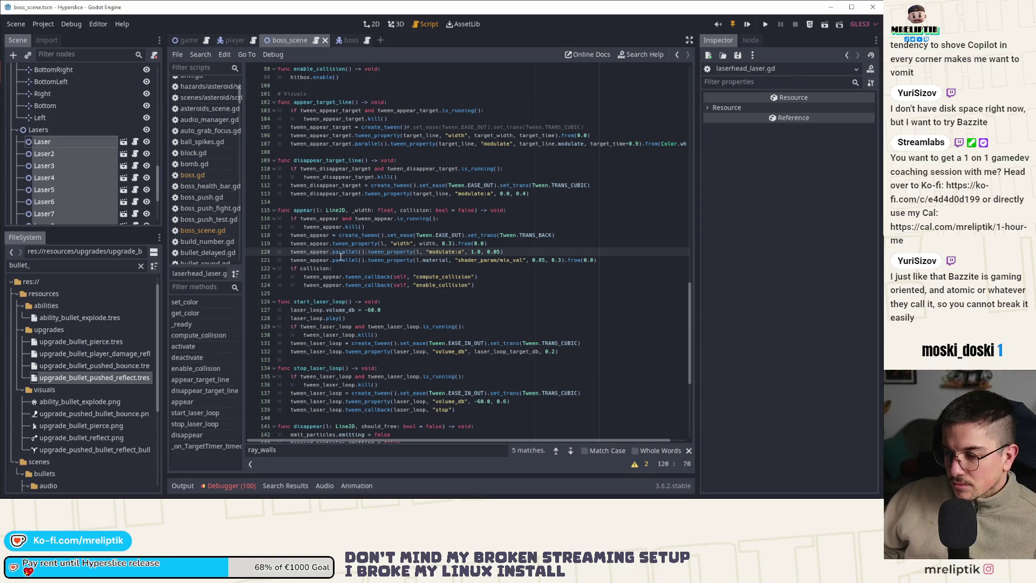
pyautogui.scroll(-3, 336, 376)
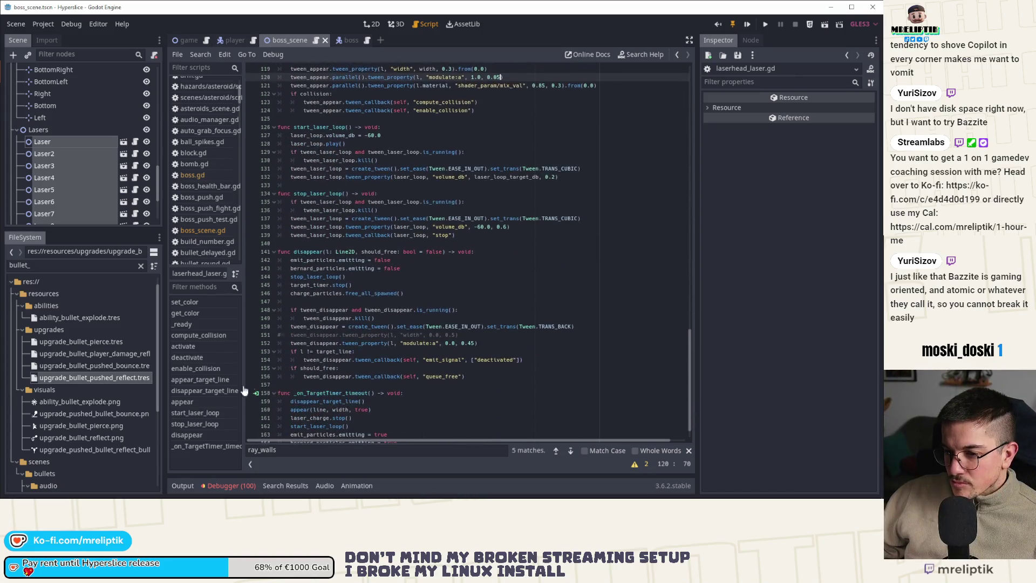
pyautogui.click(195, 357)
pyautogui.scroll(2, 336, 200)
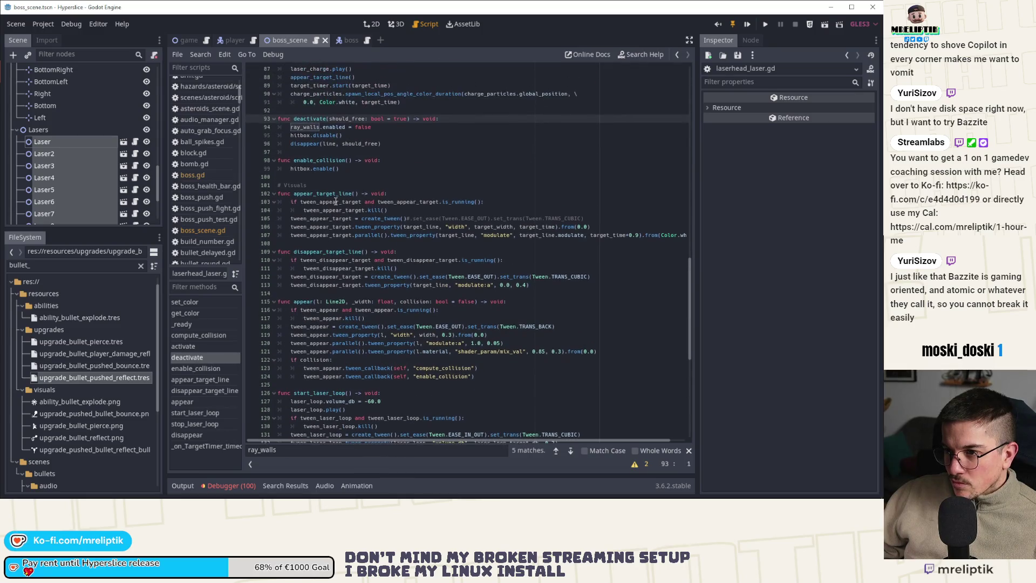
pyautogui.click(310, 135)
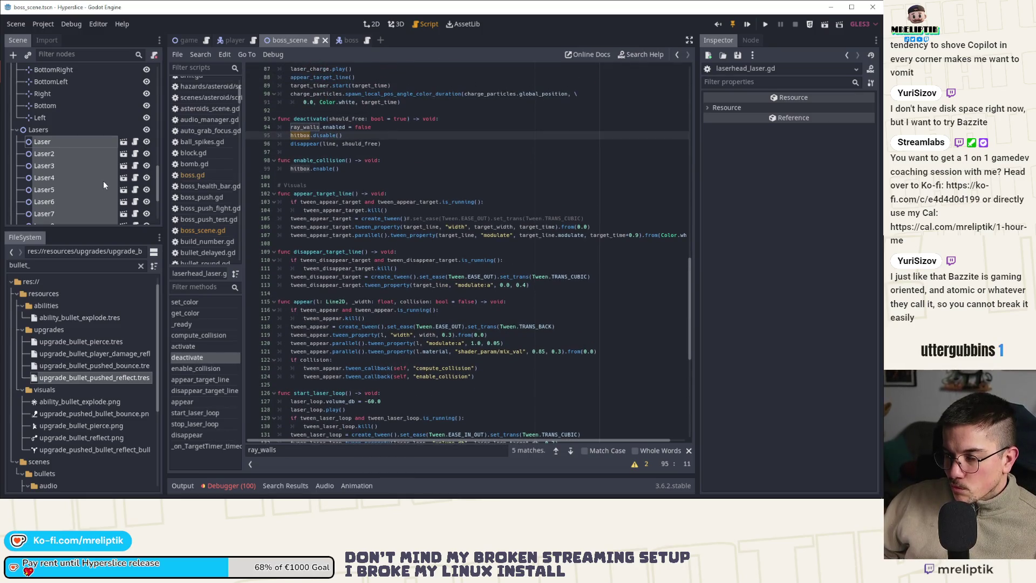
pyautogui.scroll(2, 342, 165)
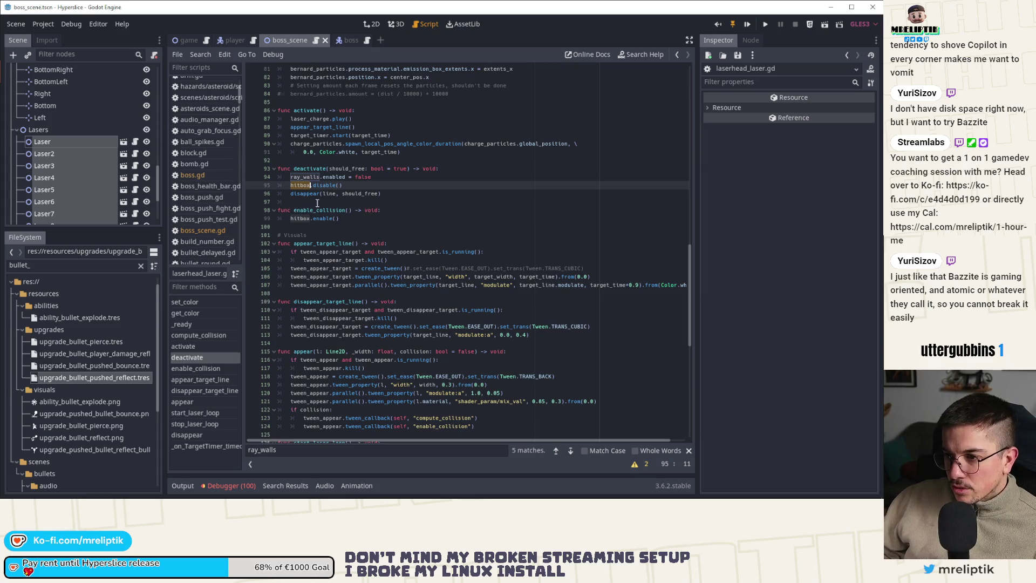
pyautogui.click(364, 185)
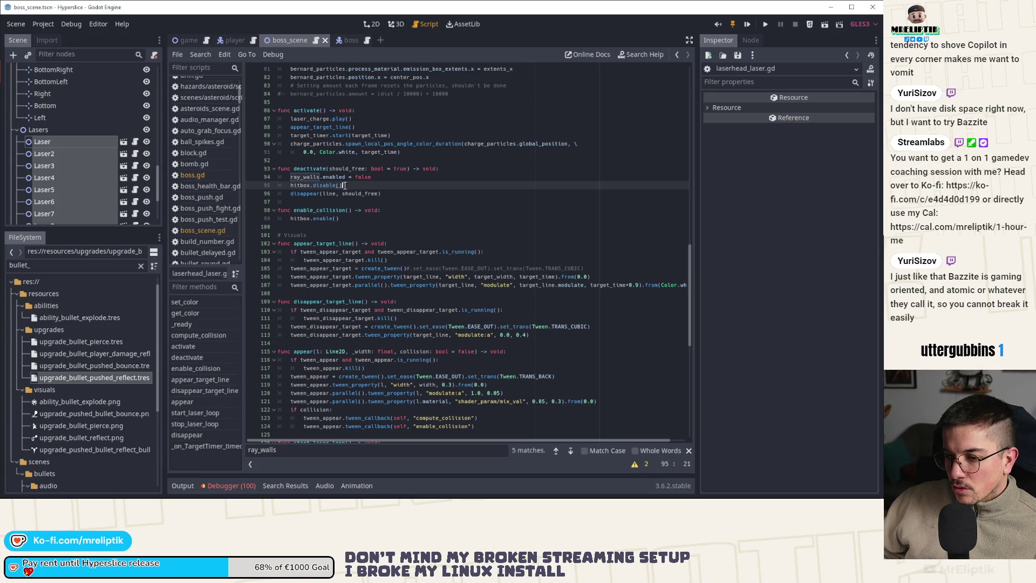
pyautogui.scroll(3, 68, 177)
pyautogui.scroll(-2, 69, 170)
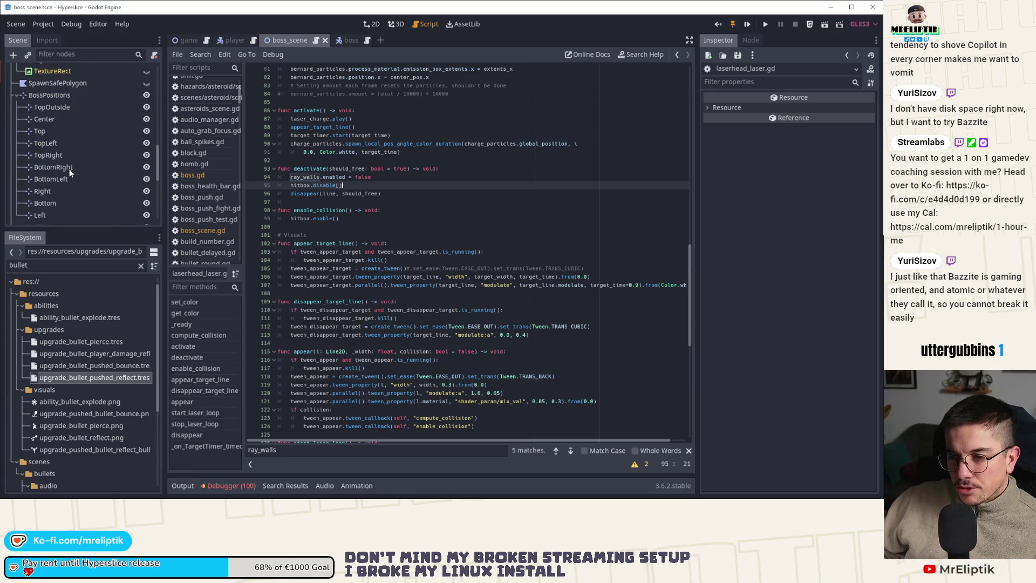
# Step: Select Laser through Laser9 in boss_scene, view them in 2D, and save
pyautogui.keyDown('shift'); pyautogui.click(69, 170); pyautogui.keyUp('shift')
pyautogui.scroll(-2, 69, 168)
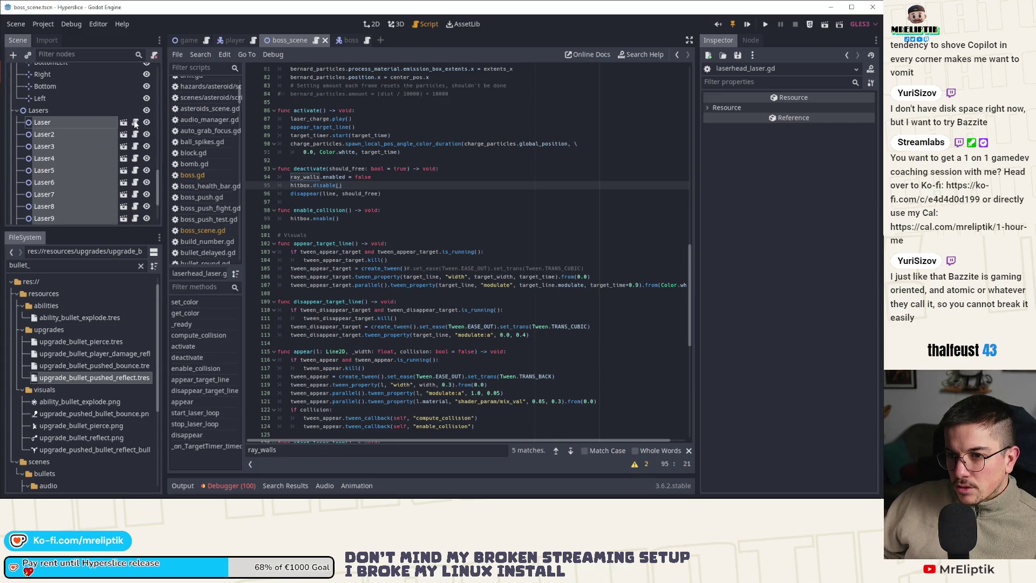
pyautogui.click(370, 25)
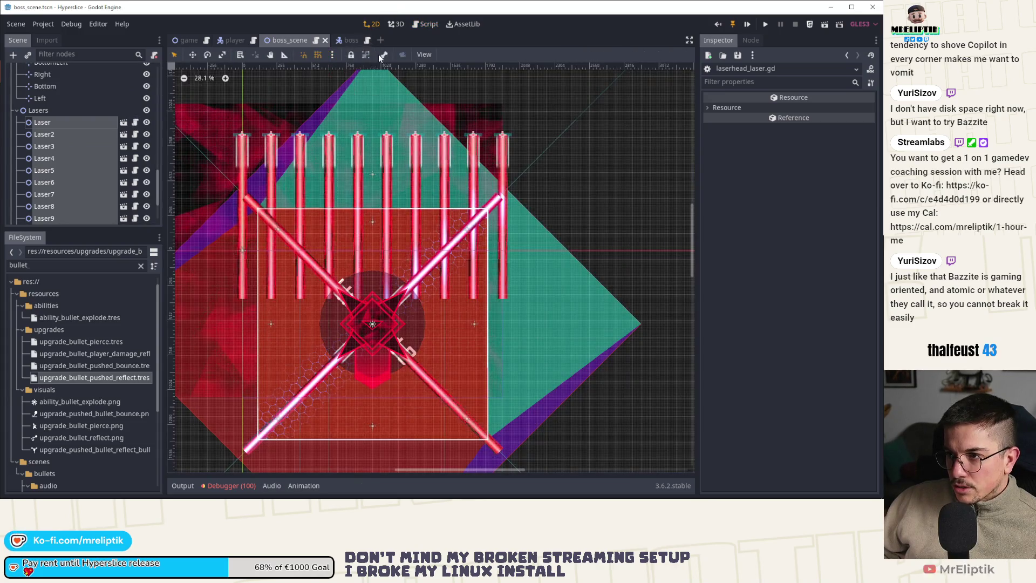
pyautogui.hotkey('ctrl', 's')
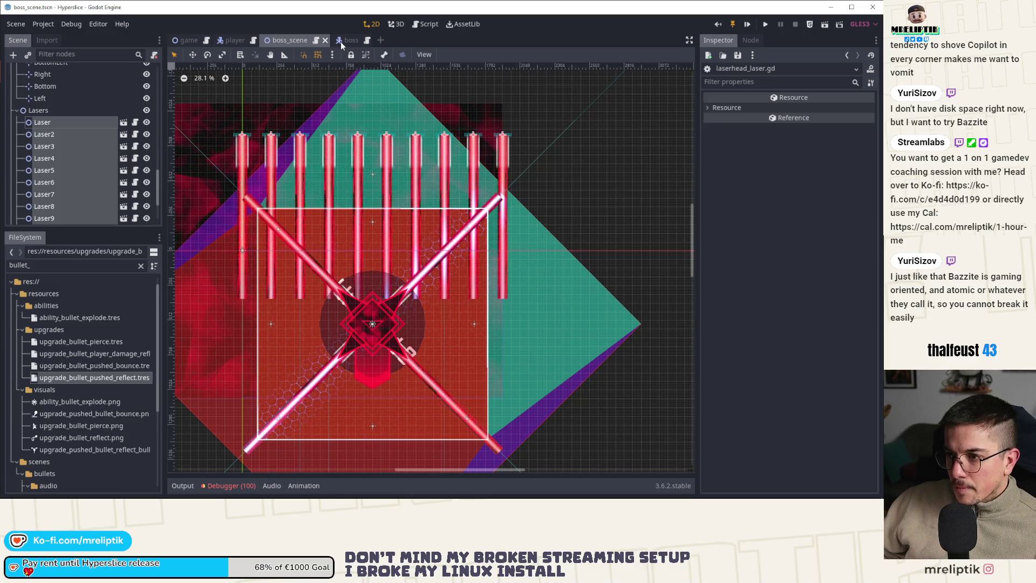
# Step: Open the Laser node's own scene in a tab, then reopen boss.gd from the Boss node
pyautogui.click(103, 122)
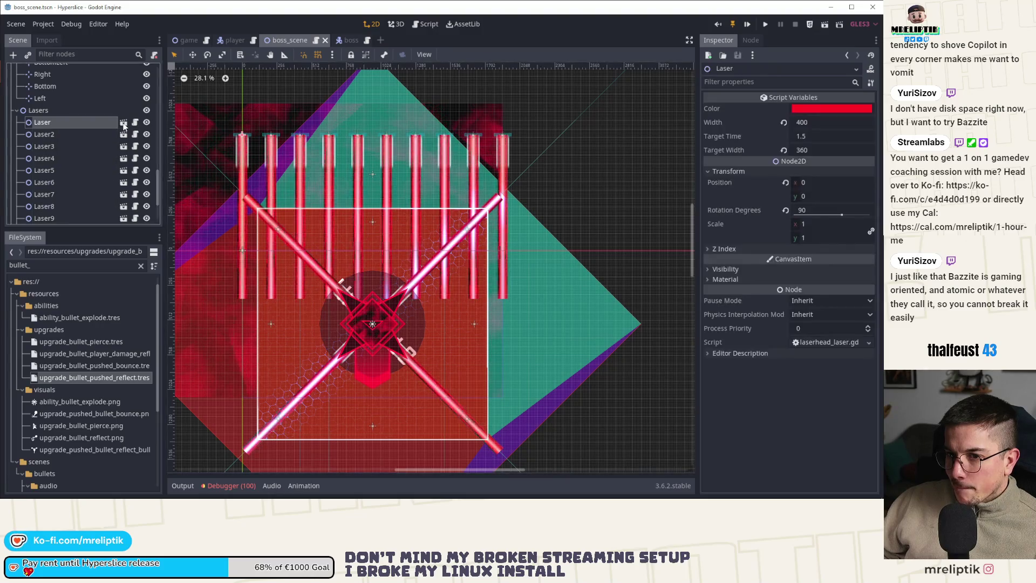
pyautogui.click(124, 122)
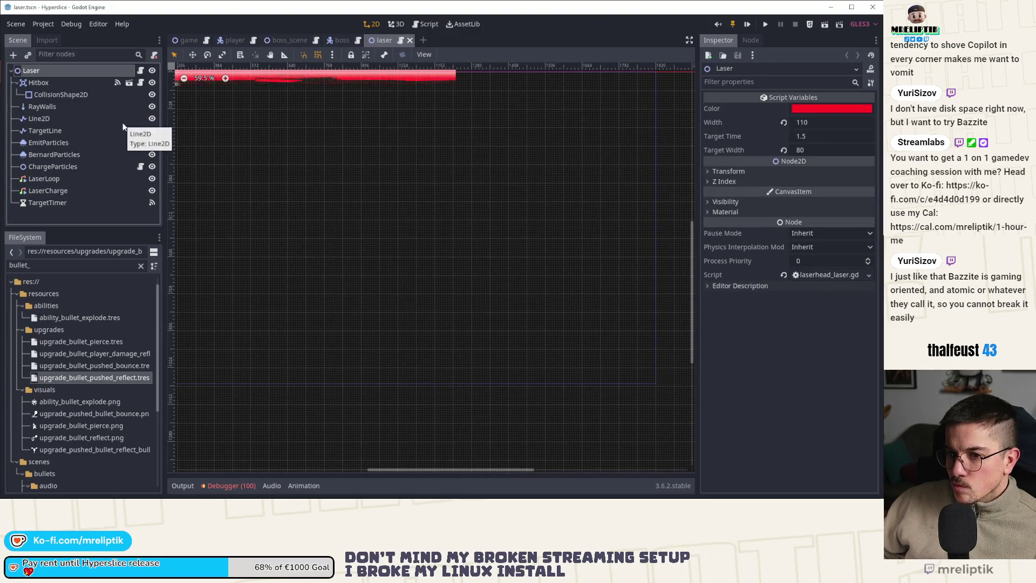
pyautogui.click(342, 40)
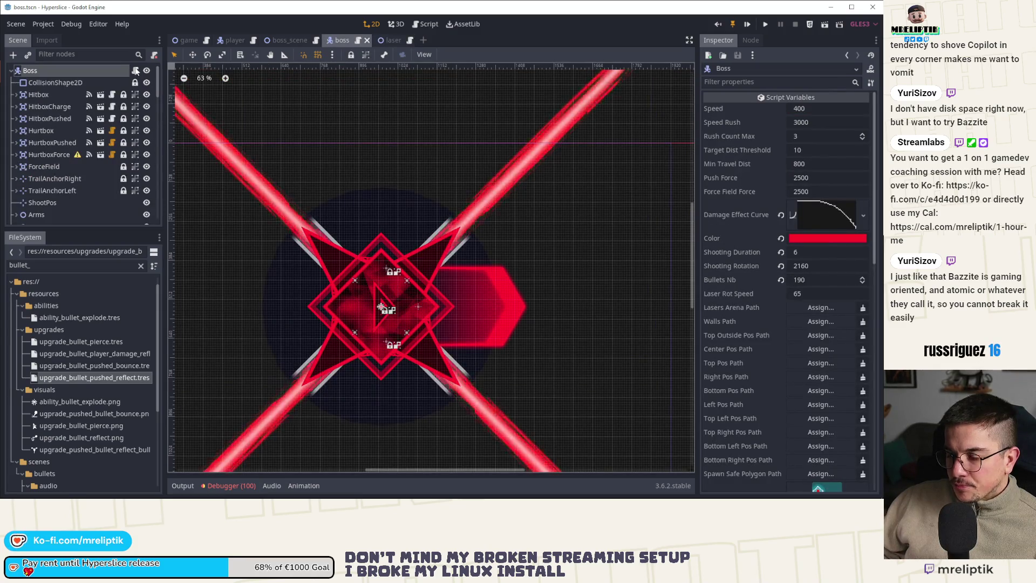
pyautogui.click(135, 71)
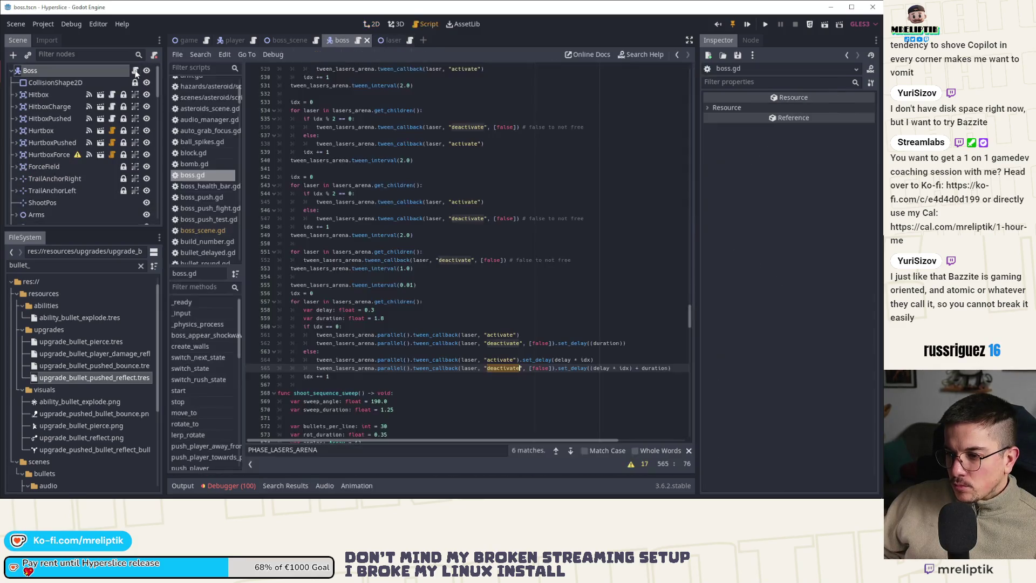
# Step: Playtest the game, then return to the editor's boss_scene
pyautogui.click(747, 25)
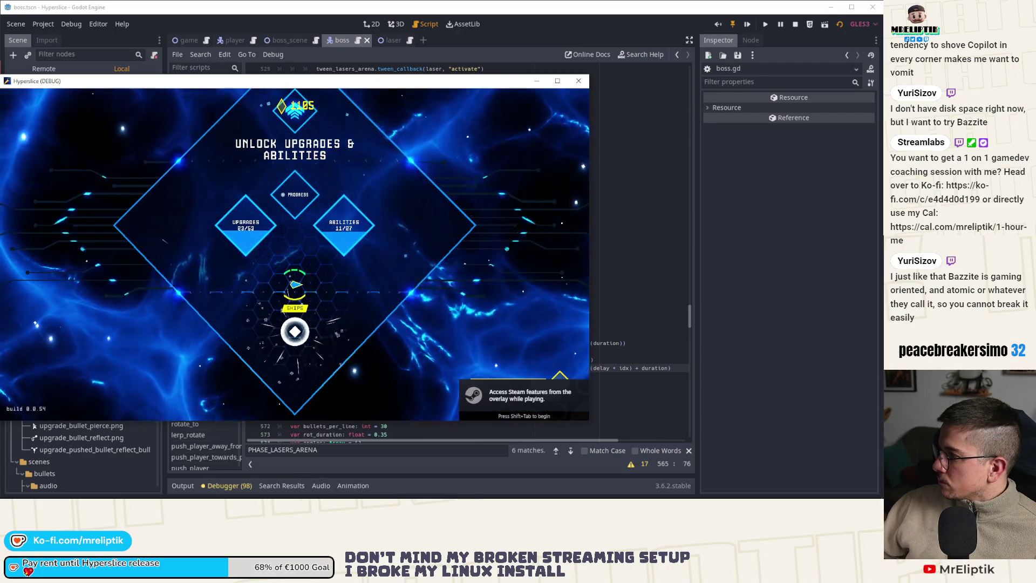
pyautogui.click(189, 12)
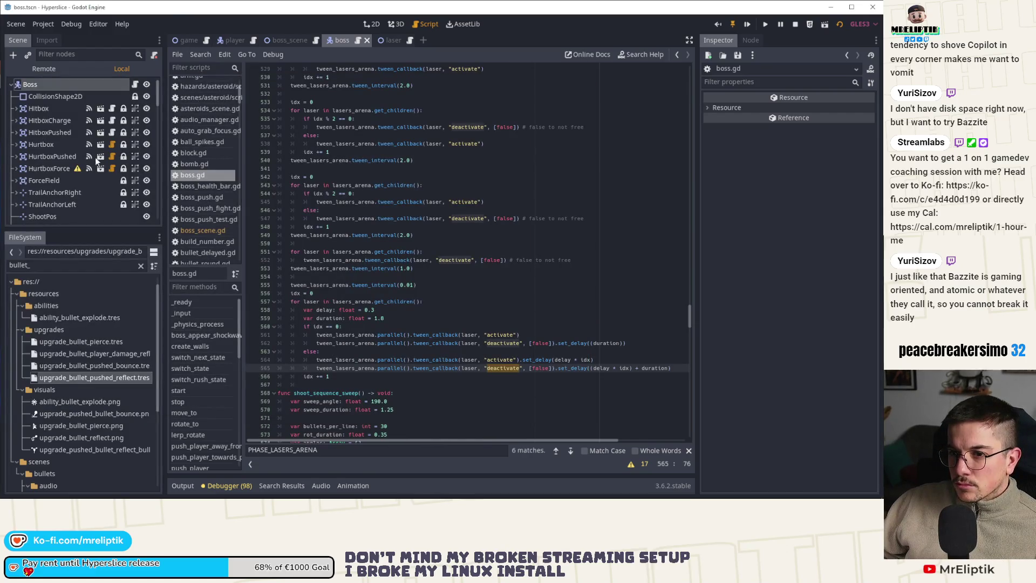
pyautogui.click(289, 41)
pyautogui.scroll(-3, 60, 196)
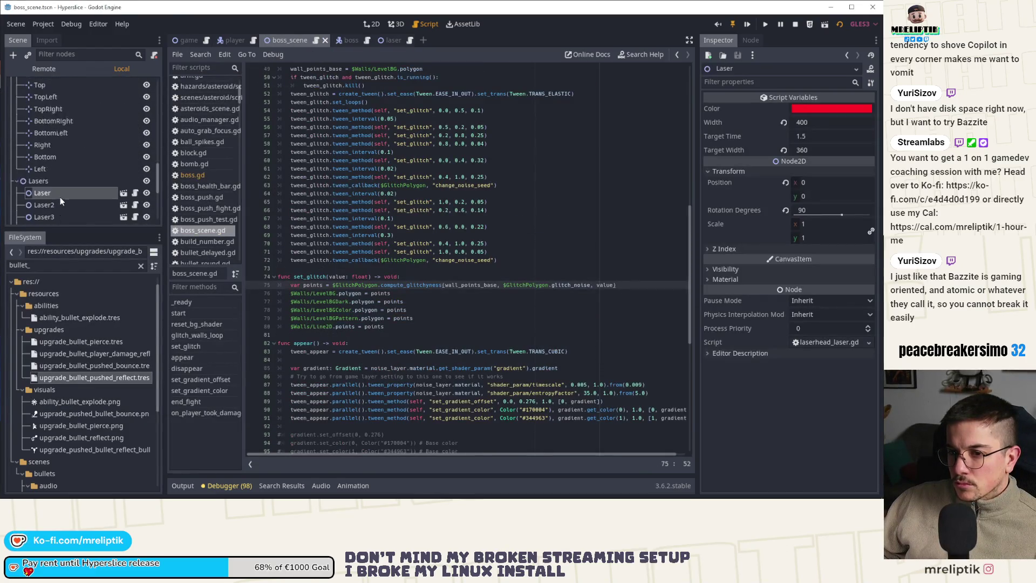
pyautogui.scroll(-3, 59, 207)
# Step: Give all ten lasers Width 380 and Target Width 320, save, and open the output log
pyautogui.keyDown('shift'); pyautogui.click(57, 213); pyautogui.keyUp('shift')
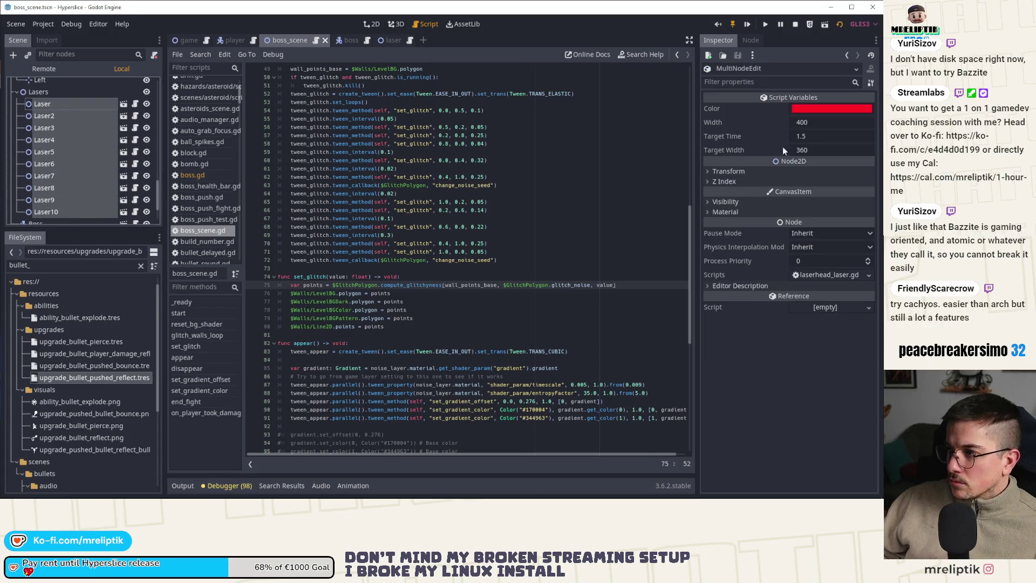
pyautogui.click(816, 125)
pyautogui.write('380')
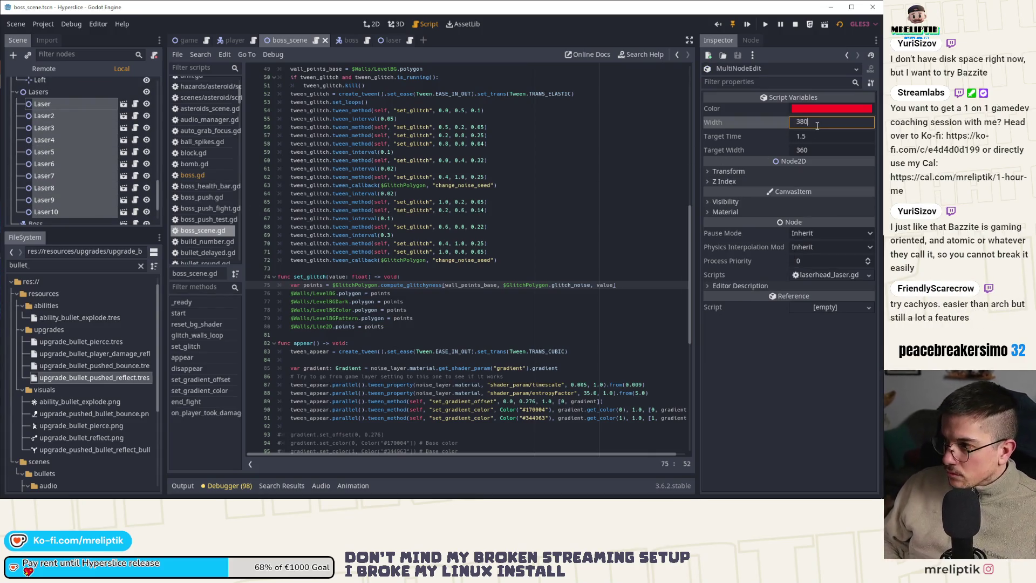
pyautogui.press('Return')
pyautogui.click(819, 150)
pyautogui.write('3')
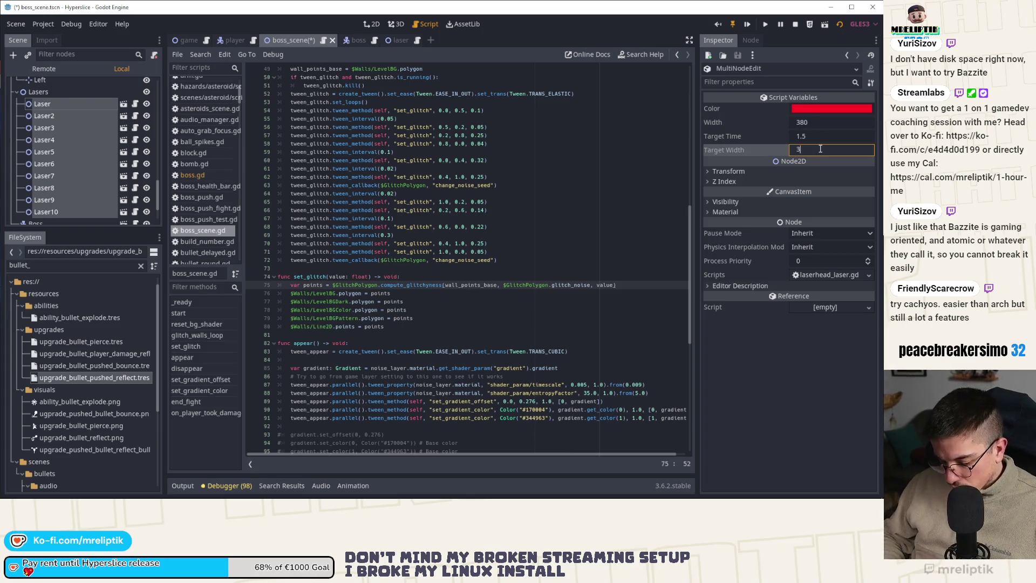
pyautogui.hotkey('ctrl', 's')
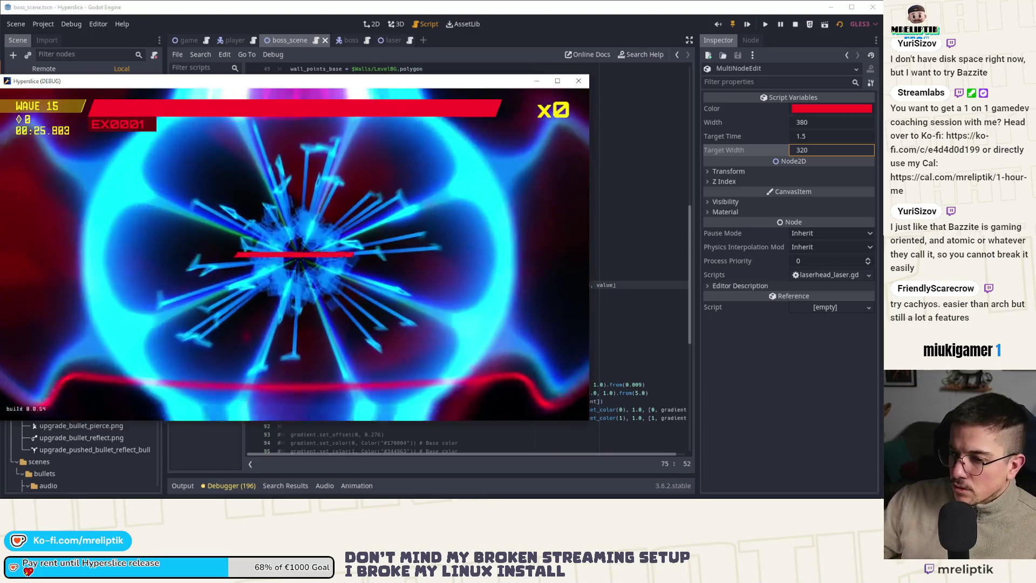
pyautogui.click(187, 488)
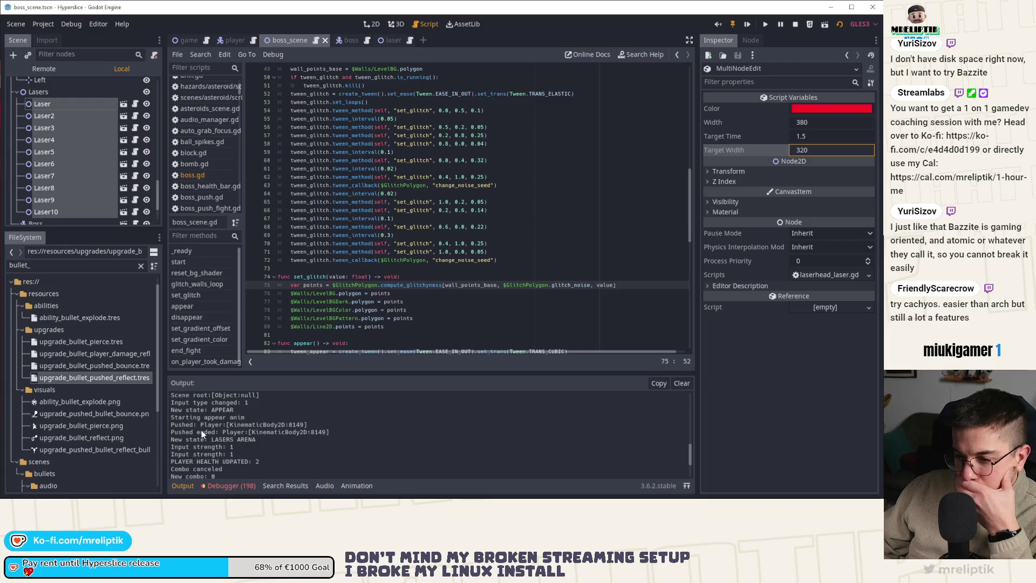
# Step: Check the debugger's Errors list, then collapse the bottom panel
pyautogui.click(183, 486)
pyautogui.click(221, 486)
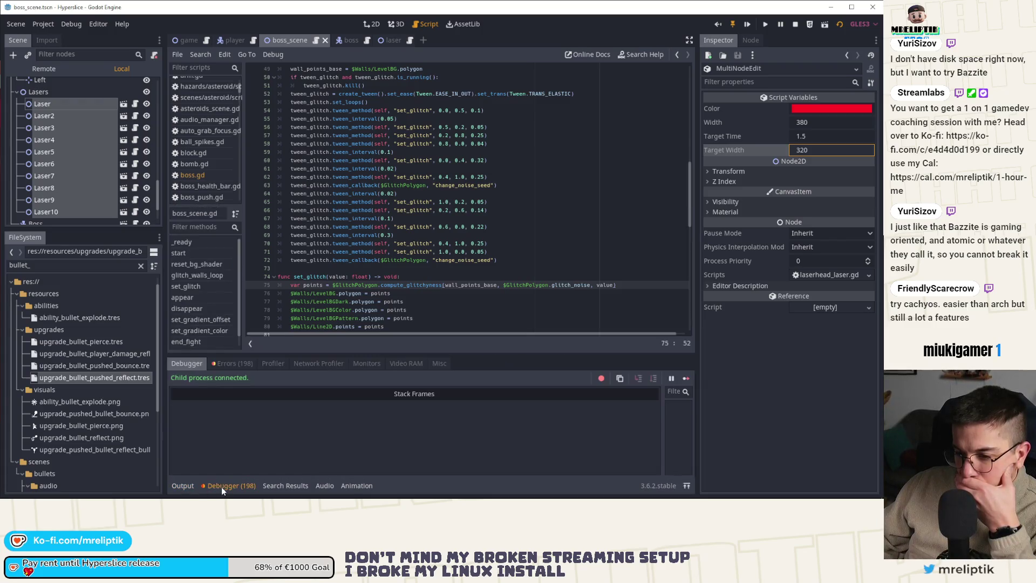
pyautogui.click(231, 363)
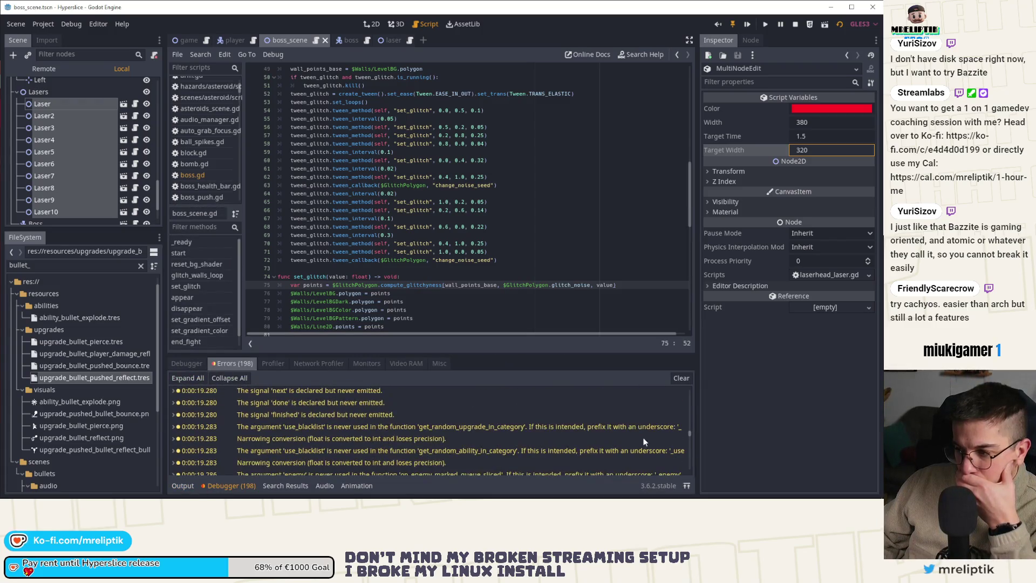
pyautogui.moveTo(693, 435); pyautogui.dragTo(688, 487)
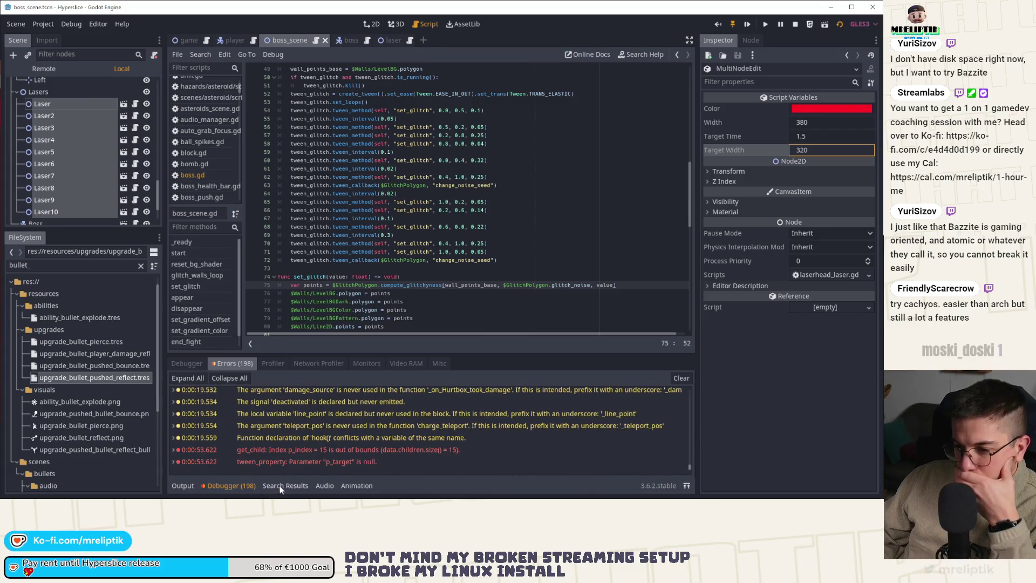
pyautogui.click(245, 485)
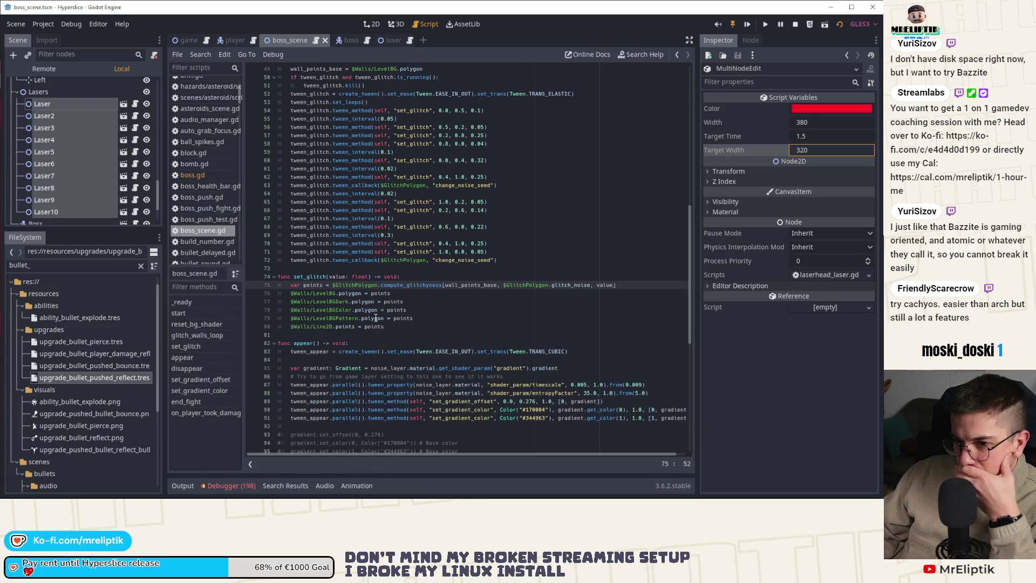
# Step: Stop the running game and open the Laser node's laserhead_laser.gd script
pyautogui.scroll(-10, 370, 285)
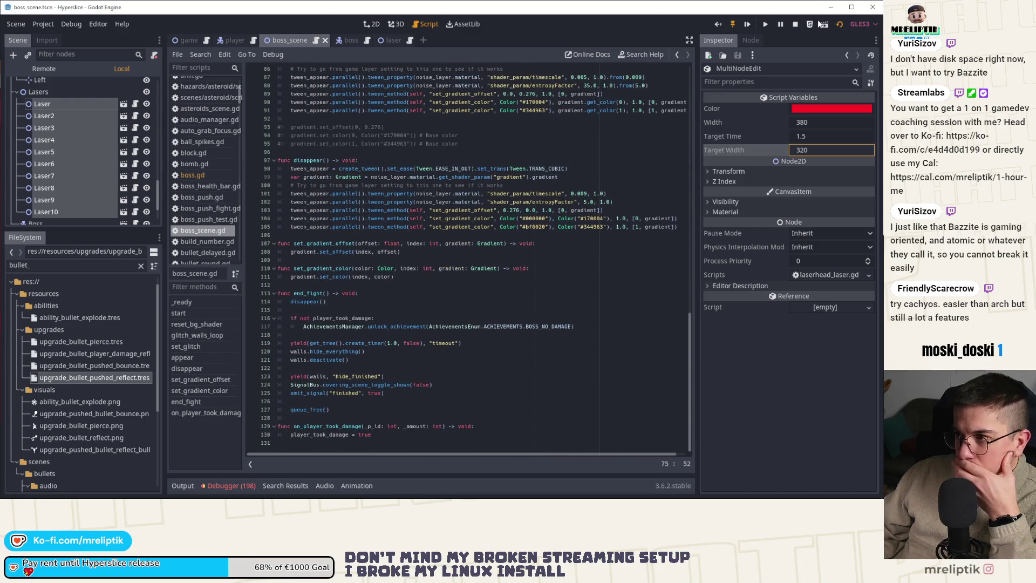
pyautogui.click(794, 24)
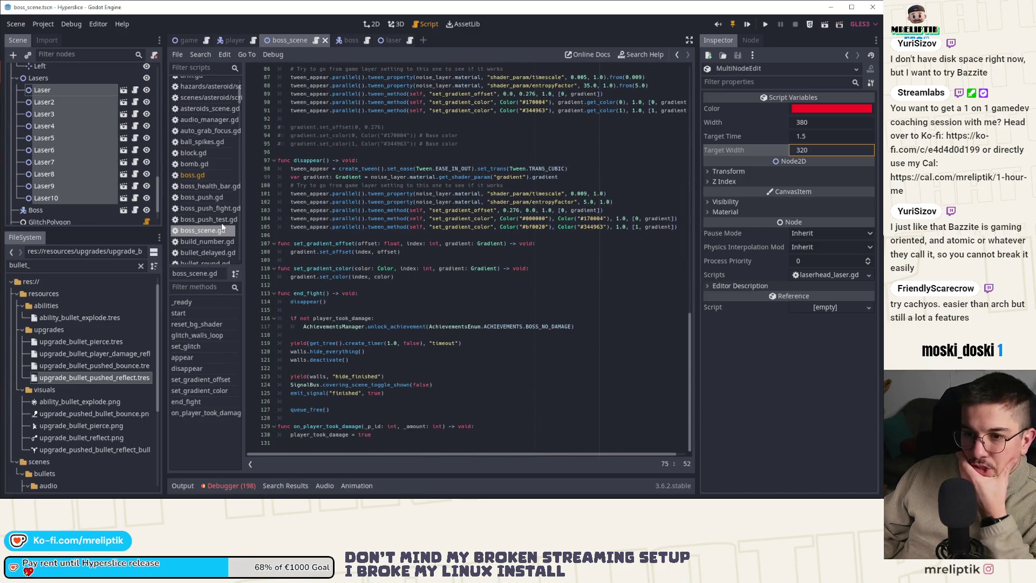
pyautogui.click(136, 90)
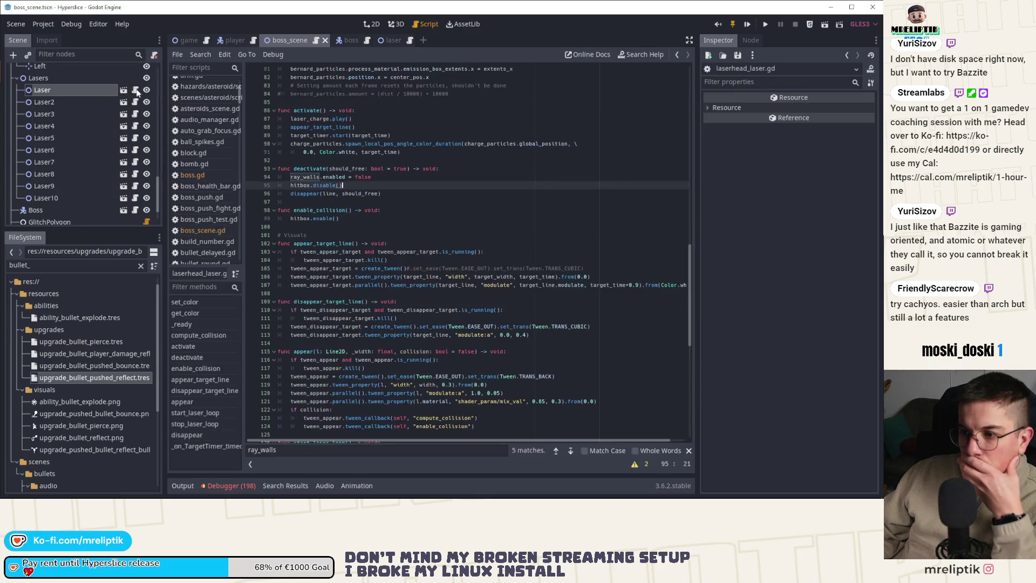
# Step: Highlight enable_collision uses and check the debugger's errors and stack frames
pyautogui.doubleClick(309, 211)
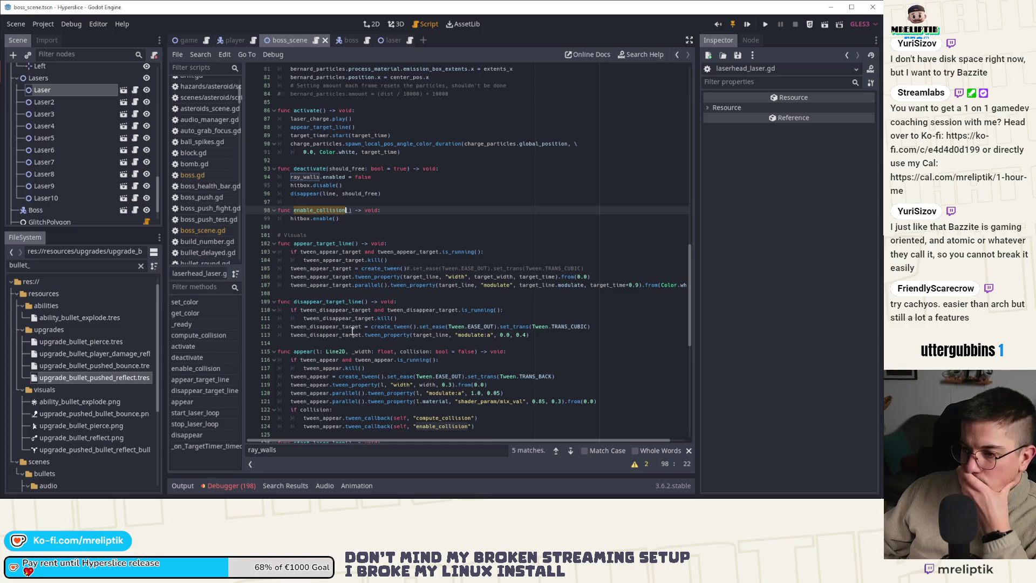
pyautogui.scroll(-2, 351, 354)
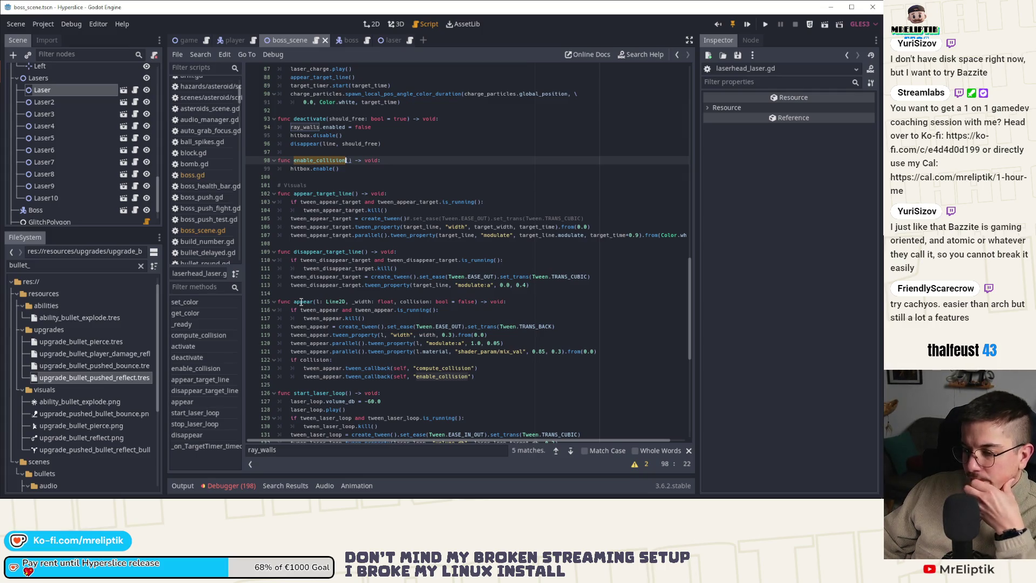
pyautogui.click(231, 485)
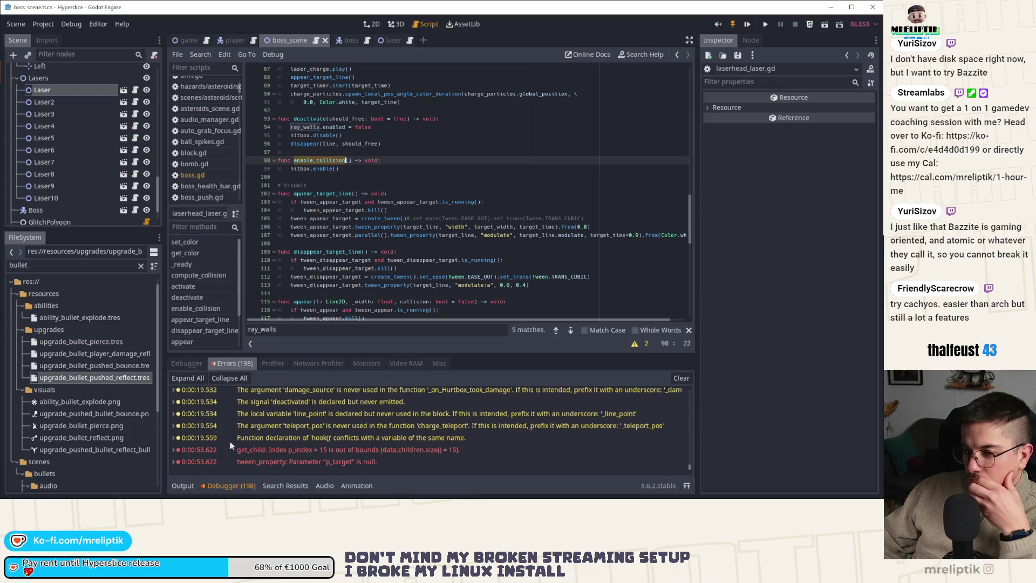
pyautogui.click(187, 363)
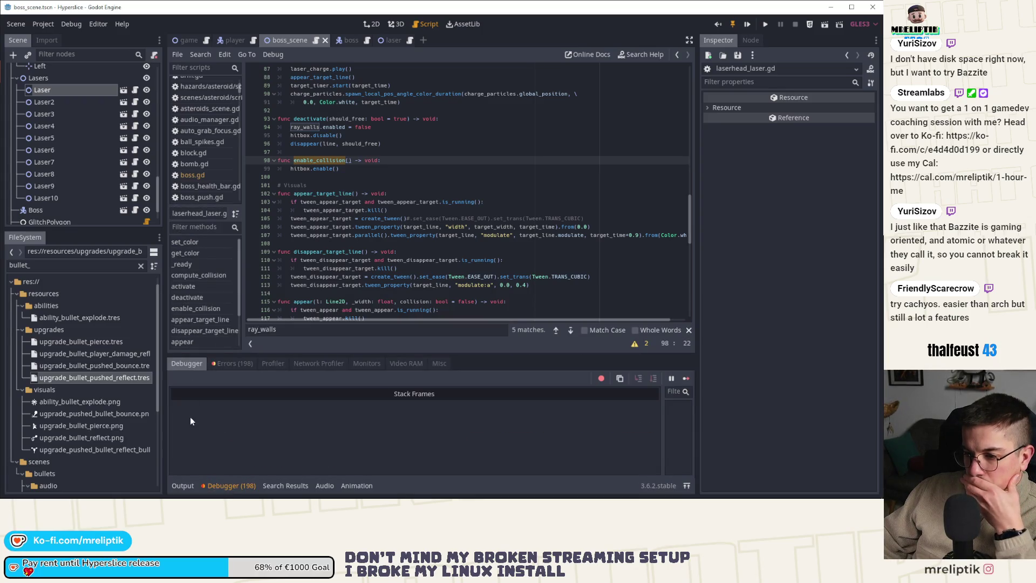
pyautogui.click(183, 486)
pyautogui.click(181, 486)
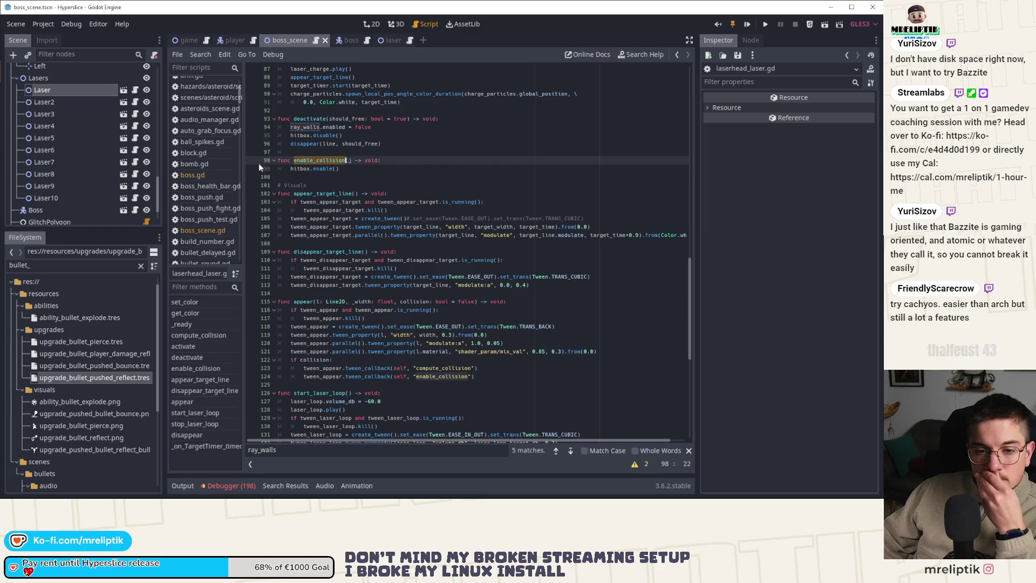
# Step: Inspect the laser scene script's deactivate hitbox disable/enable lines, then return to boss_scene
pyautogui.click(371, 24)
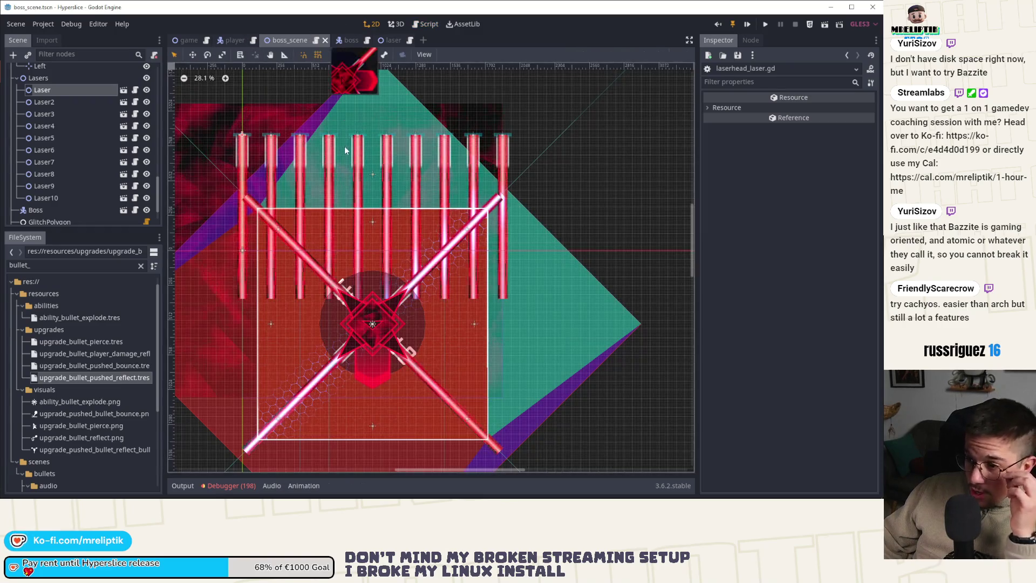
pyautogui.moveTo(360, 43)
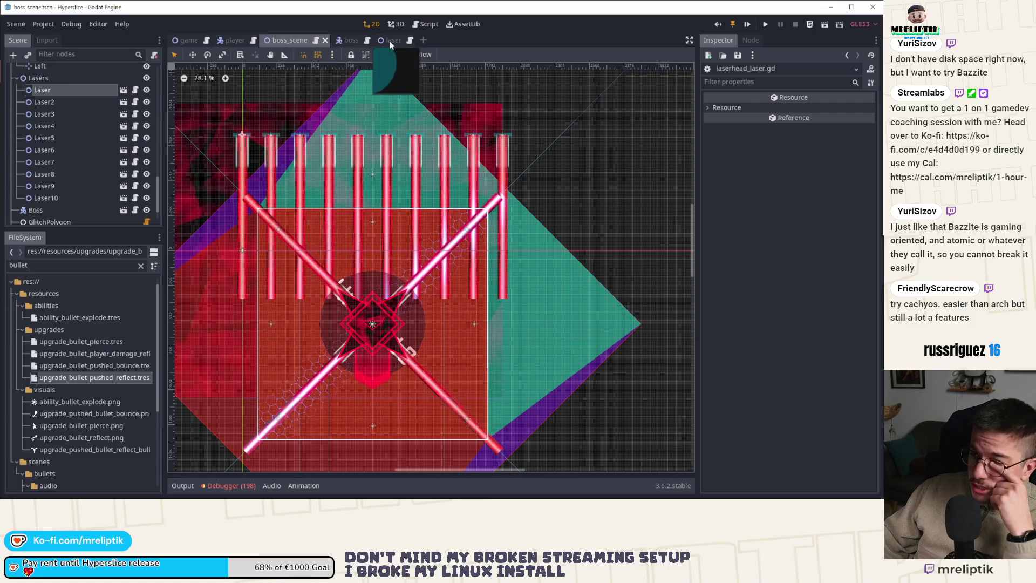
pyautogui.click(388, 42)
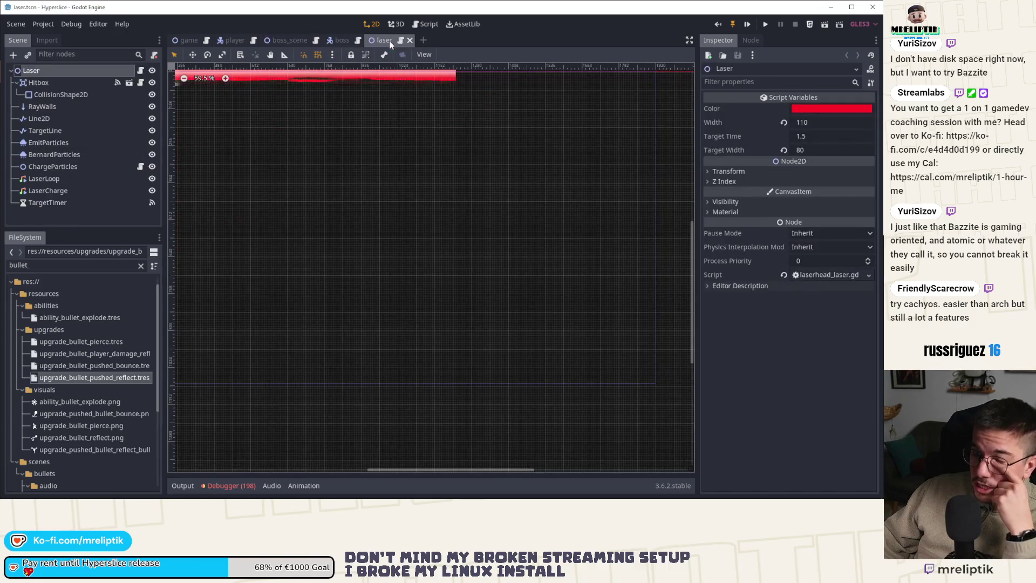
pyautogui.click(140, 71)
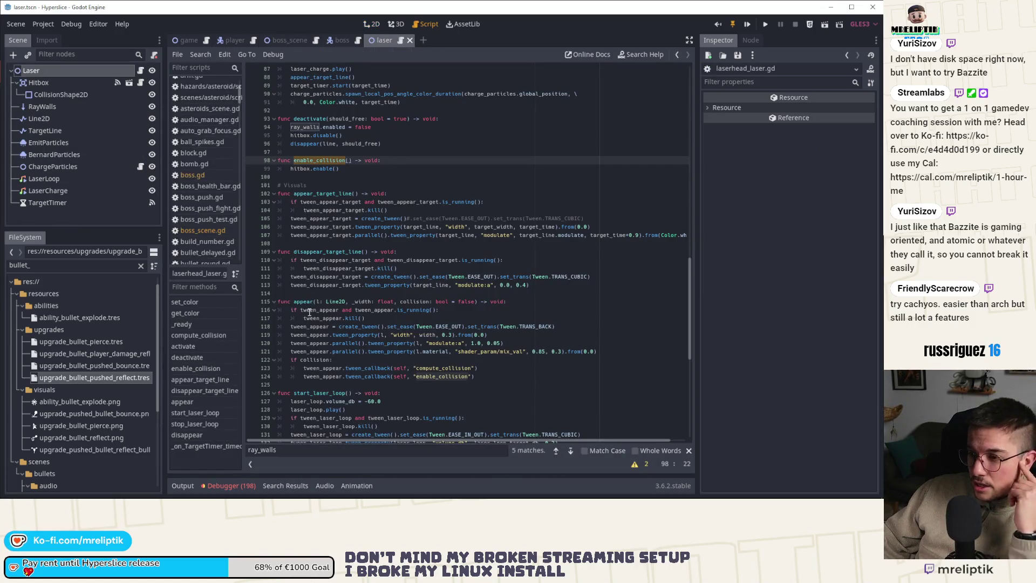
pyautogui.doubleClick(312, 118)
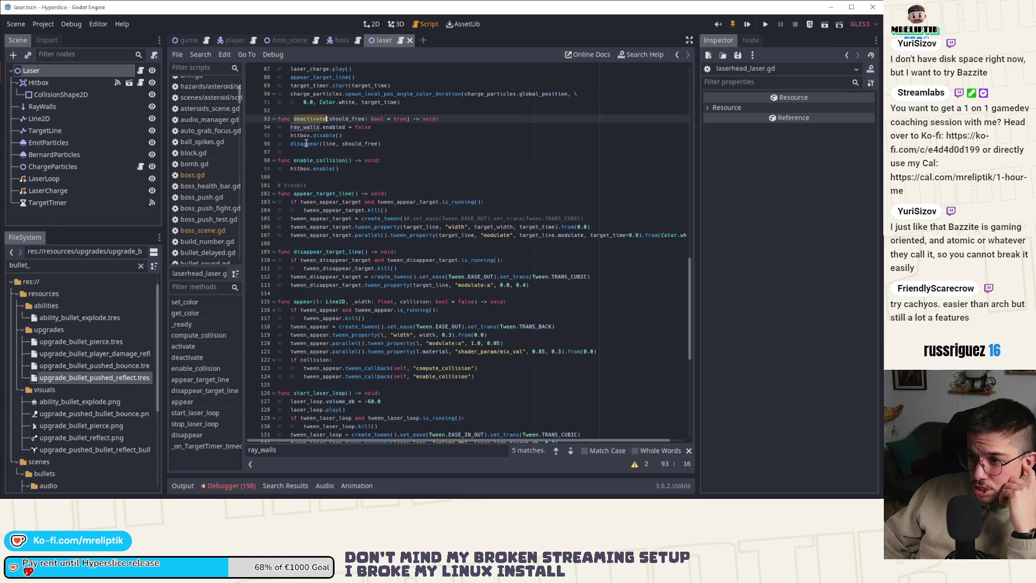
pyautogui.click(283, 135)
pyautogui.scroll(5, 254, 349)
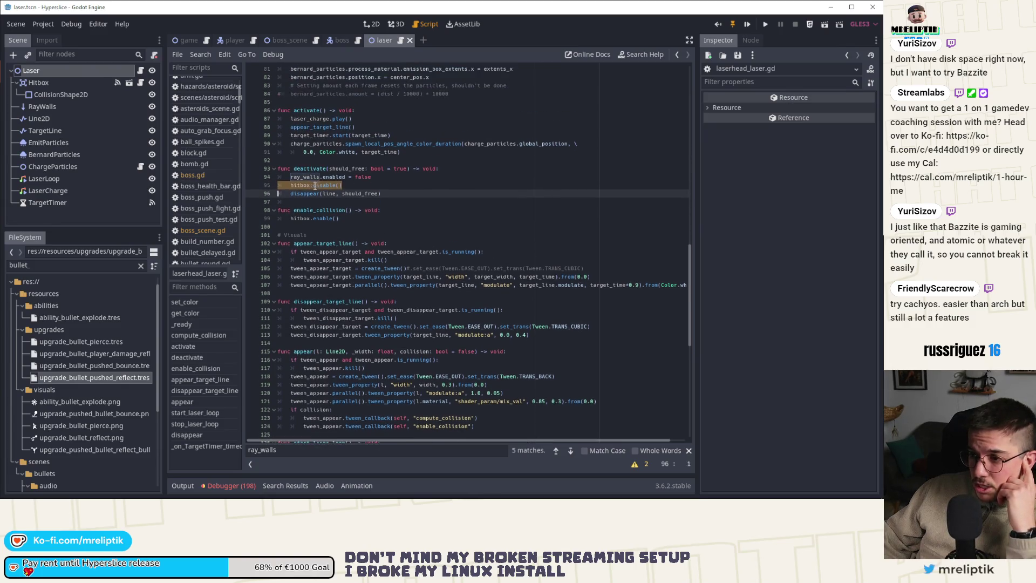
pyautogui.click(255, 344)
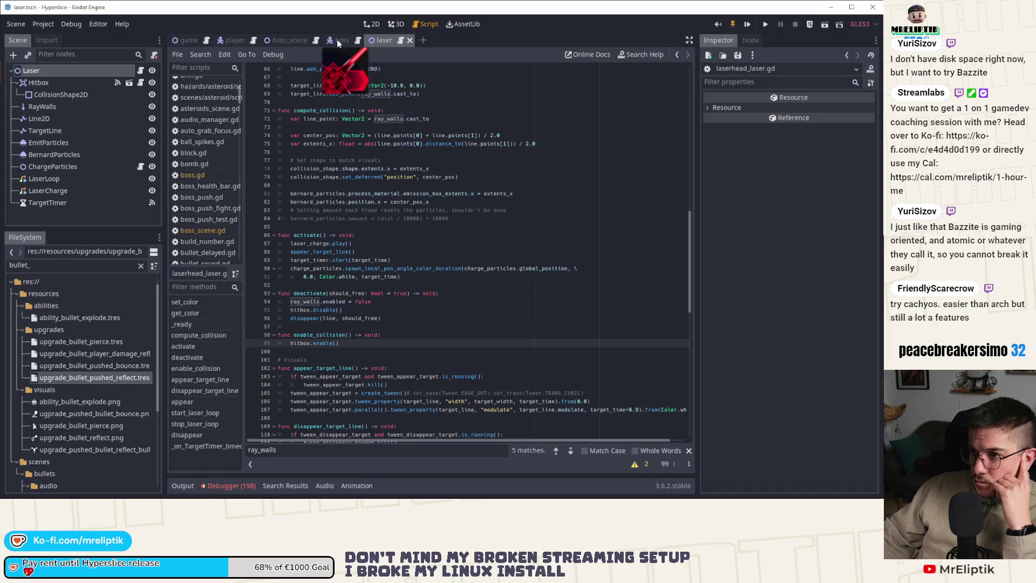
pyautogui.click(287, 40)
# Step: Set Target Width to 300 on all ten selected lasers
pyautogui.scroll(-2, 84, 184)
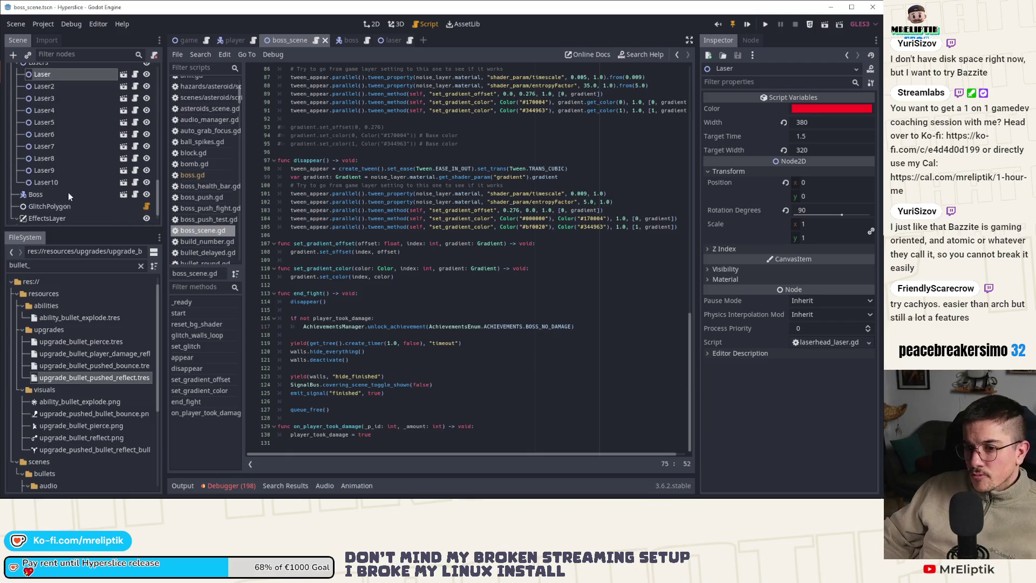
pyautogui.press('capslock')
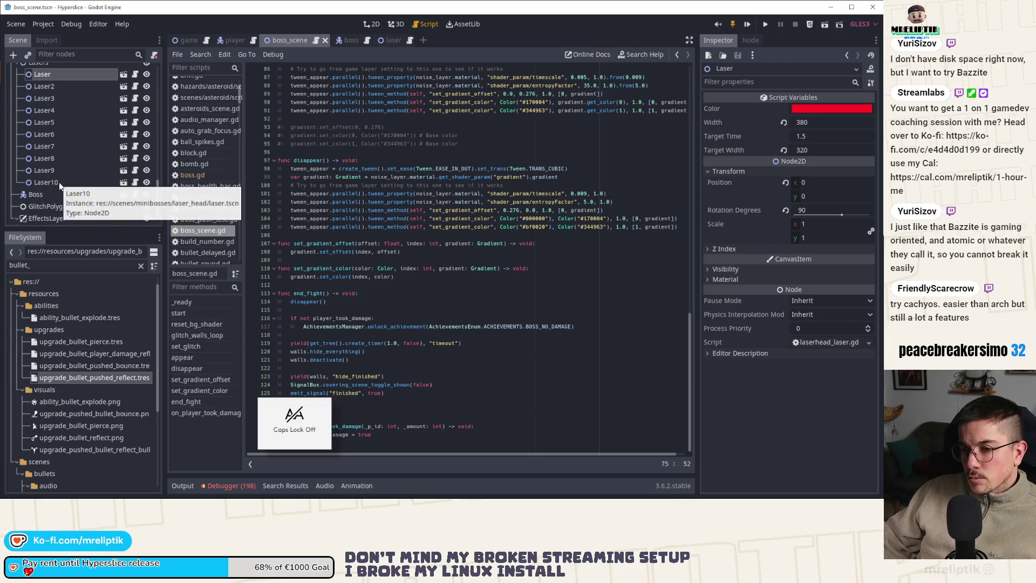
pyautogui.keyDown('shift'); pyautogui.click(59, 183); pyautogui.keyUp('shift')
pyautogui.click(826, 150)
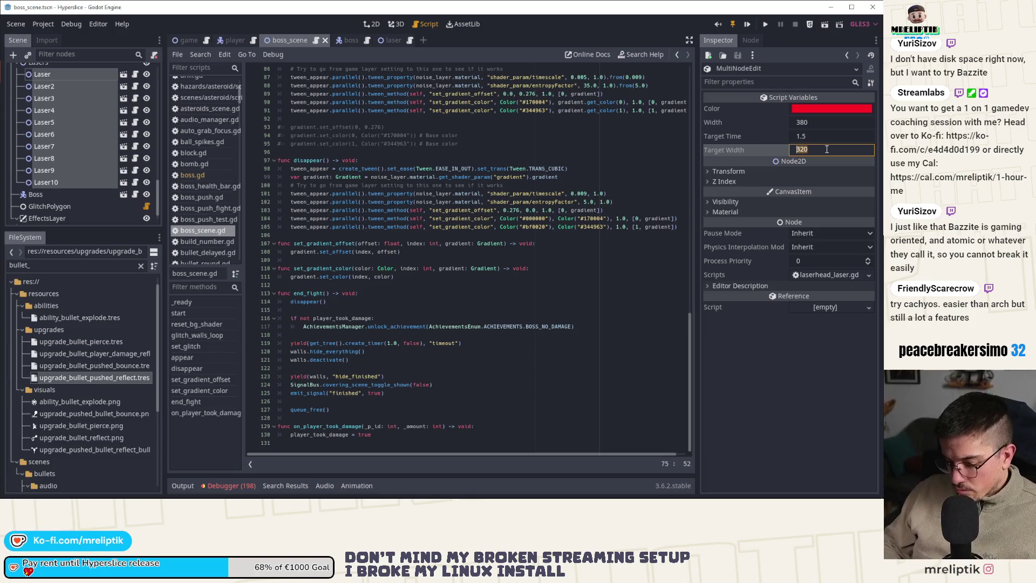
pyautogui.write('300')
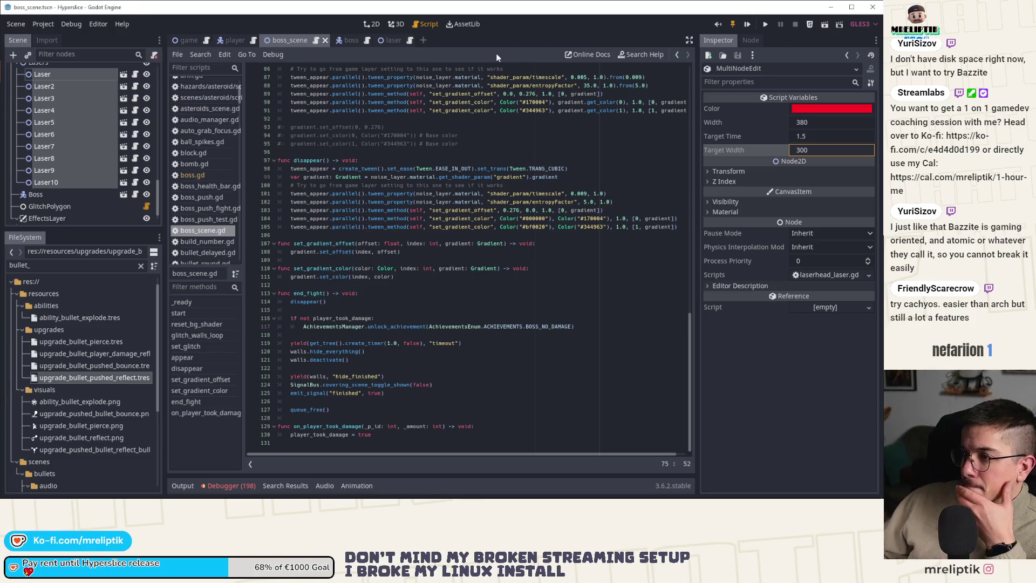
# Step: Check the lasers in the 2D view, close Affinity Designer, and run the game
pyautogui.click(371, 24)
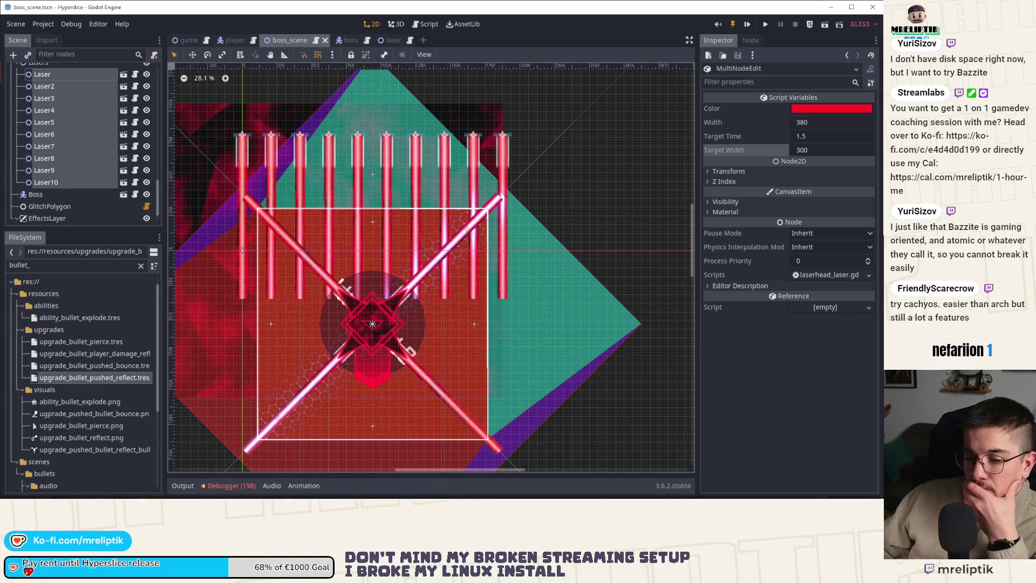
pyautogui.hotkey('alt', 'Tab')
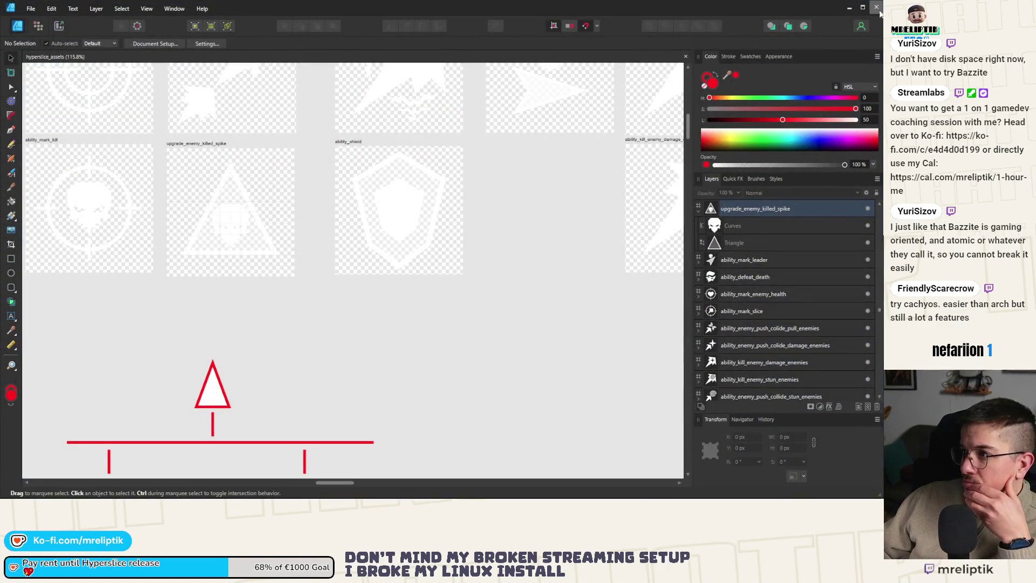
pyautogui.click(876, 7)
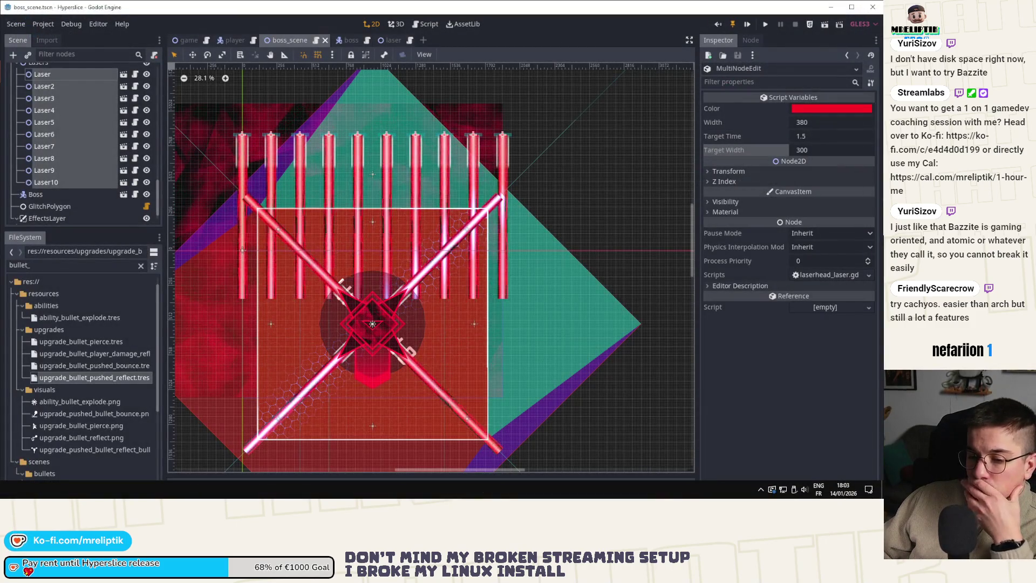
pyautogui.click(749, 23)
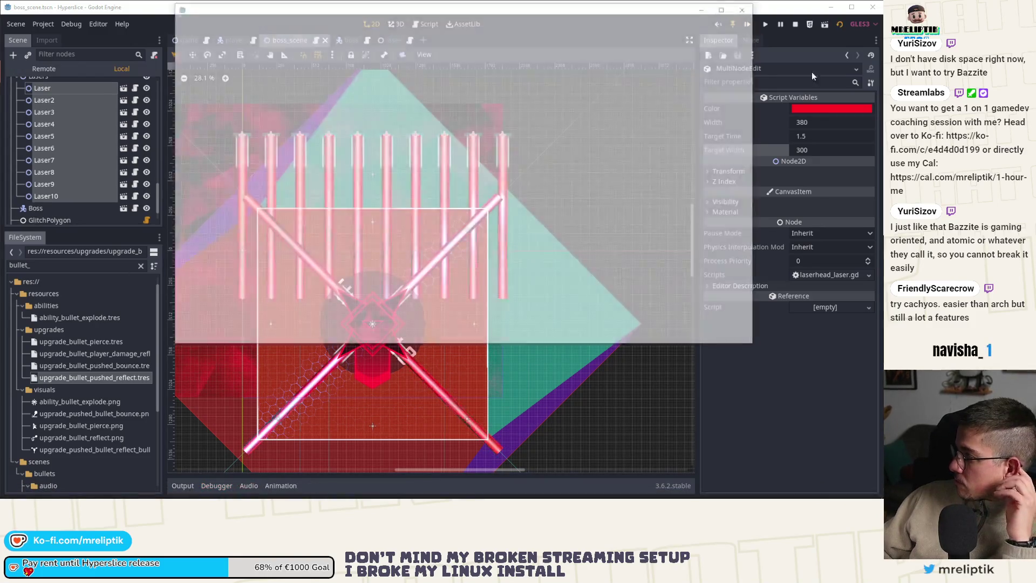
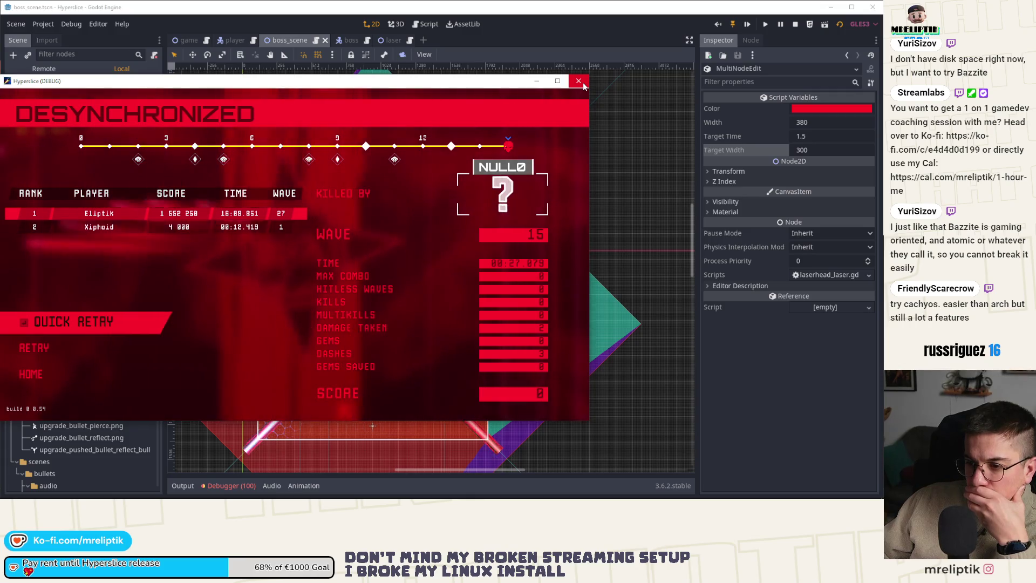
# Step: Close the debug game and set a breakpoint on laserhead_laser.gd's hitbox disable line
pyautogui.click(581, 82)
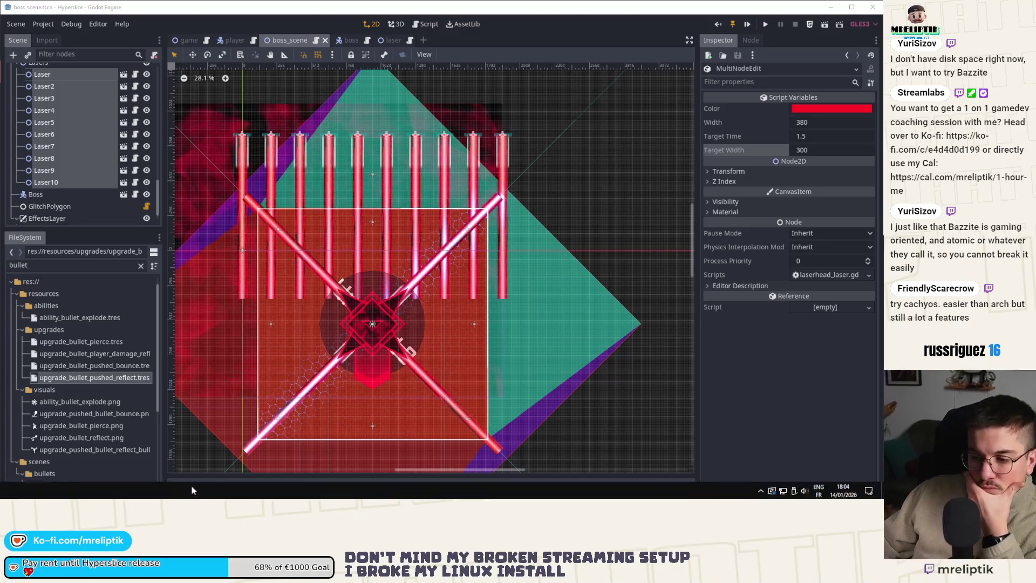
pyautogui.click(231, 485)
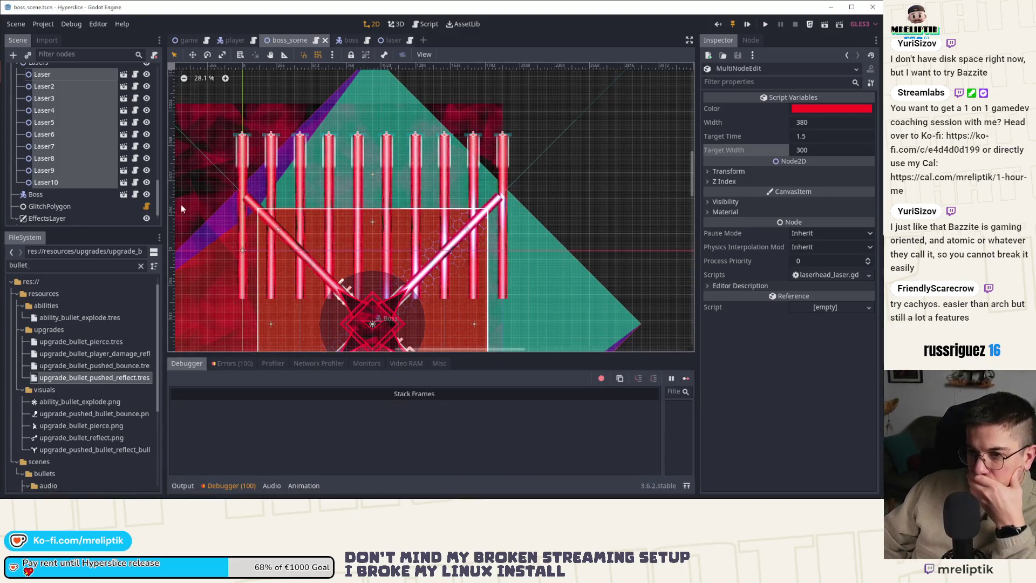
pyautogui.click(134, 99)
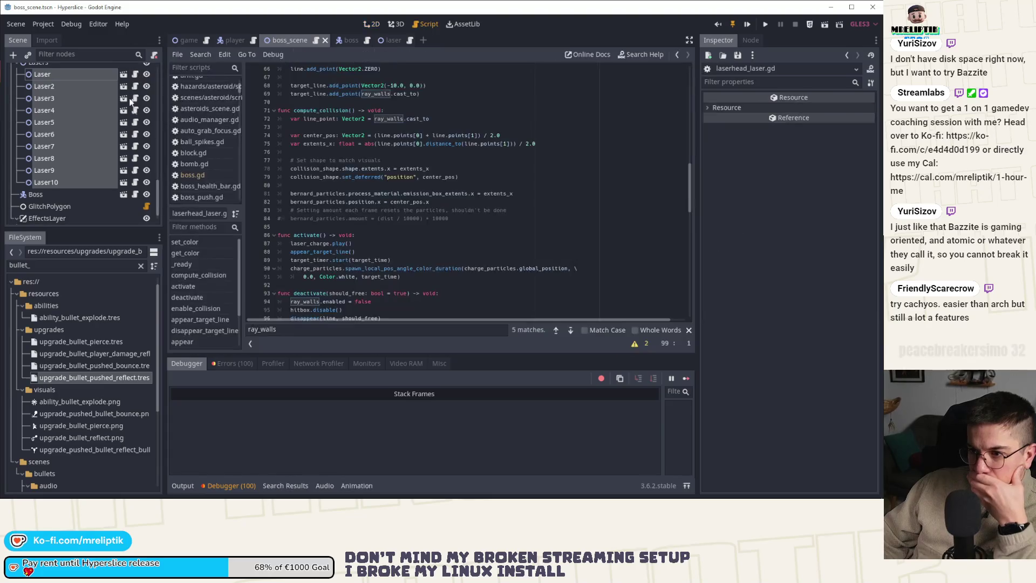
pyautogui.scroll(-6, 340, 227)
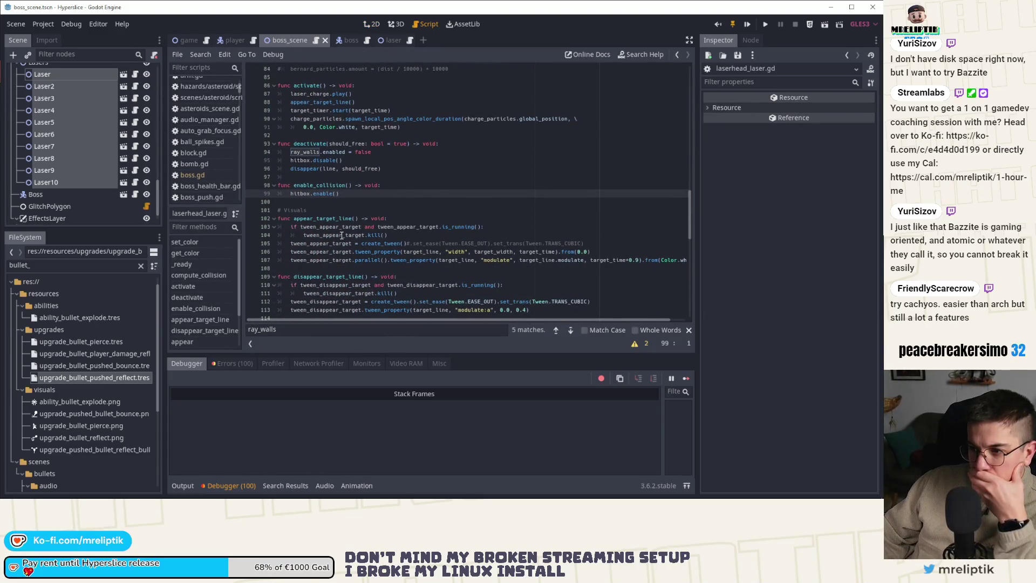
pyautogui.scroll(3, 342, 235)
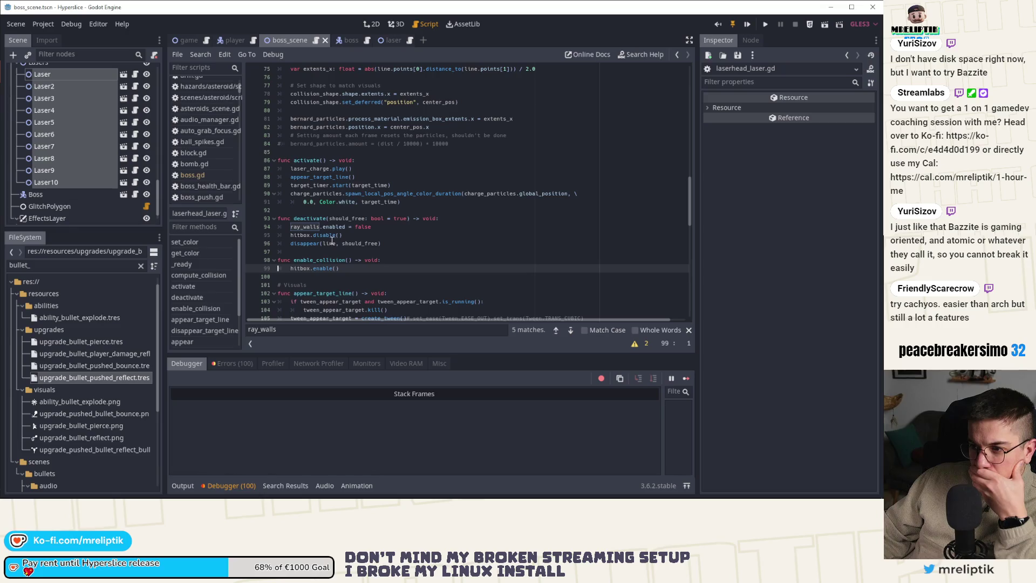
pyautogui.click(252, 235)
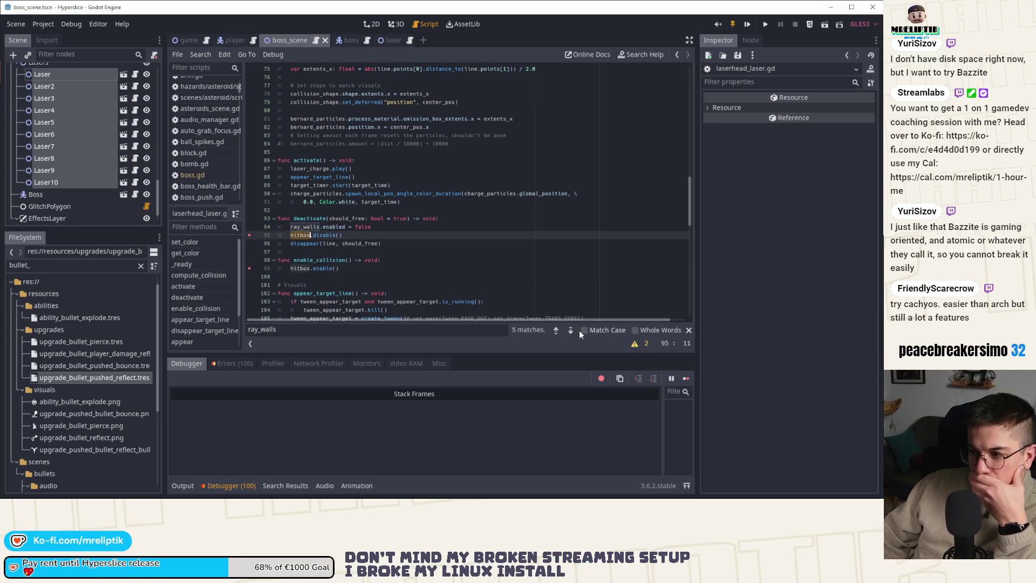
# Step: Search laserhead_laser.gd for 'hitbox' and step forward through its occurrences
pyautogui.hotkey('ctrl', 'f')
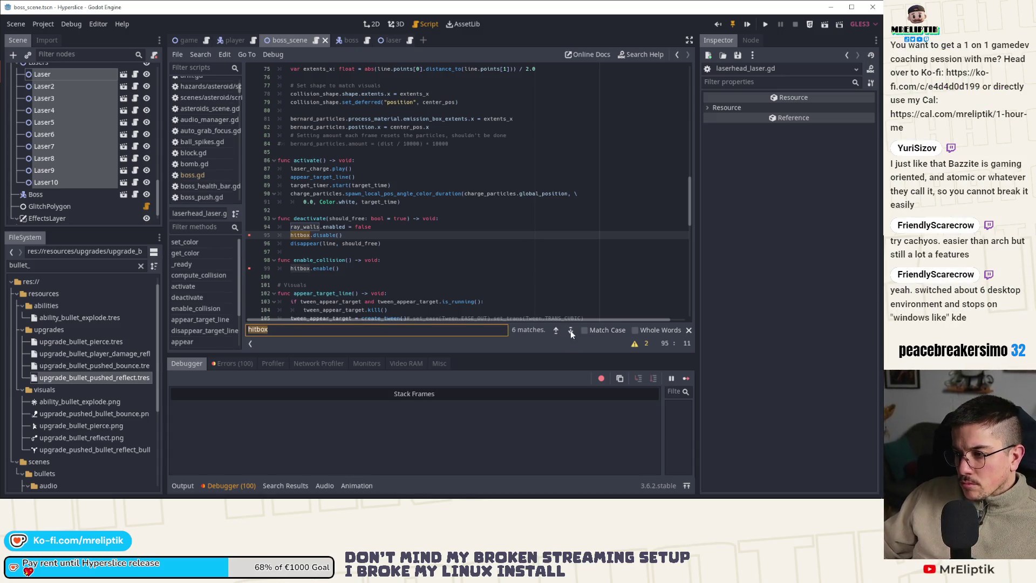
pyautogui.click(570, 331)
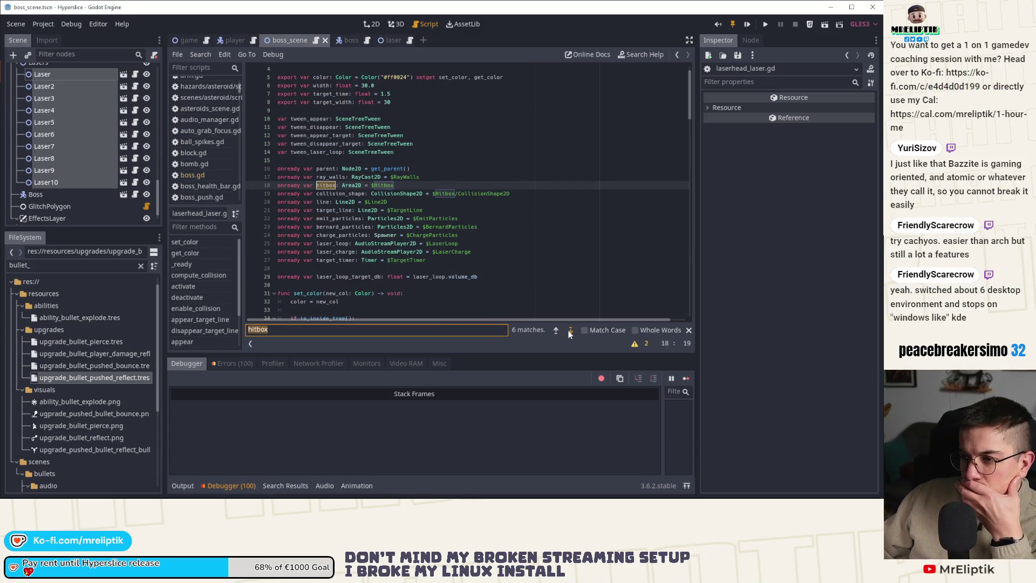
pyautogui.click(571, 330)
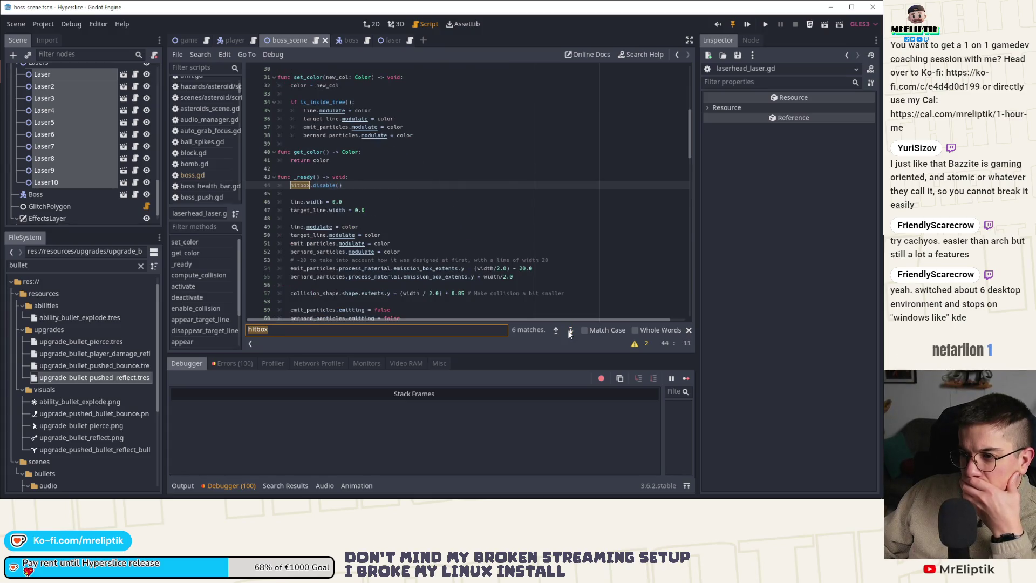
pyautogui.click(570, 330)
pyautogui.click(570, 330)
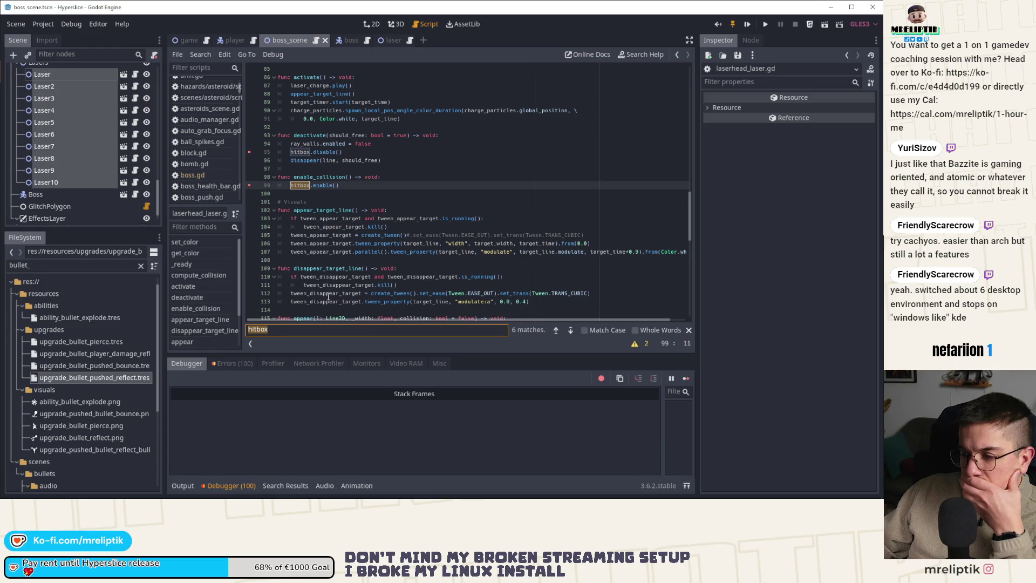
# Step: Review the code around the hitbox matches, stepping back through the previous occurrences
pyautogui.scroll(-4, 323, 295)
pyautogui.scroll(-3, 327, 290)
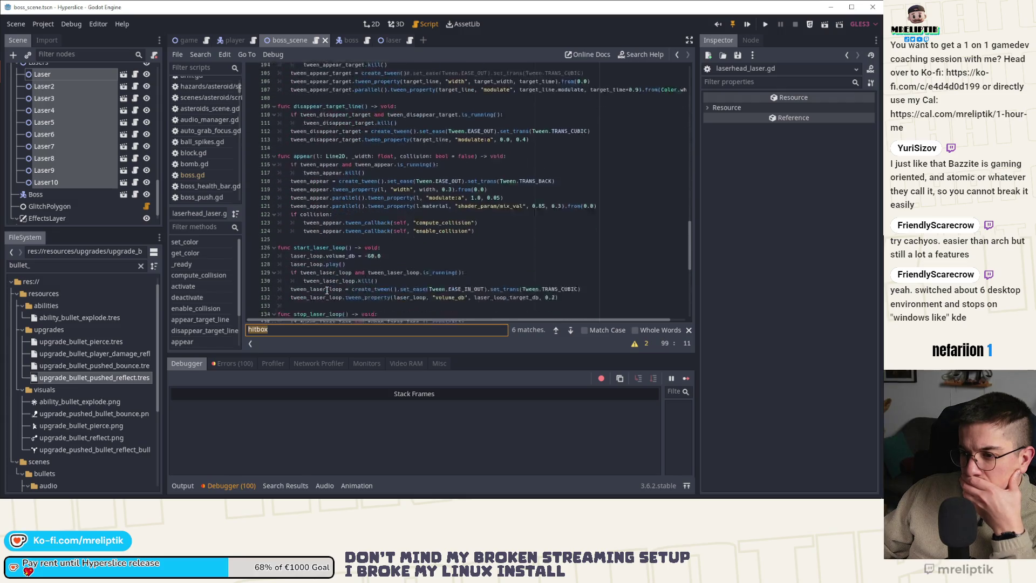
pyautogui.scroll(3, 327, 291)
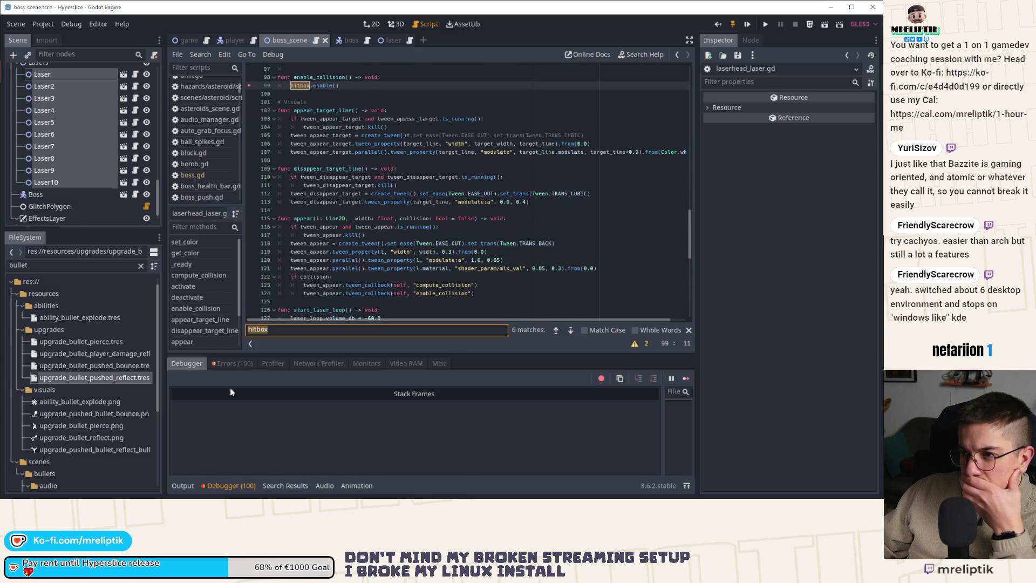
pyautogui.scroll(5, 359, 228)
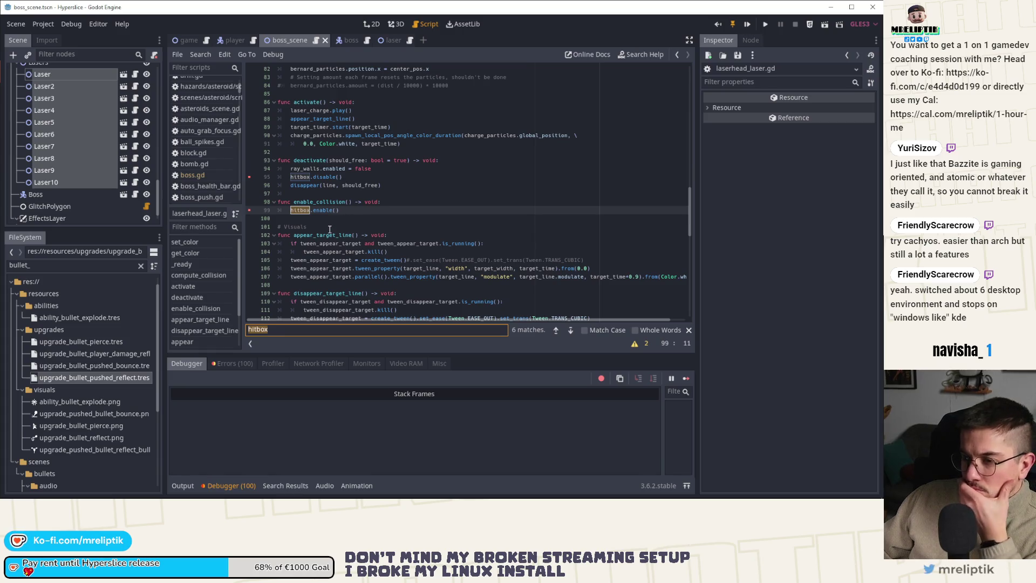
pyautogui.scroll(-6, 330, 229)
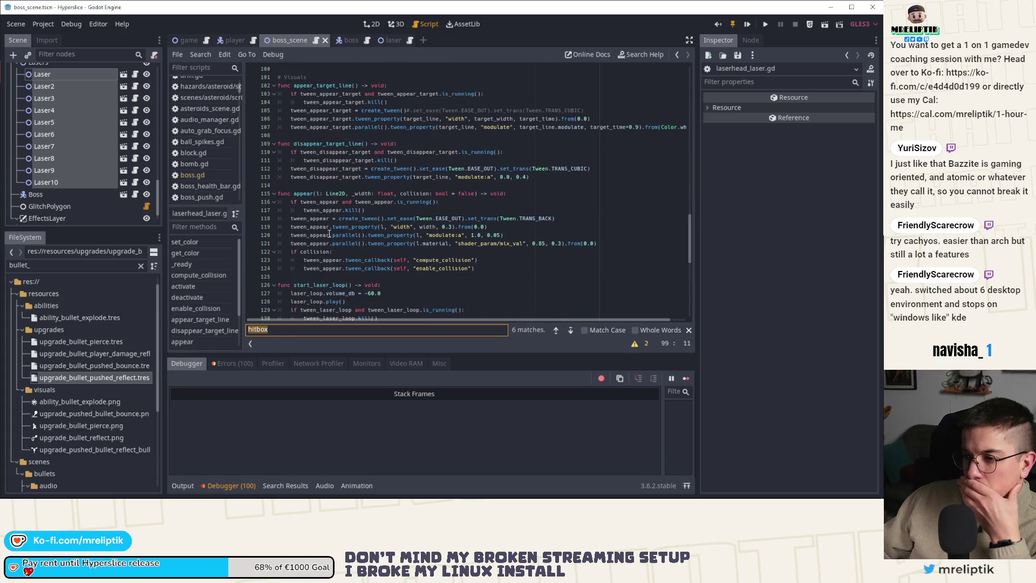
pyautogui.scroll(-1, 378, 259)
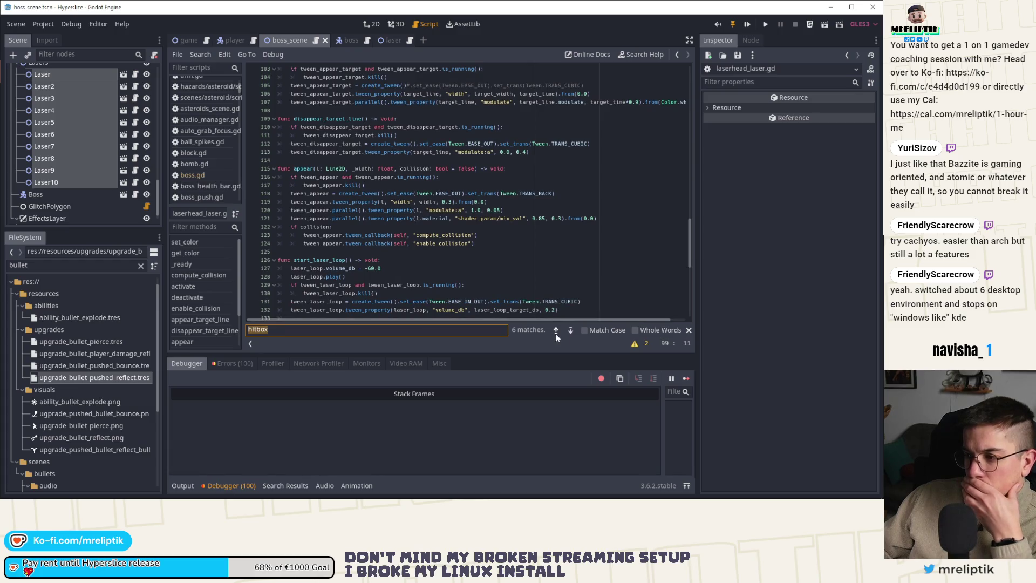
pyautogui.click(556, 330)
pyautogui.click(556, 330)
pyautogui.click(555, 330)
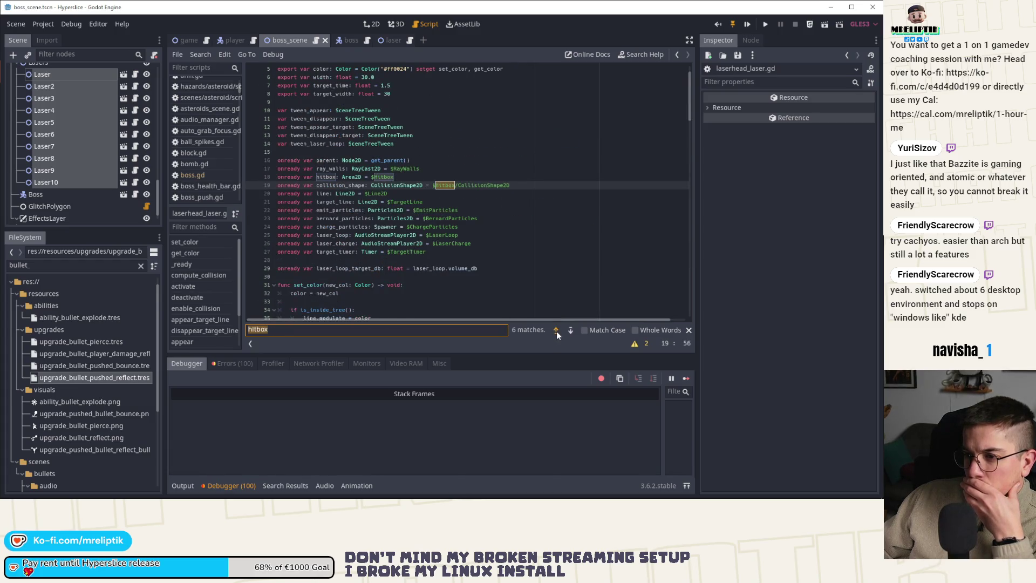
pyautogui.click(556, 330)
pyautogui.click(556, 331)
pyautogui.click(556, 330)
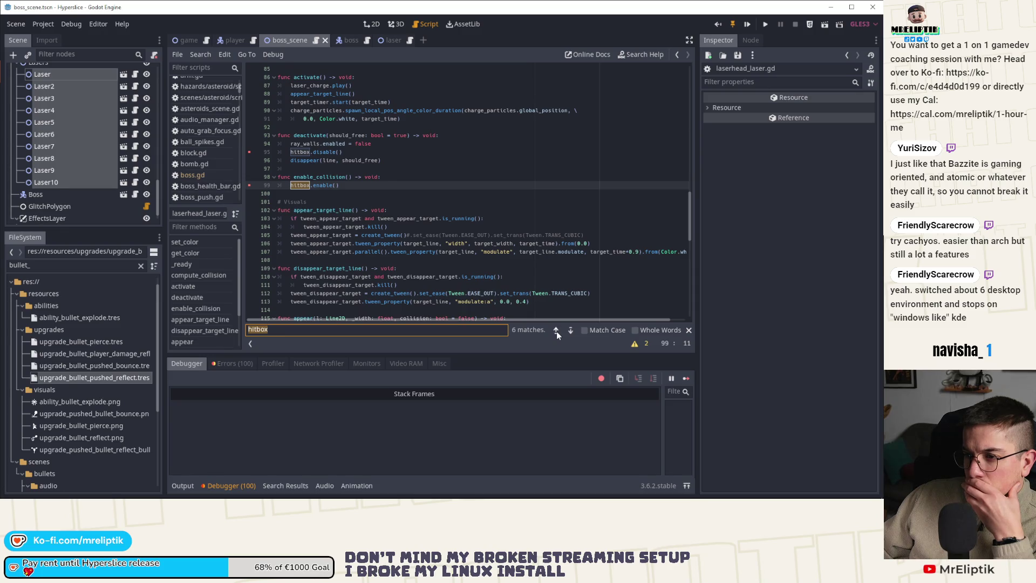
# Step: Launch the game and advance to ship selection until the debugger breaks at line 99
pyautogui.click(765, 27)
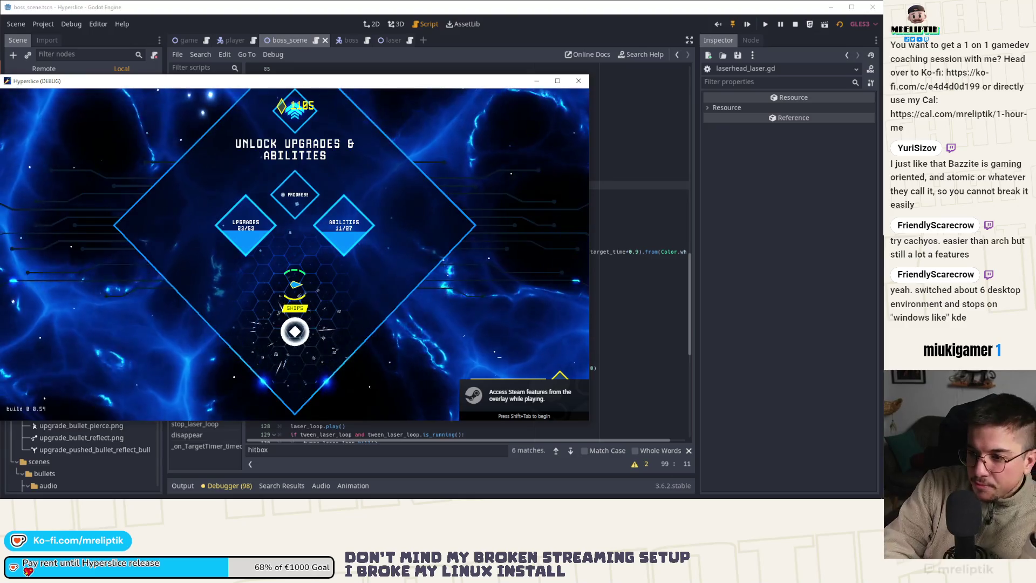
pyautogui.click(295, 324)
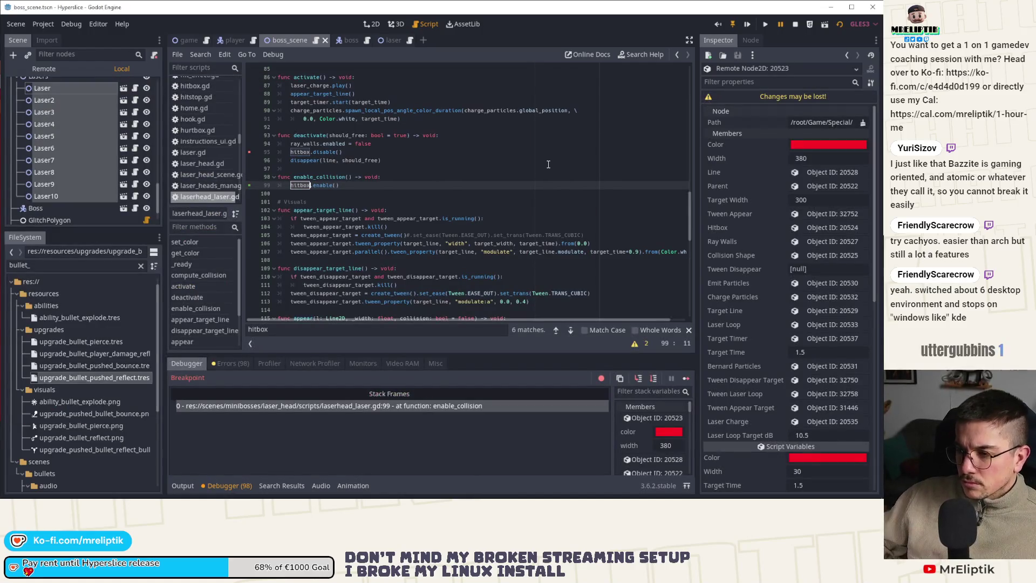
# Step: Resume execution repeatedly past the line 95 and line 99 breakpoints until errors reach 100
pyautogui.click(685, 378)
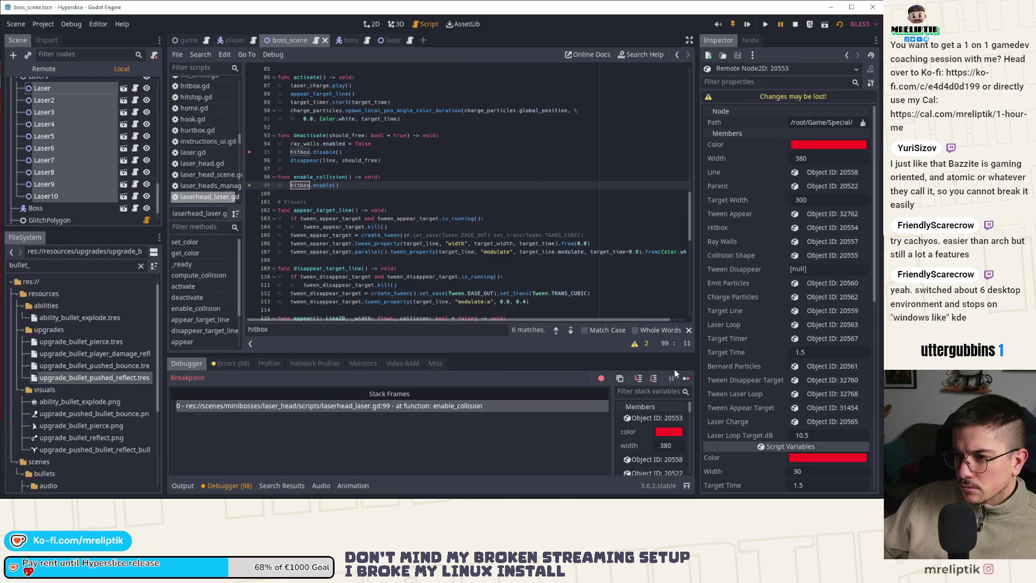
pyautogui.click(685, 377)
pyautogui.click(685, 378)
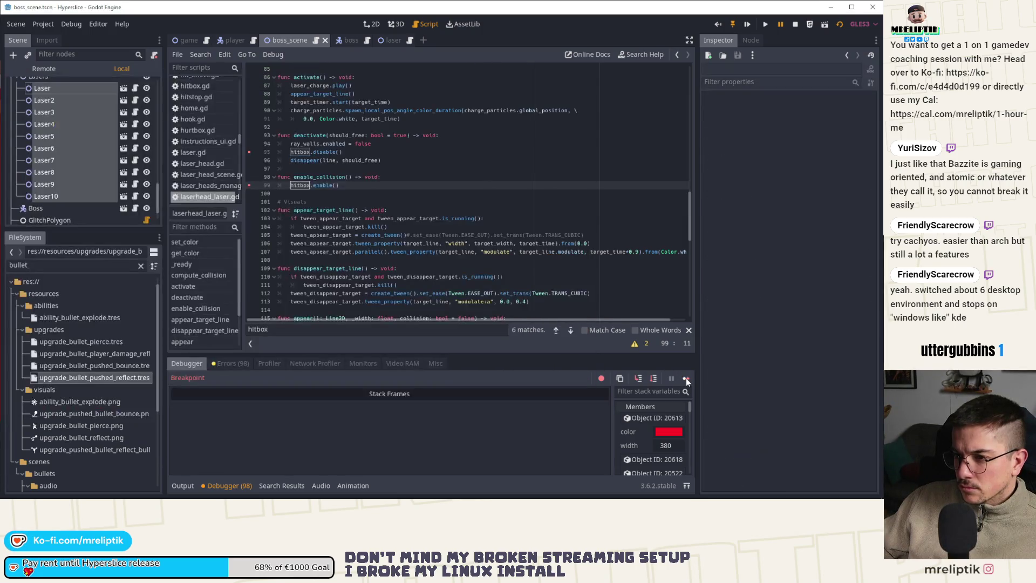
pyautogui.click(685, 378)
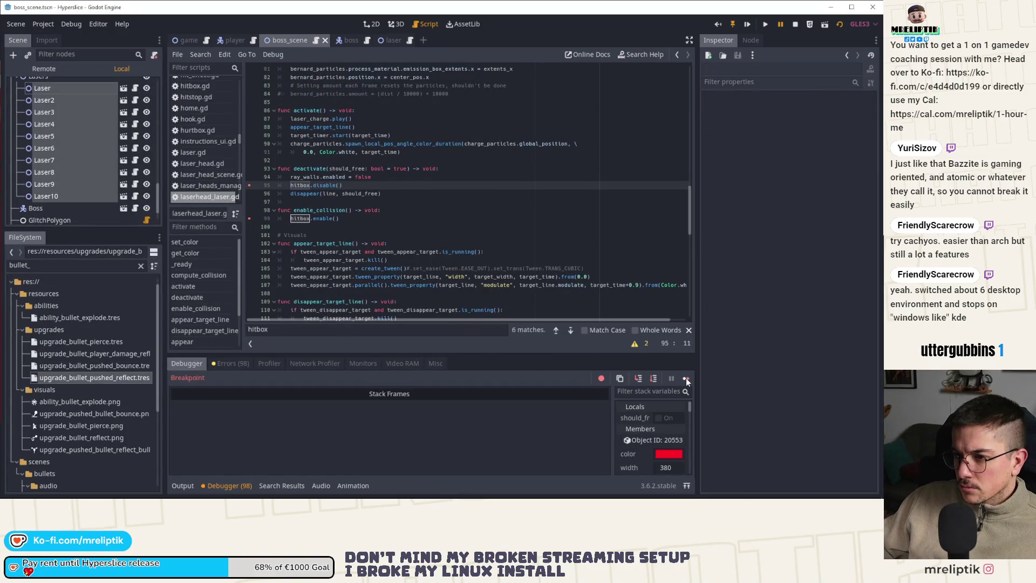
pyautogui.click(685, 378)
pyautogui.click(685, 378)
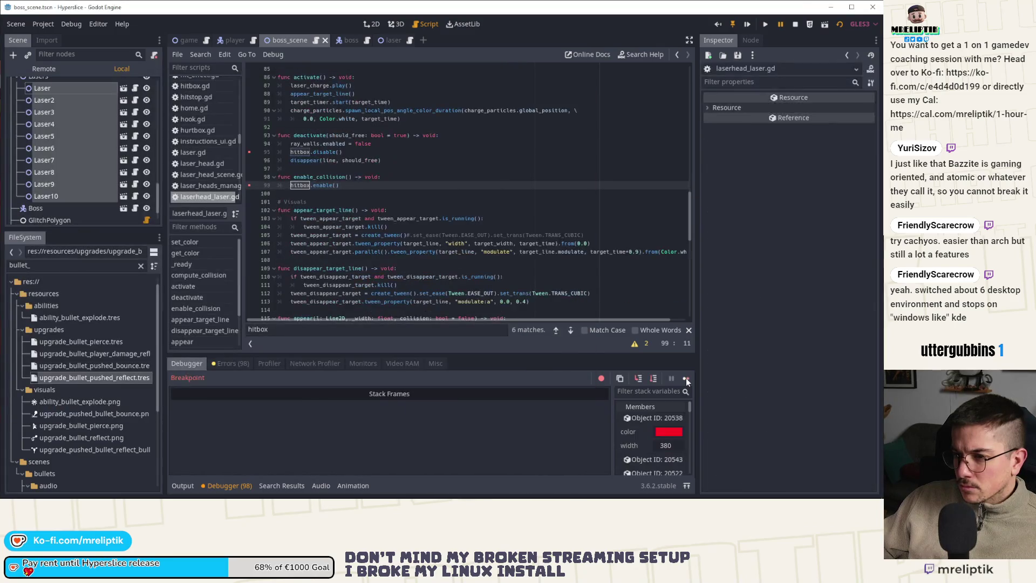
pyautogui.click(685, 377)
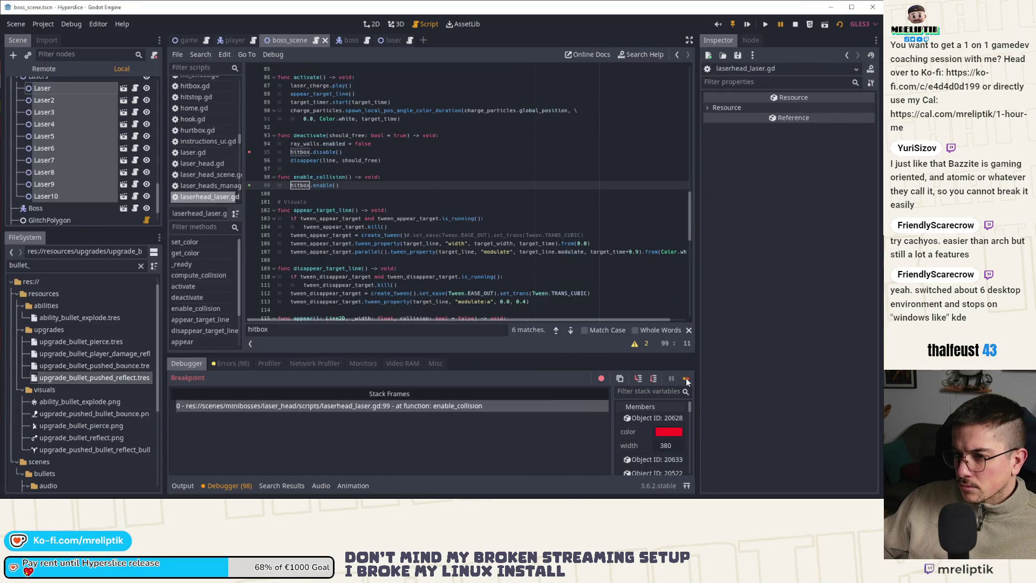
pyautogui.click(686, 378)
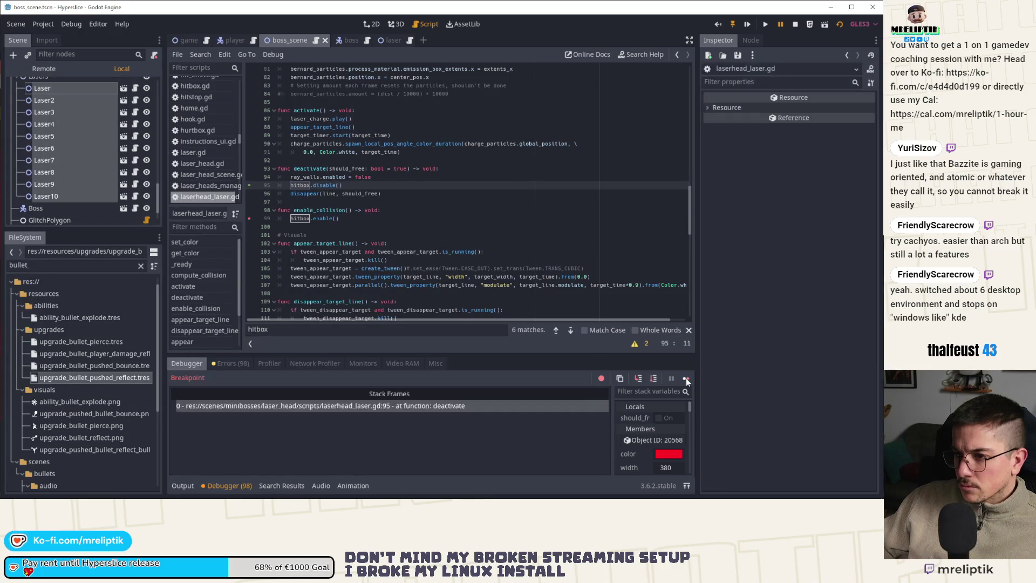
pyautogui.click(685, 378)
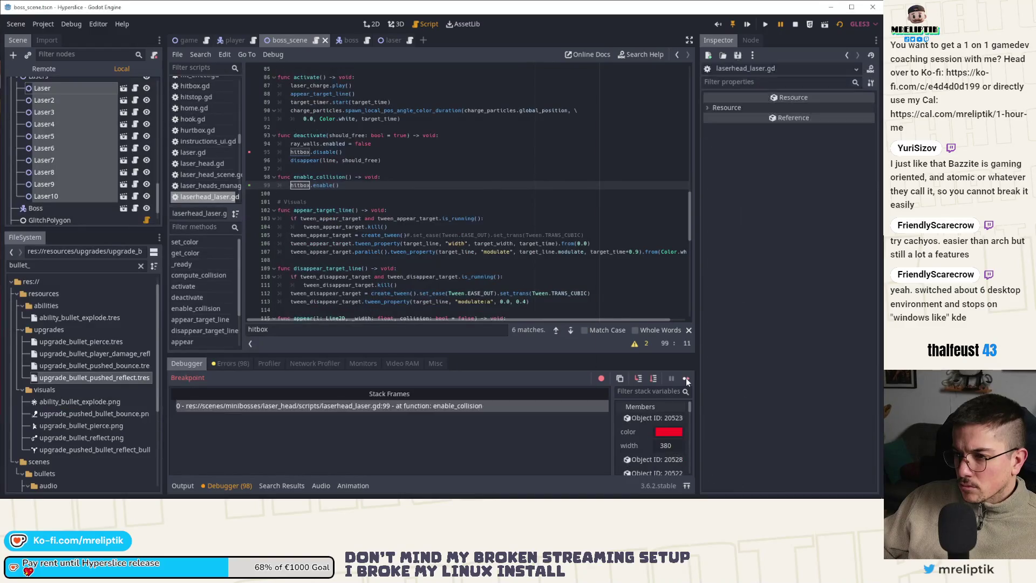
pyautogui.click(685, 378)
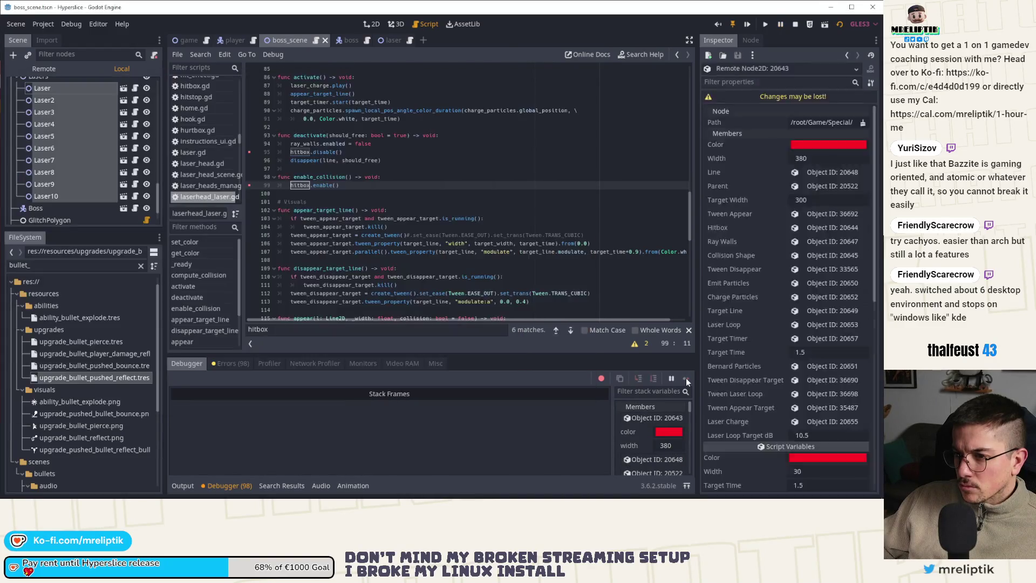
pyautogui.click(686, 377)
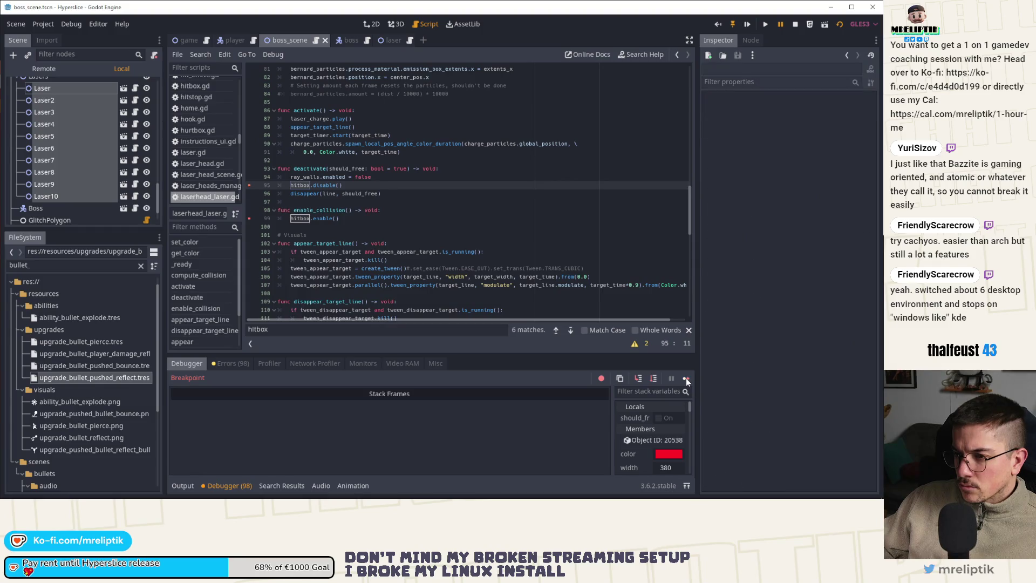
pyautogui.click(686, 378)
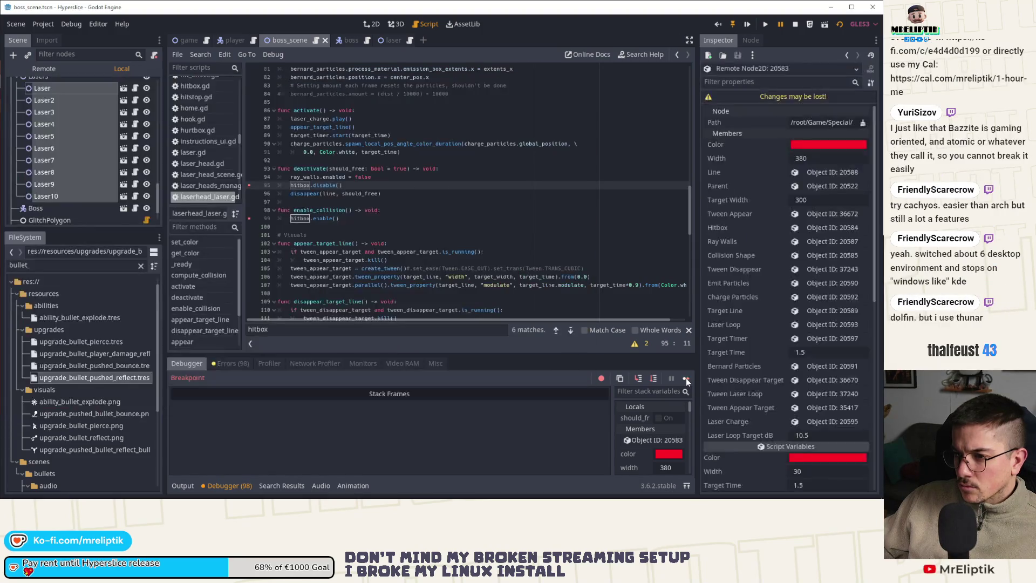
pyautogui.click(685, 377)
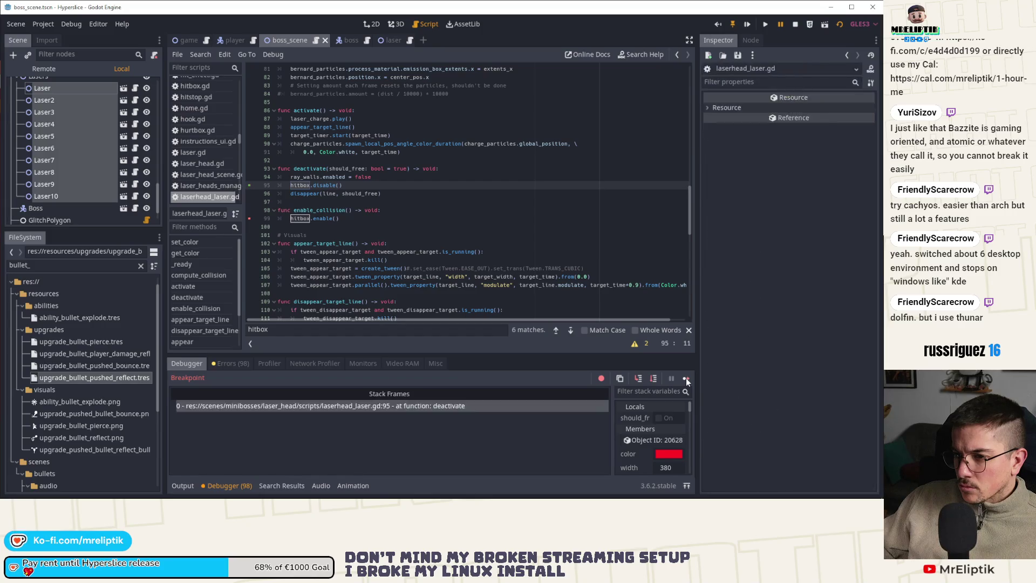
pyautogui.click(685, 378)
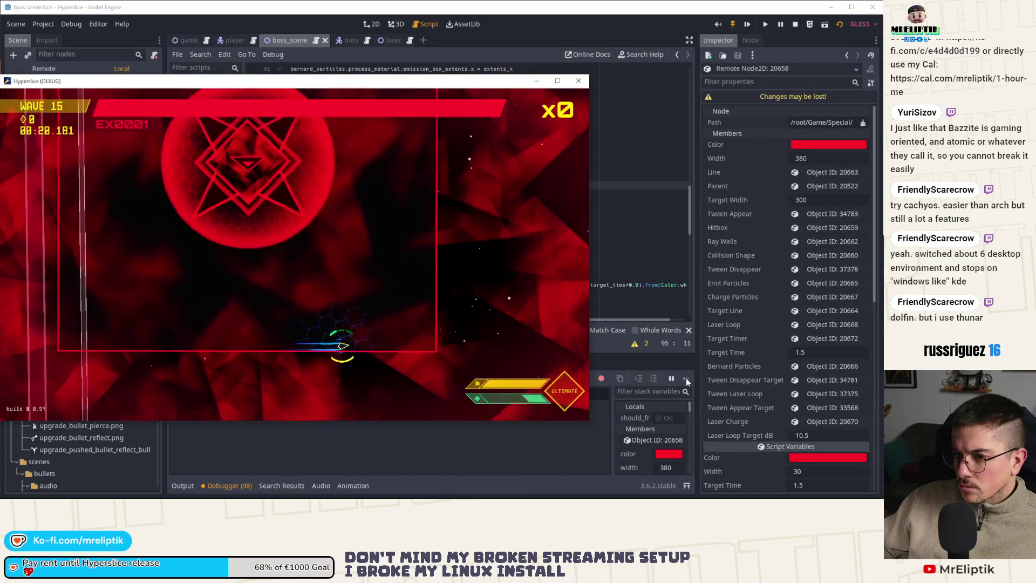
pyautogui.click(685, 377)
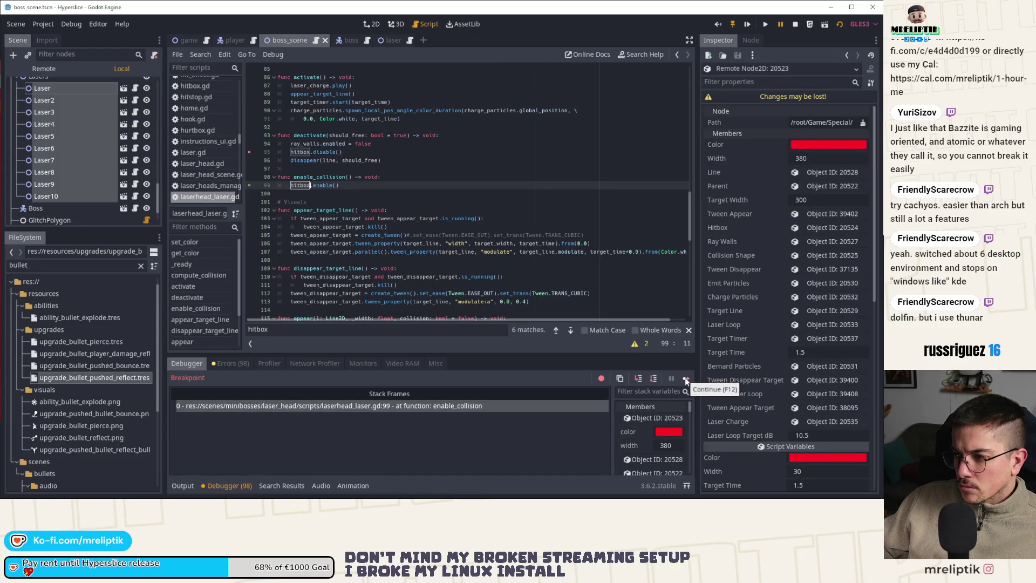
pyautogui.click(685, 379)
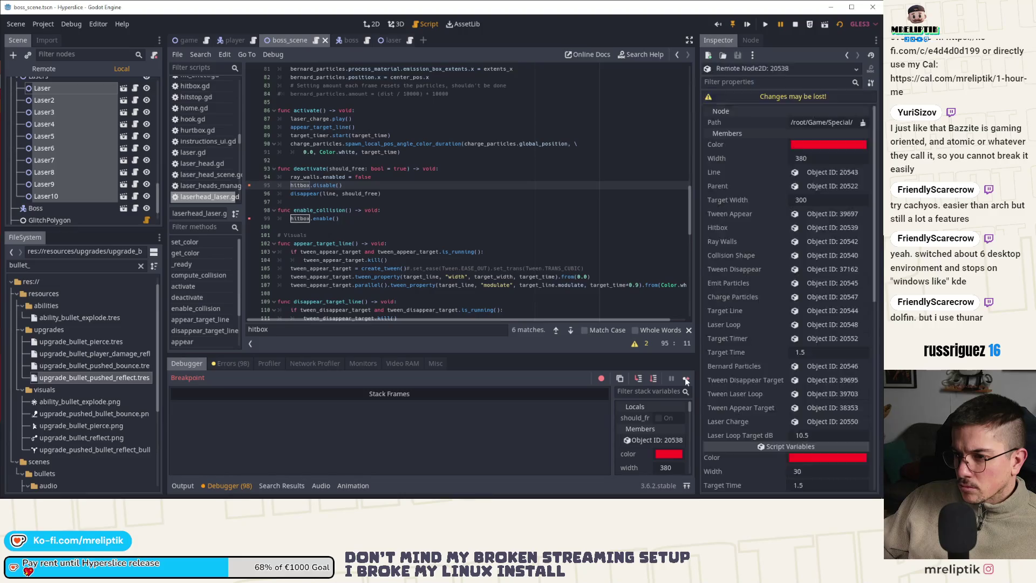
pyautogui.click(685, 378)
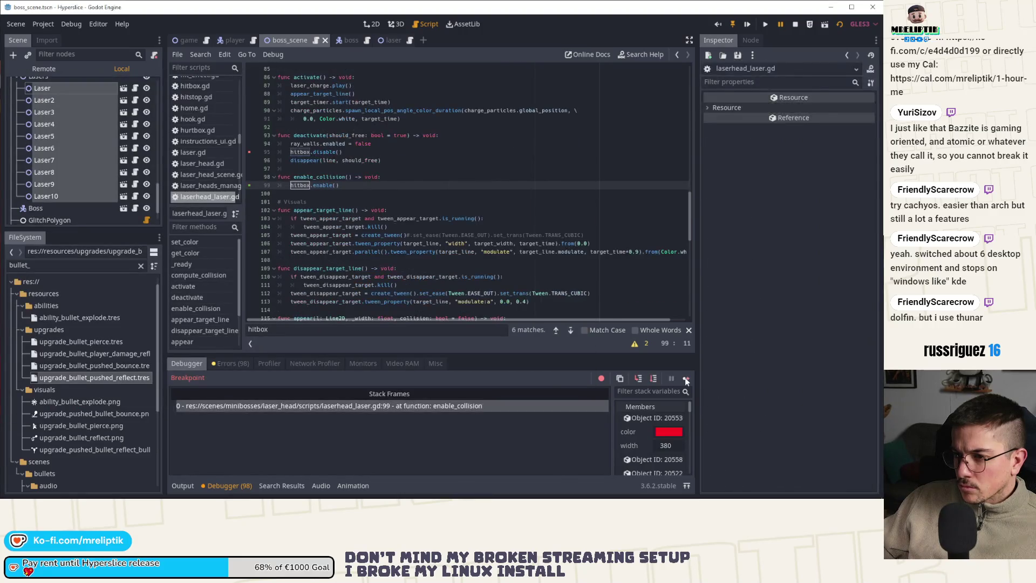
pyautogui.click(685, 379)
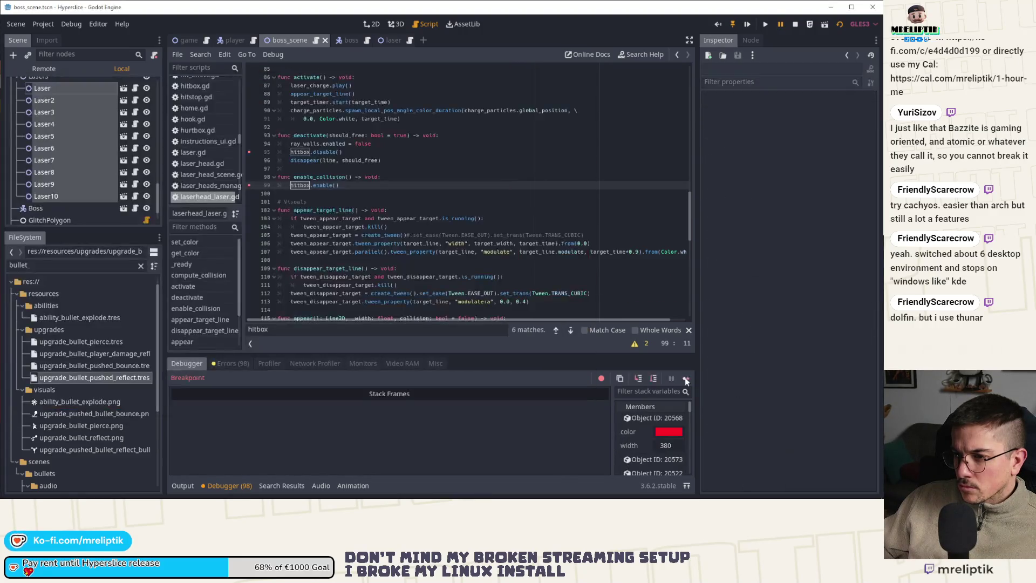
pyautogui.click(684, 377)
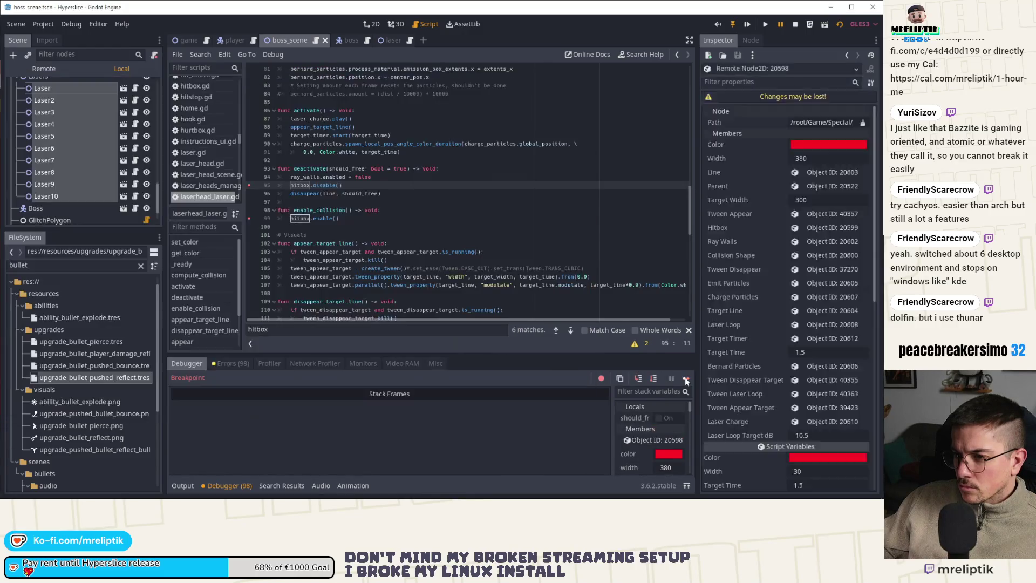
pyautogui.click(684, 377)
pyautogui.click(685, 378)
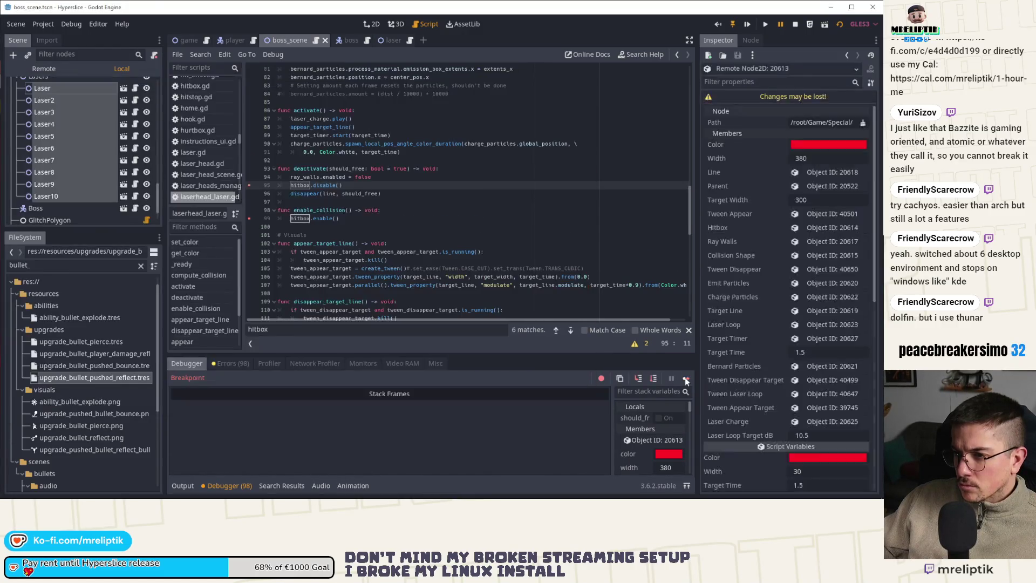
pyautogui.click(685, 379)
pyautogui.click(685, 379)
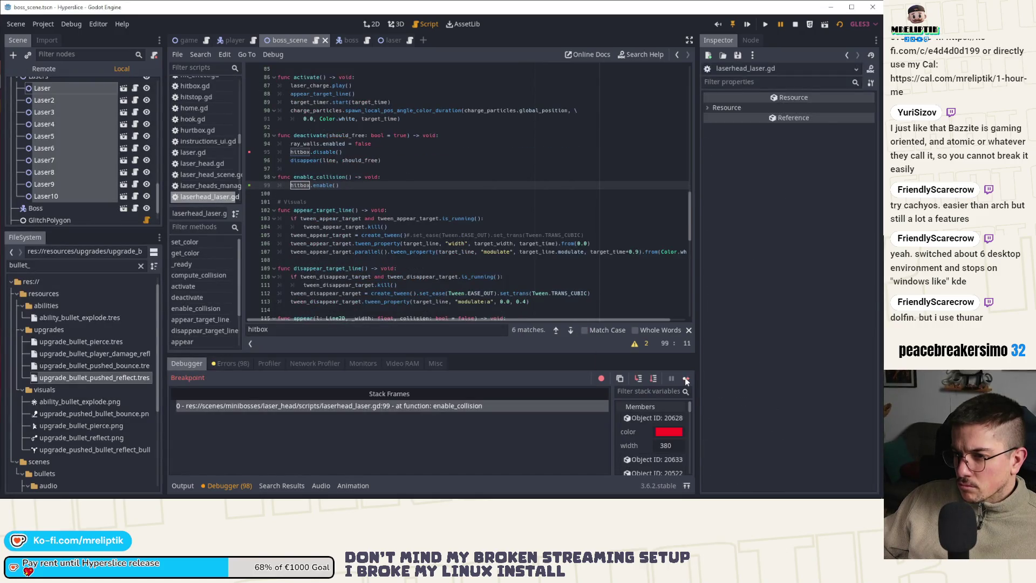
pyautogui.click(685, 379)
pyautogui.click(684, 377)
pyautogui.click(684, 378)
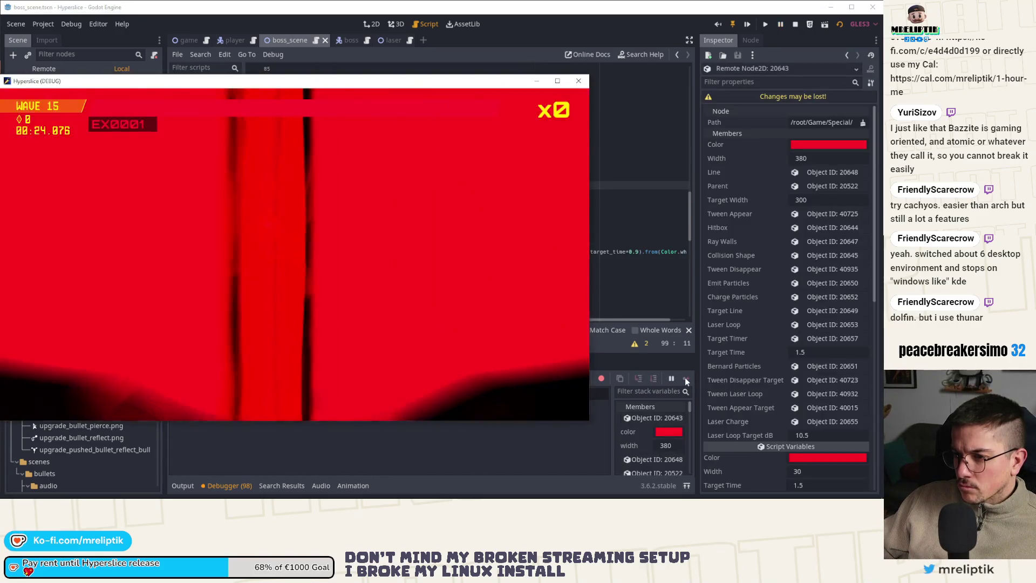
pyautogui.click(685, 377)
pyautogui.click(685, 377)
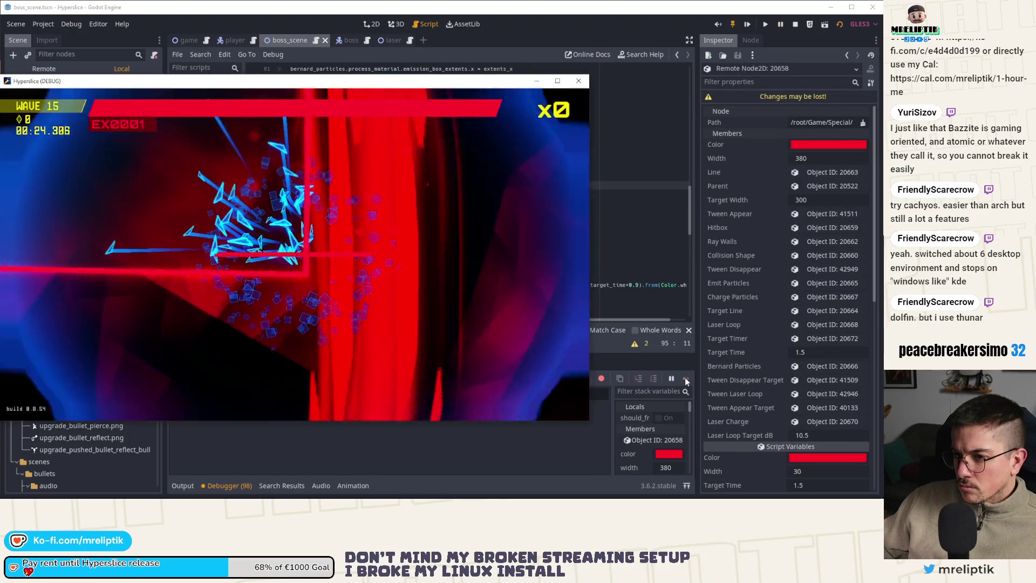
pyautogui.click(685, 377)
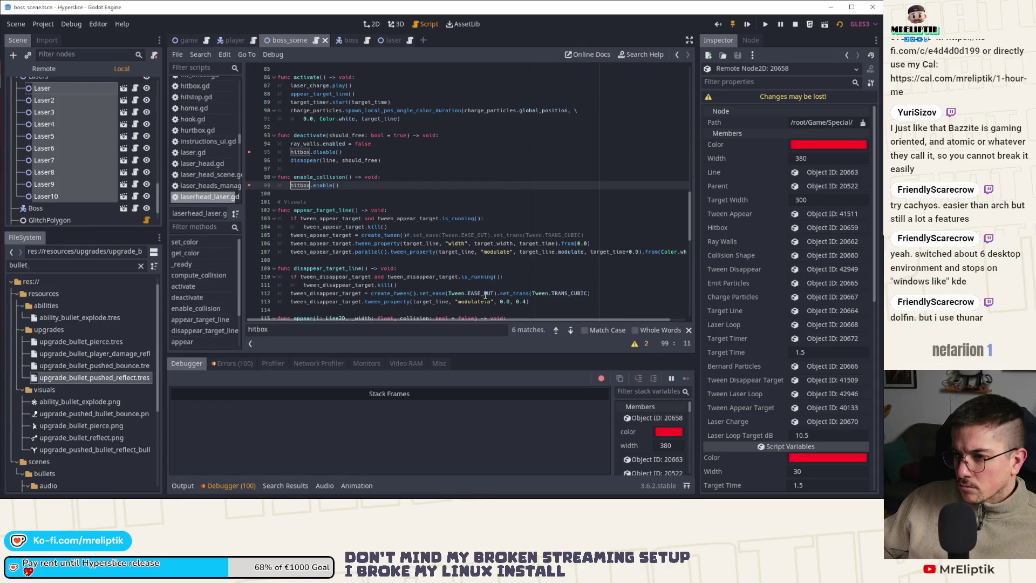
# Step: Review the Errors tab, stop the debug run, then briefly relaunch and close the game
pyautogui.click(238, 366)
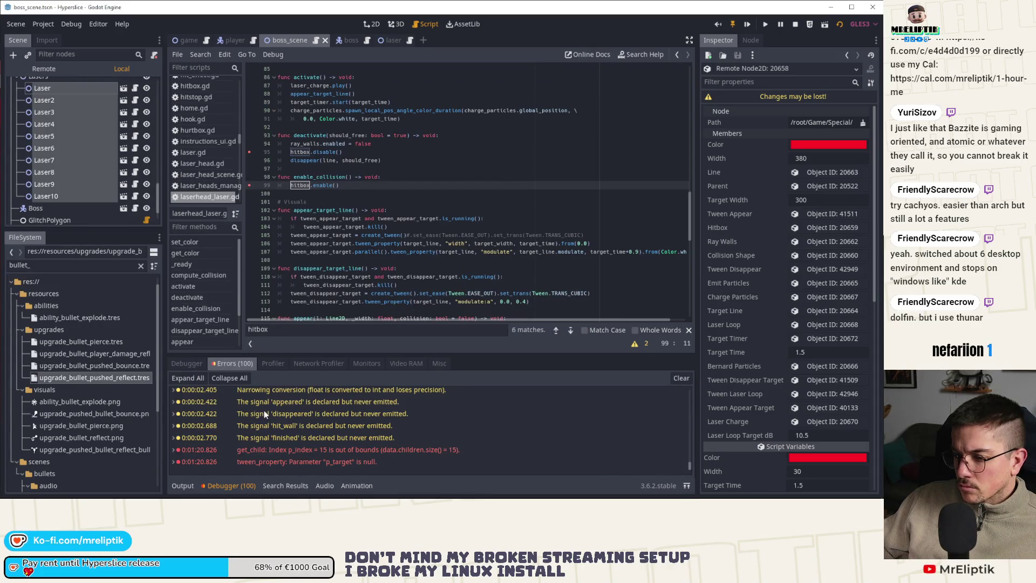
pyautogui.moveTo(264, 411)
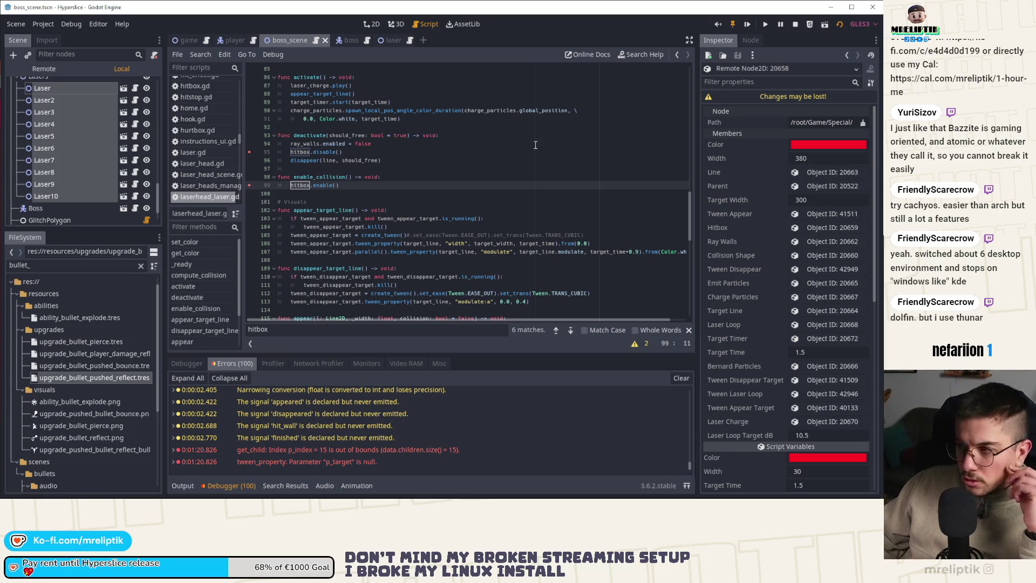
pyautogui.click(794, 26)
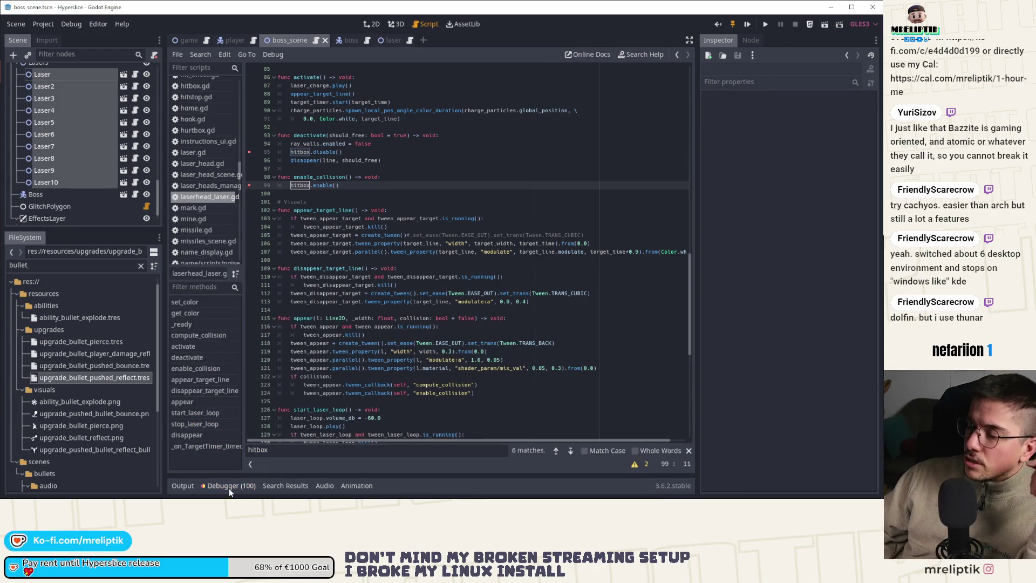
pyautogui.click(750, 23)
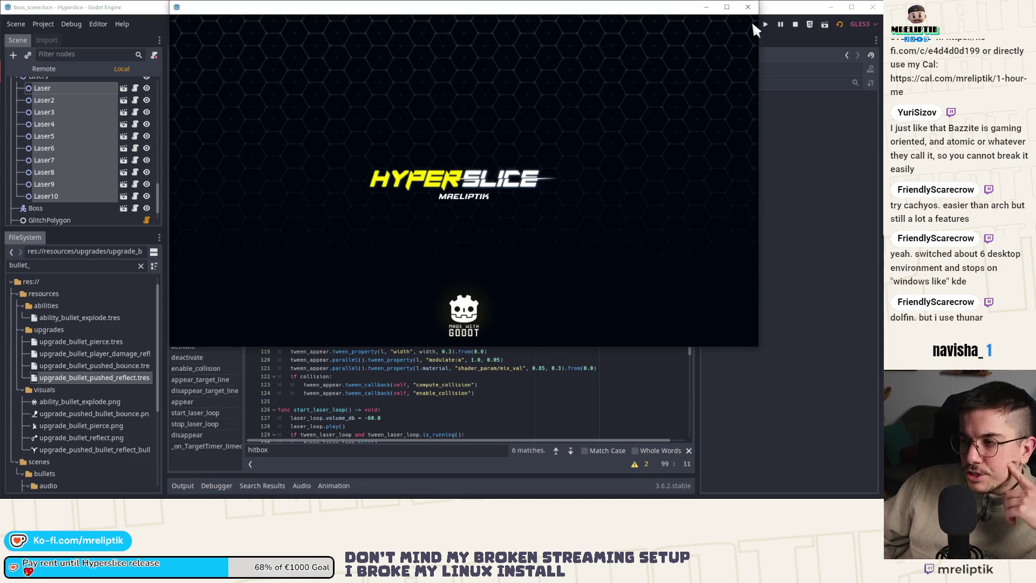
pyautogui.click(796, 24)
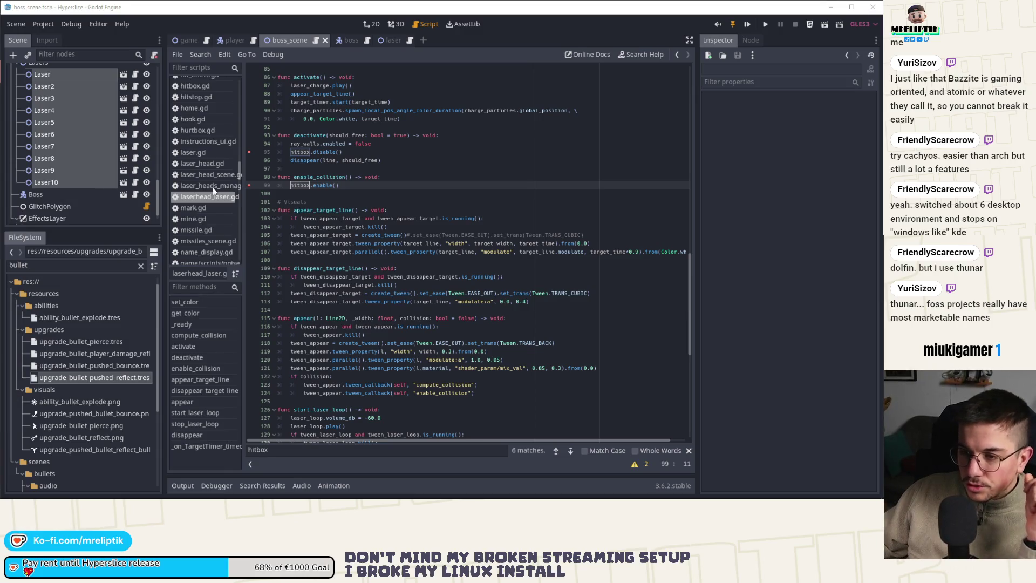
pyautogui.click(250, 153)
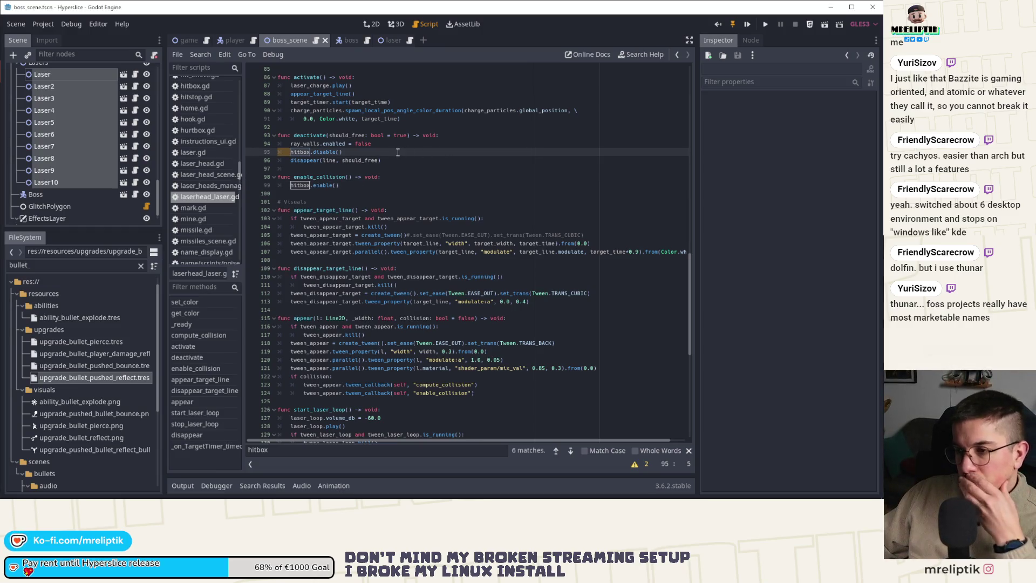
pyautogui.click(429, 146)
pyautogui.click(443, 134)
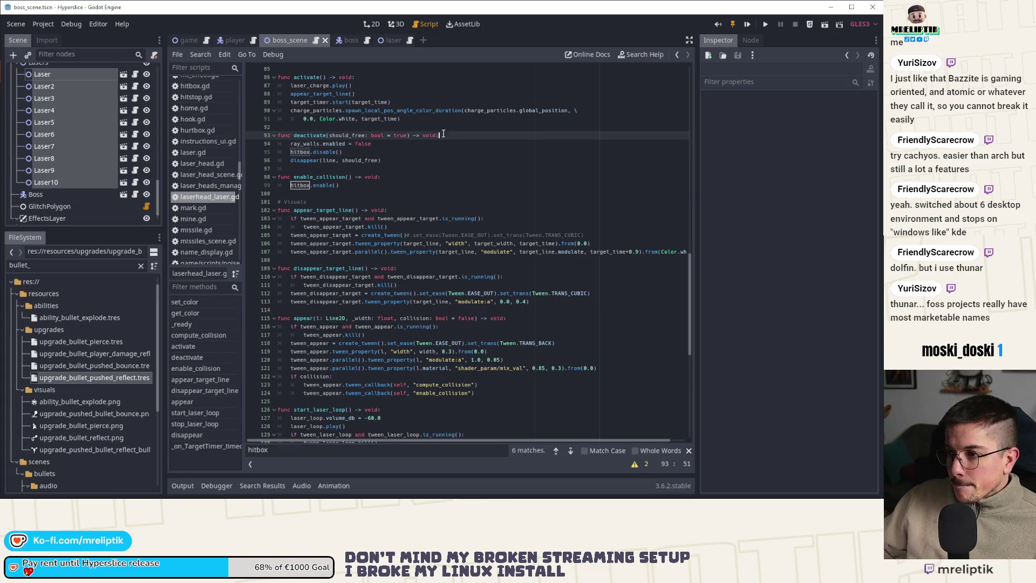
# Step: Add a print("Laser: %s deactivated") line to the laser's deactivate function
pyautogui.press('Return')
pyautogui.write('print("L')
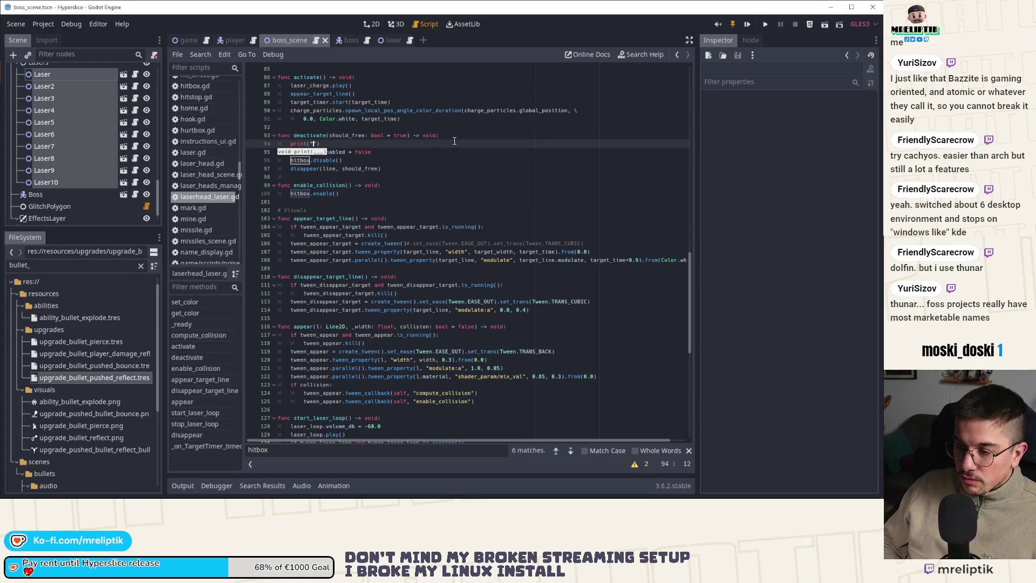
pyautogui.write('aser: Ms')
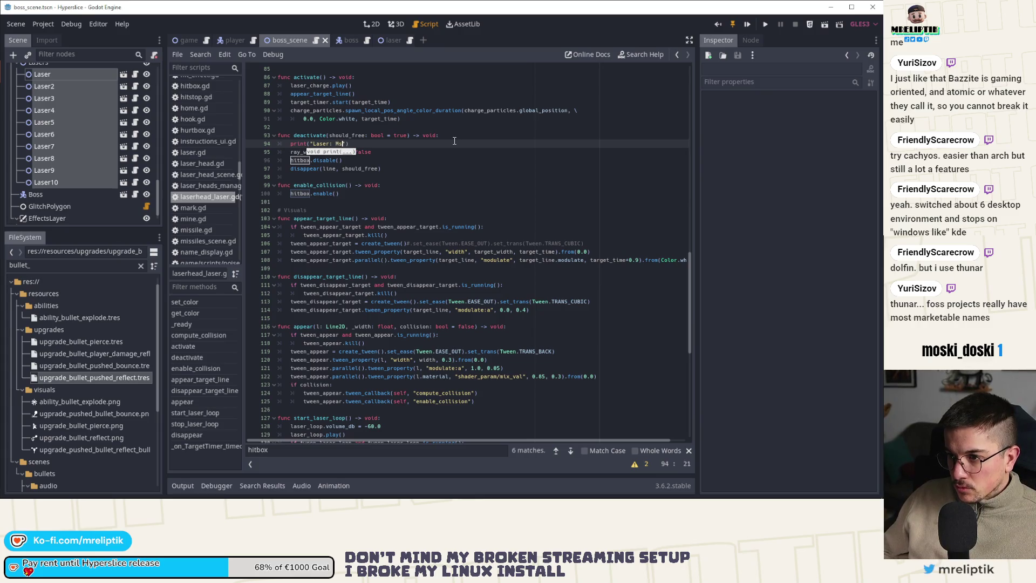
pyautogui.press('BackSpace')
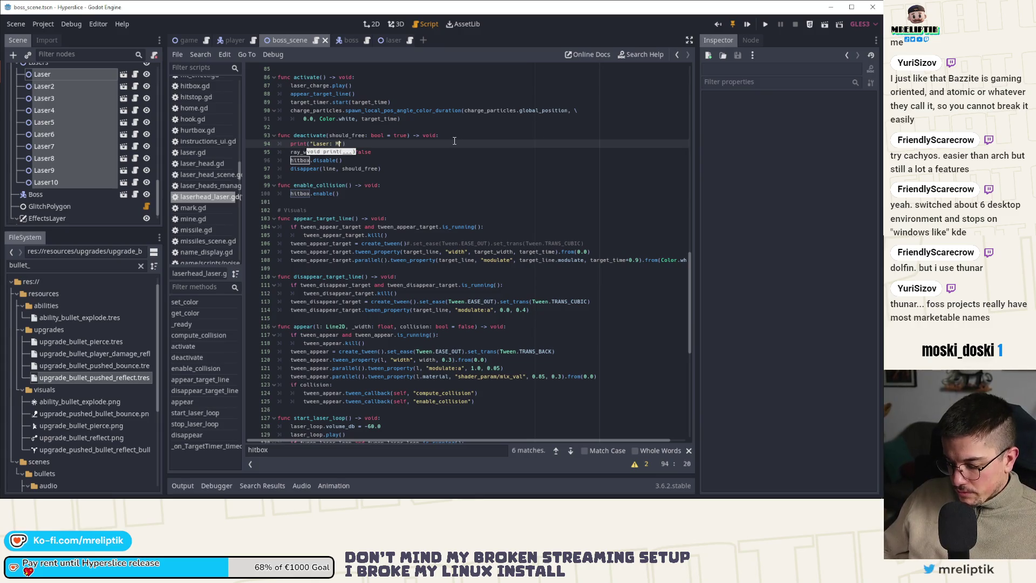
pyautogui.write('%s')
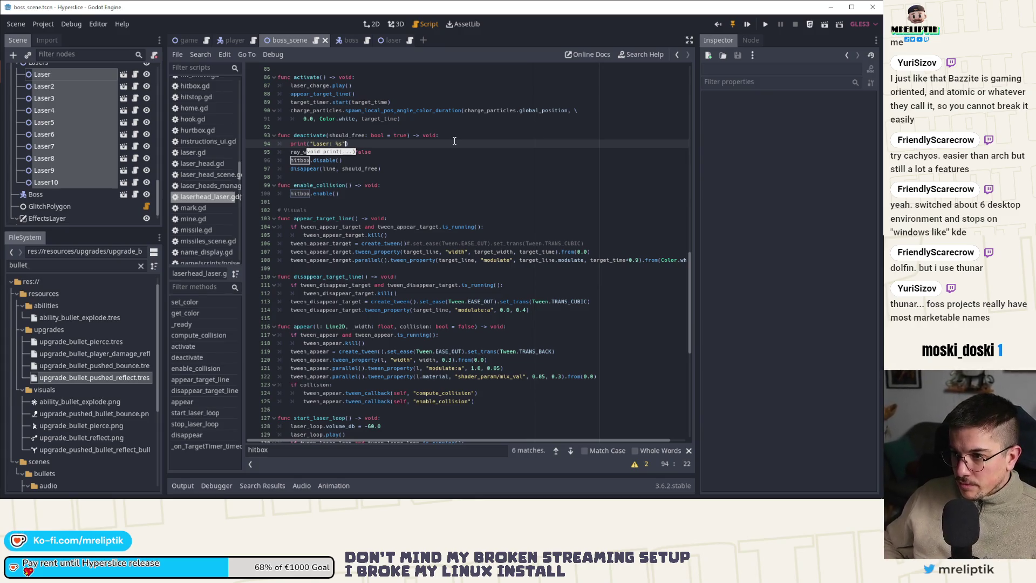
pyautogui.press('Escape')
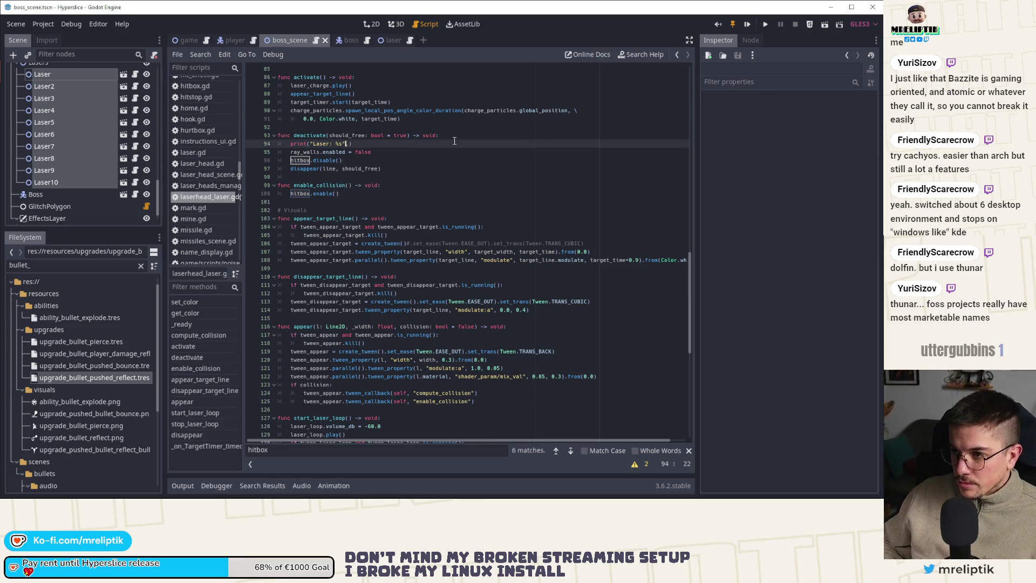
pyautogui.write('deactivated,')
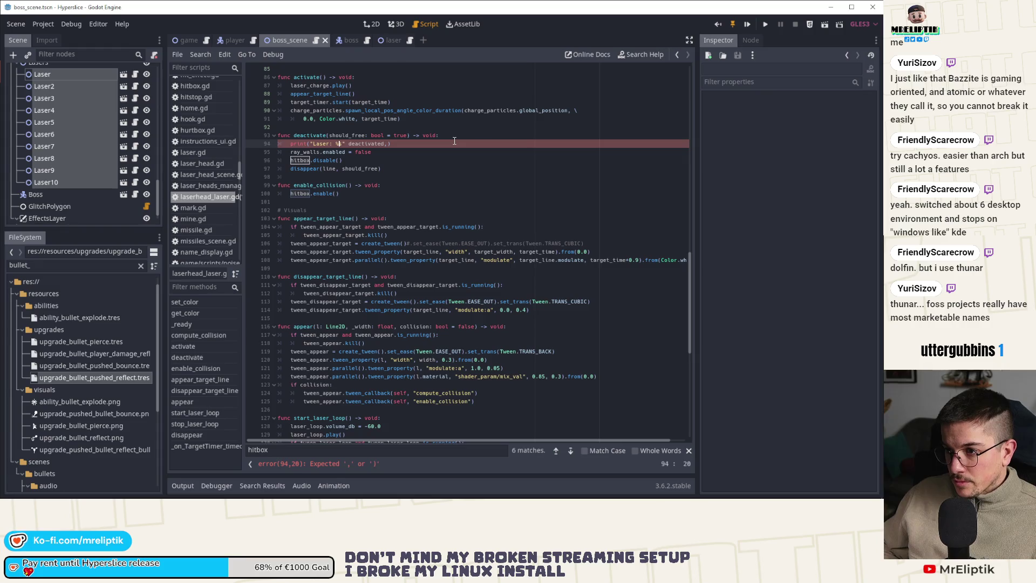
pyautogui.press('Right')
pyautogui.press('Delete')
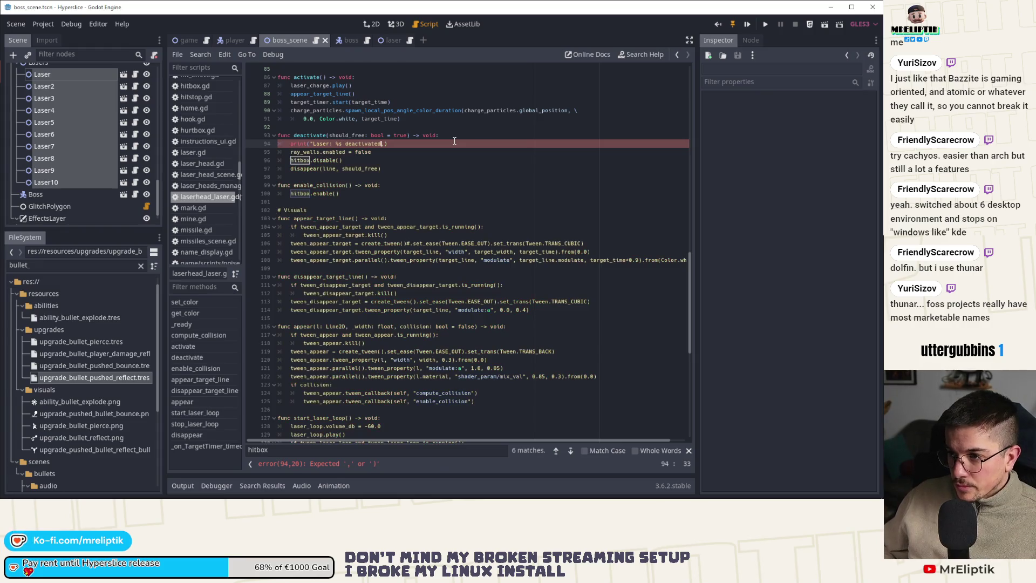
pyautogui.write('"')
# Step: Copy it as 'Laser: %s activated' % name, append % name to the deactivated line, then open boss.gd
pyautogui.hotkey('ctrl', 'shift', 'd')
pyautogui.hotkey('alt', 'Down')
pyautogui.hotkey('alt', 'Down')
pyautogui.hotkey('alt', 'Down')
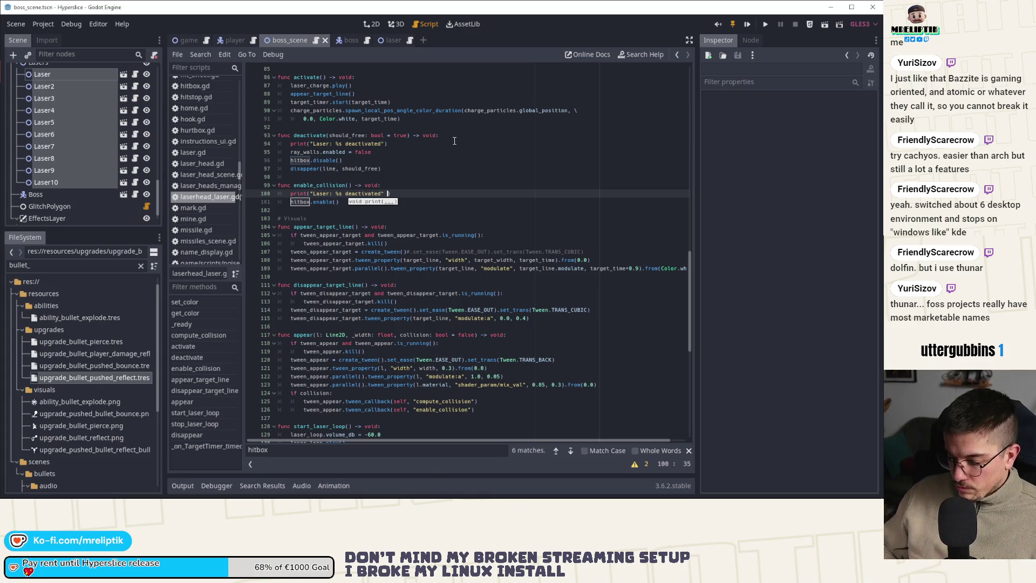
pyautogui.write('% ')
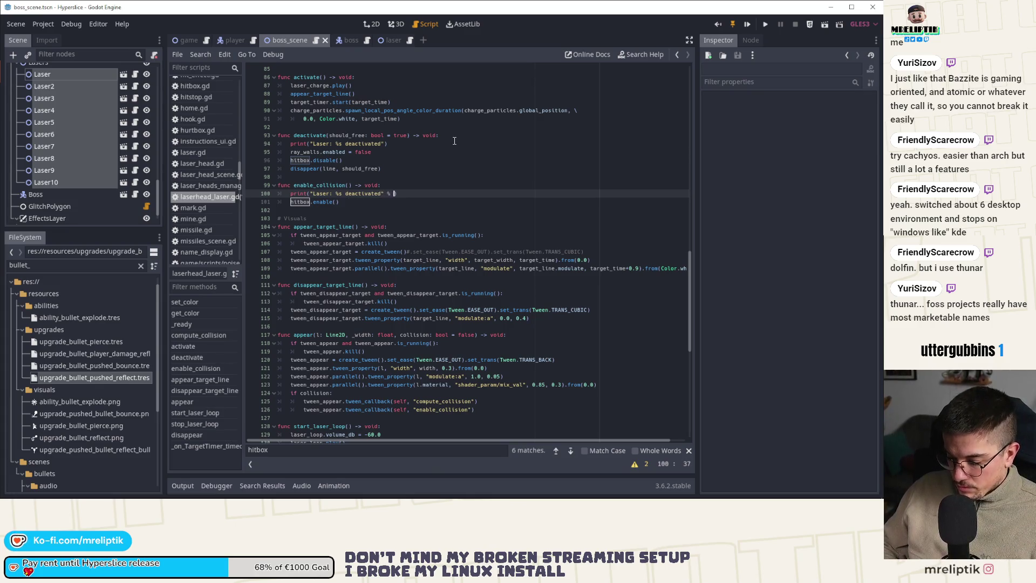
pyautogui.write('get_na')
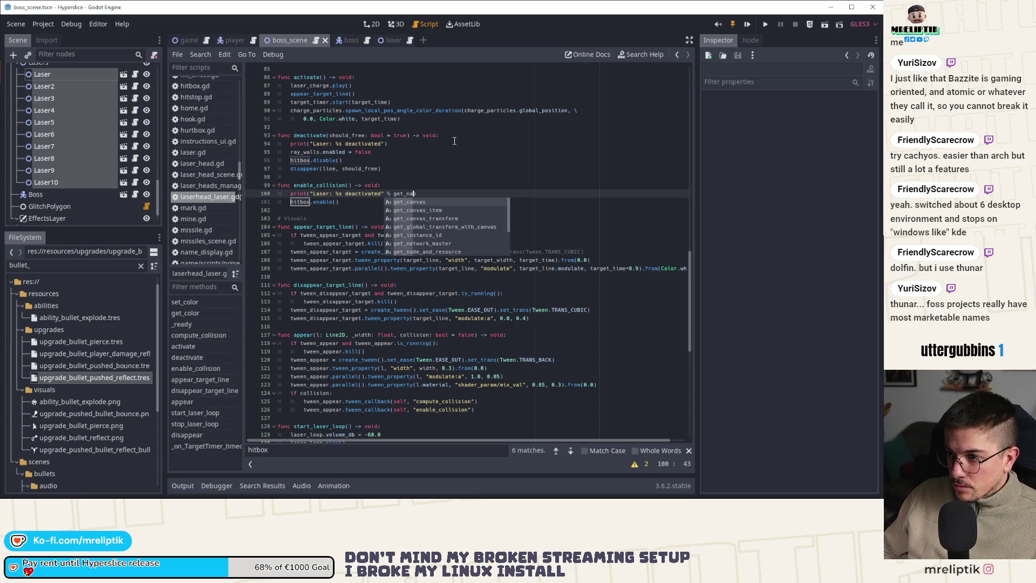
pyautogui.press('BackSpace')
pyautogui.press('BackSpace')
pyautogui.press('BackSpace')
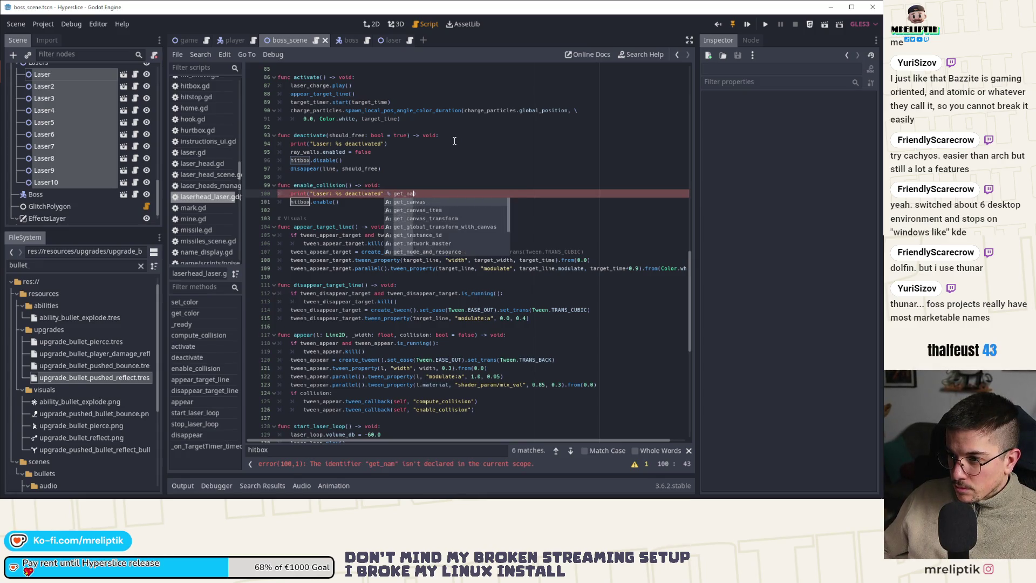
pyautogui.press('BackSpace')
pyautogui.press('BackSpace')
pyautogui.press('BackSpace')
pyautogui.write('name')
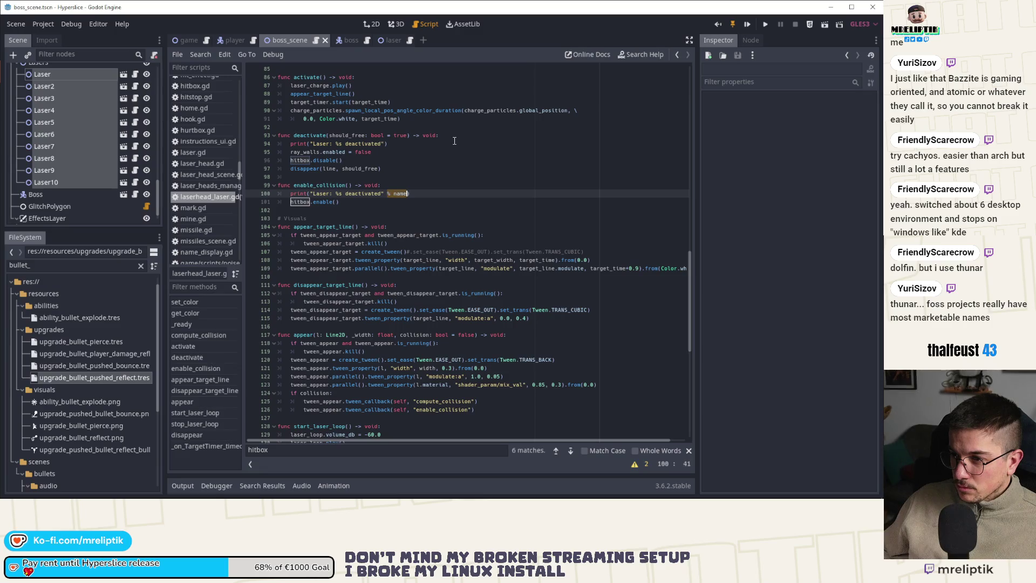
pyautogui.press('Left')
pyautogui.press('Left')
pyautogui.press('Left')
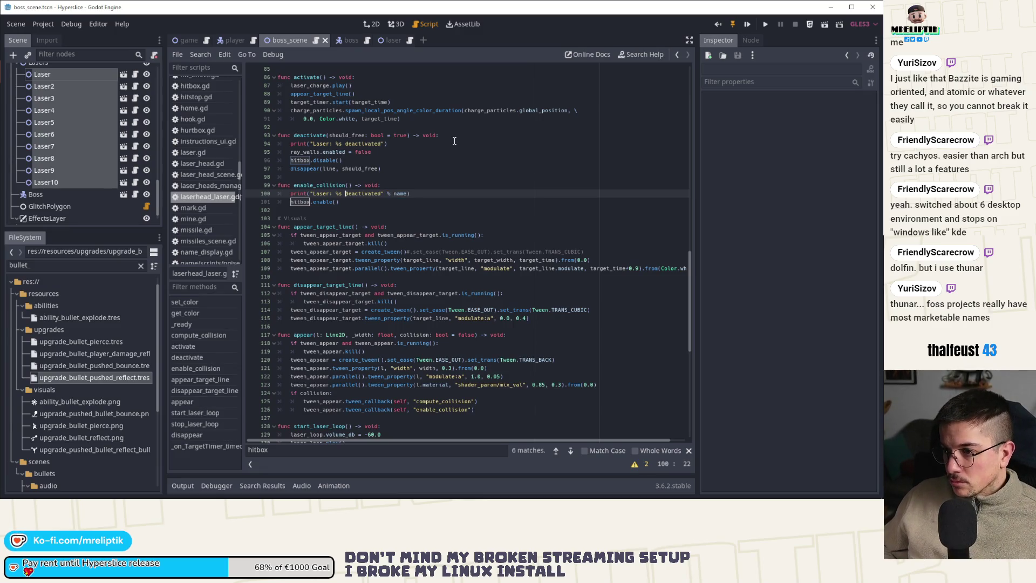
pyautogui.hotkey('ctrl', 'BackSpace')
pyautogui.write('act')
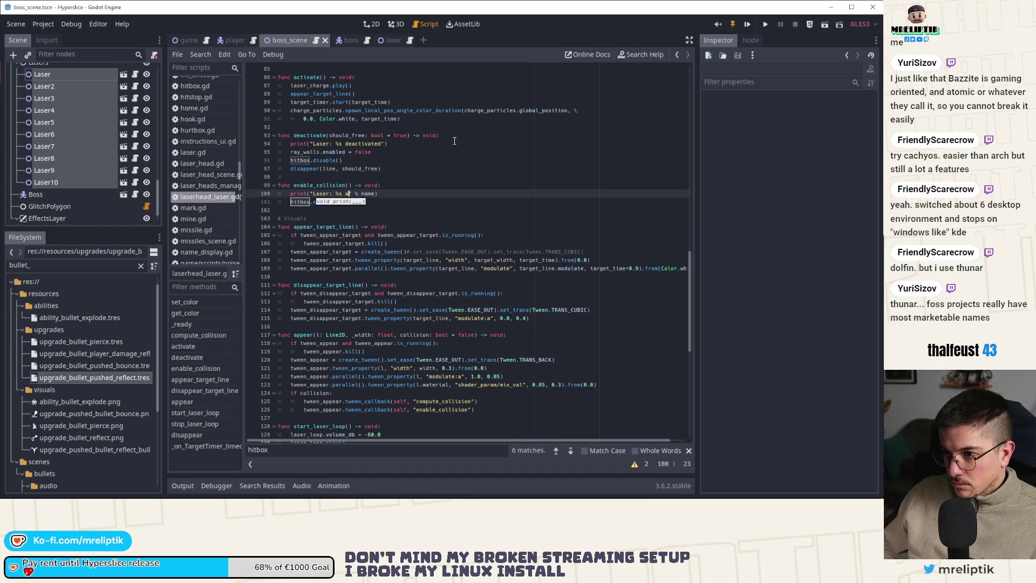
pyautogui.write('ivated')
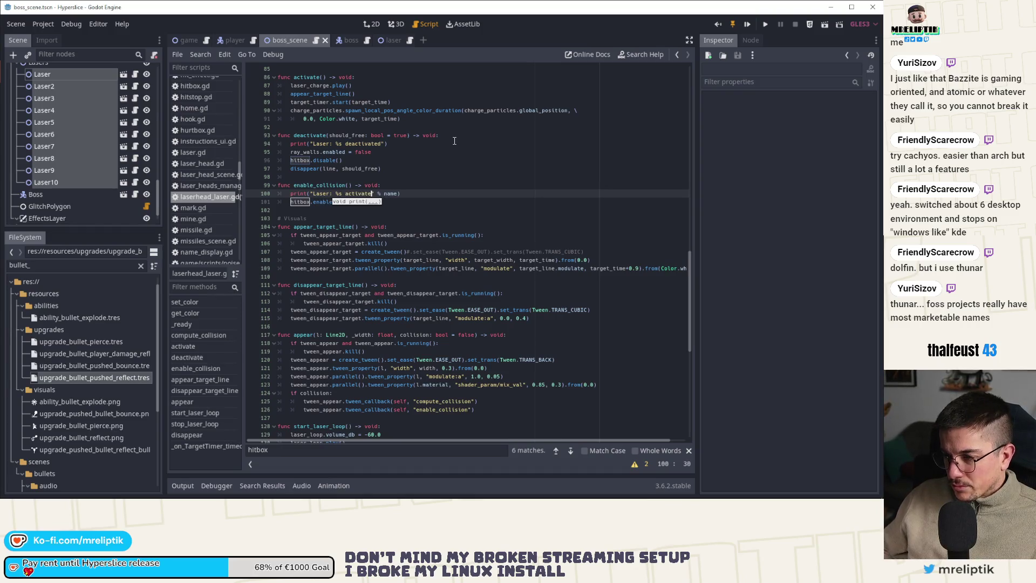
pyautogui.press('Up')
pyautogui.press('Up')
pyautogui.press('Up')
pyautogui.press('Up')
pyautogui.press('Right')
pyautogui.press('Right')
pyautogui.press('Right')
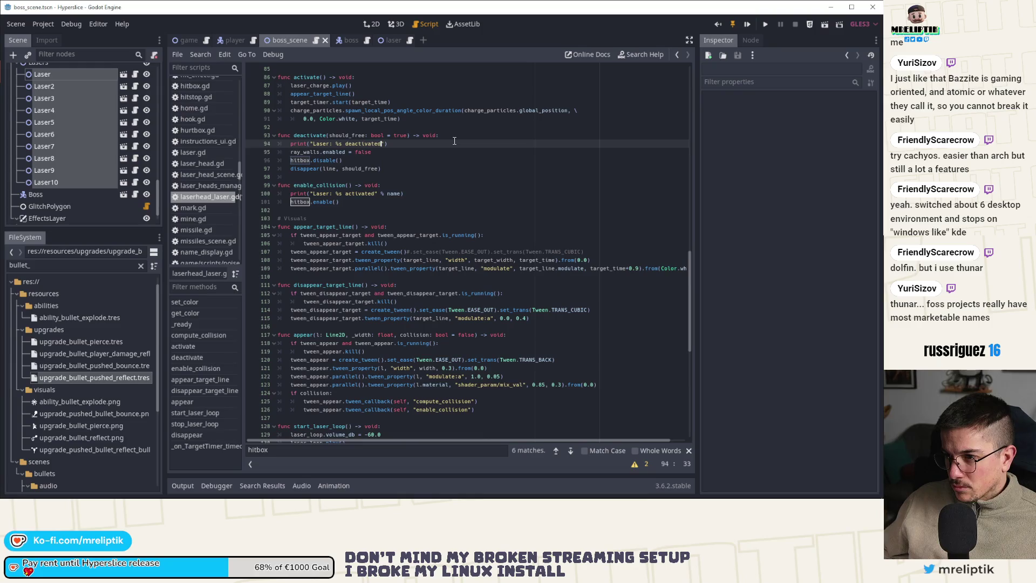
pyautogui.write('% name')
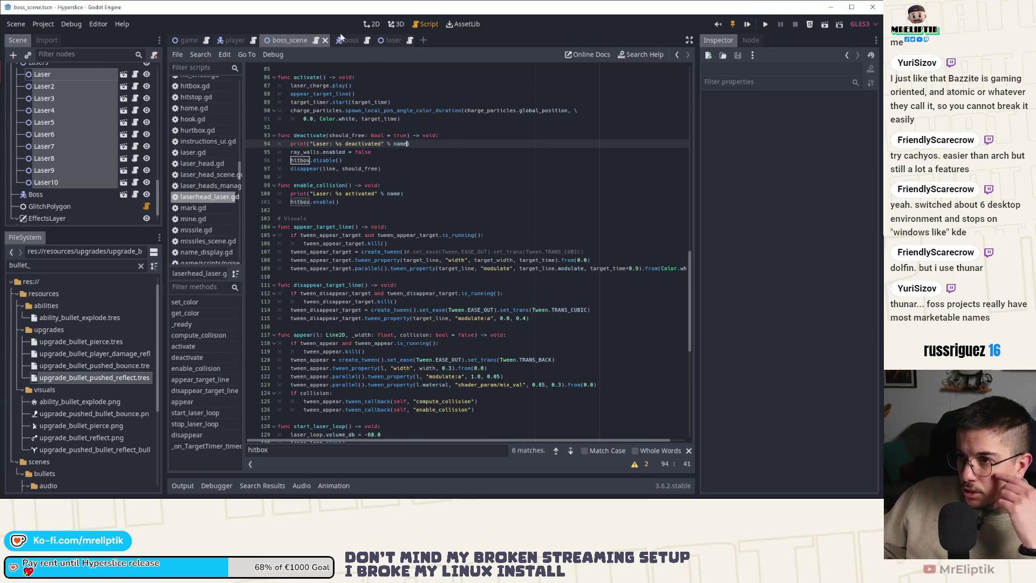
pyautogui.click(344, 41)
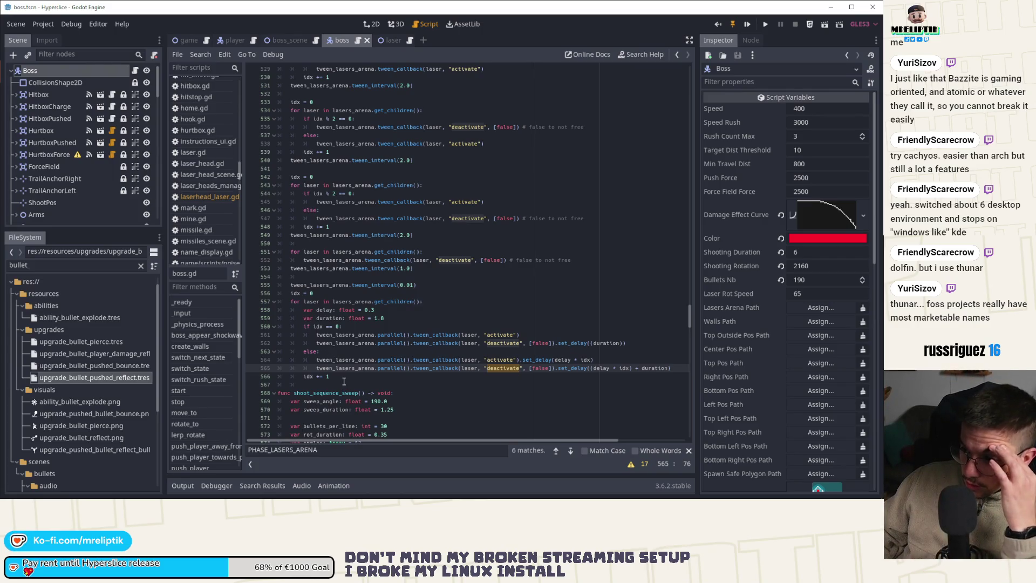
pyautogui.doubleClick(467, 359)
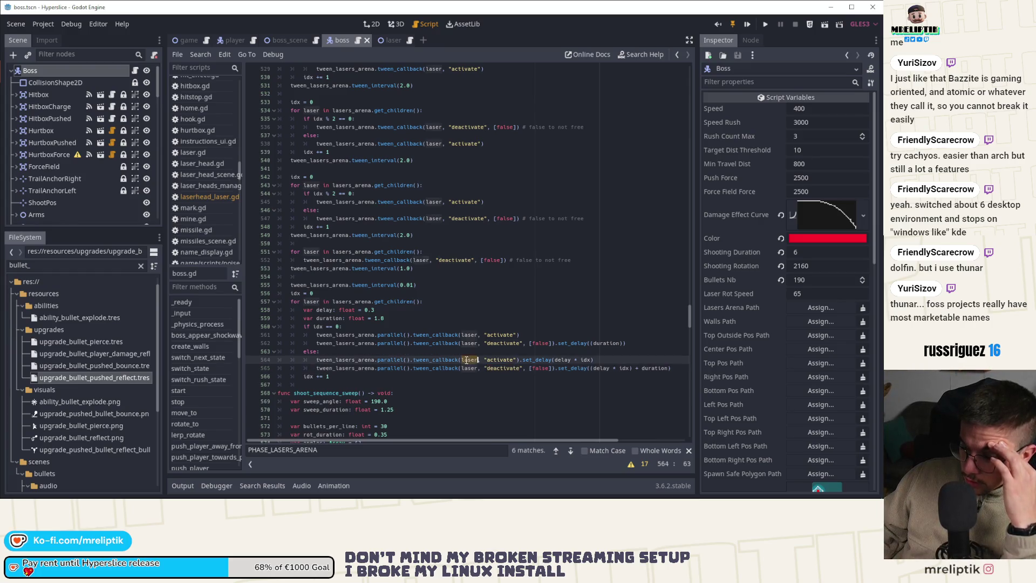
pyautogui.doubleClick(500, 359)
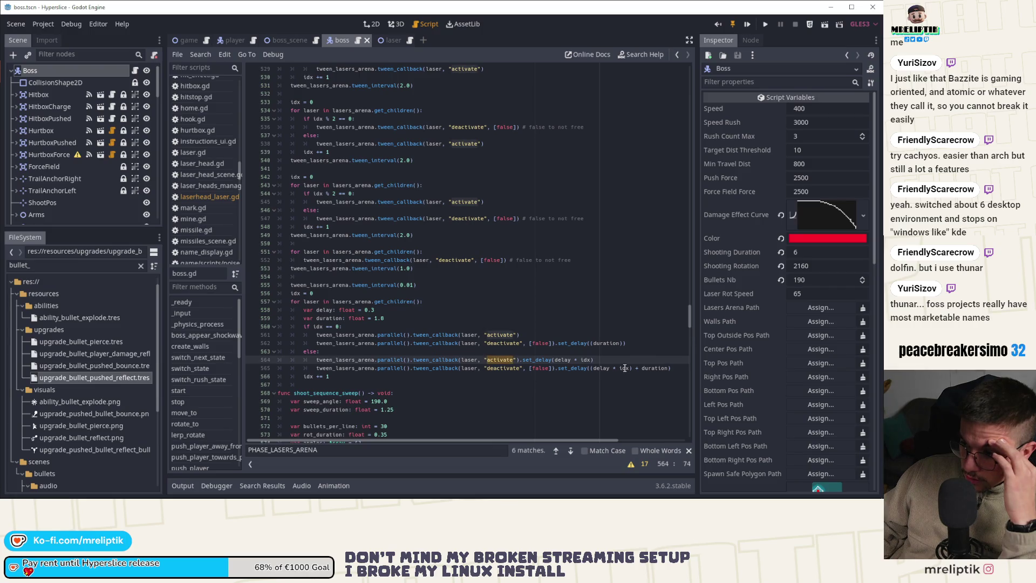
pyautogui.doubleClick(666, 367)
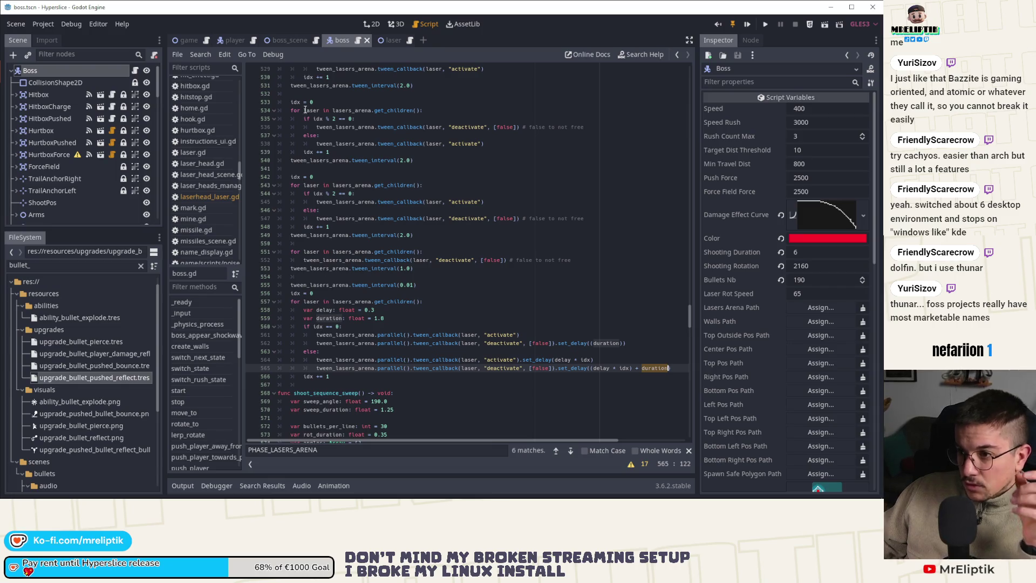
# Step: Locate switch_state and the lasers phase timer start line in boss.gd
pyautogui.scroll(5, 362, 346)
pyautogui.scroll(-19, 360, 372)
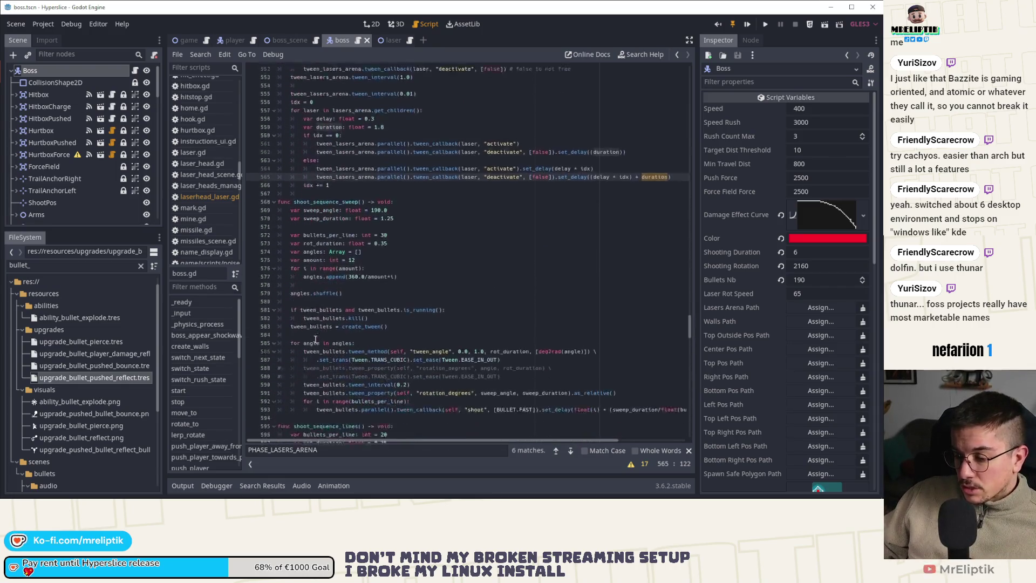
pyautogui.scroll(-11, 359, 372)
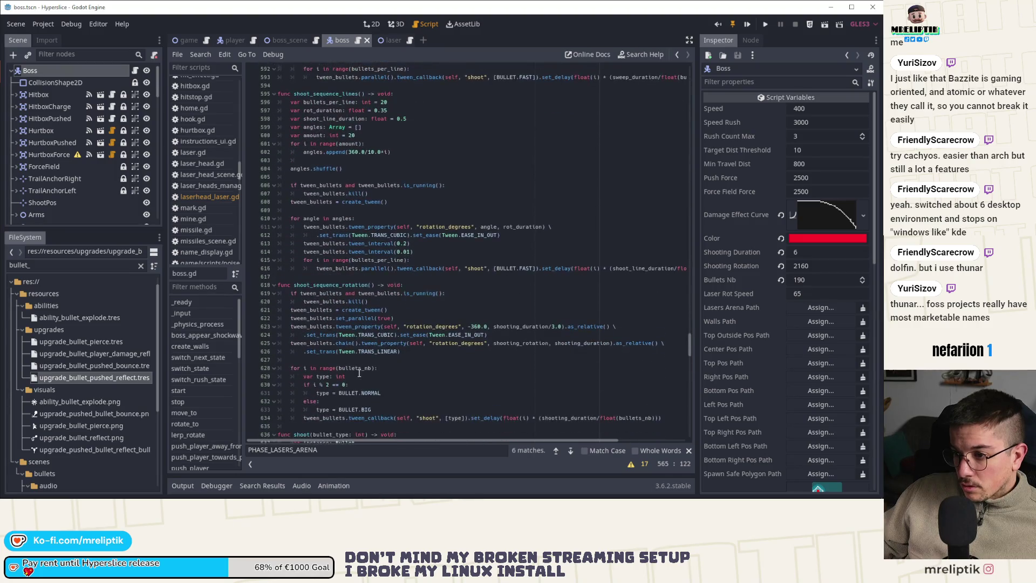
pyautogui.scroll(-3, 216, 381)
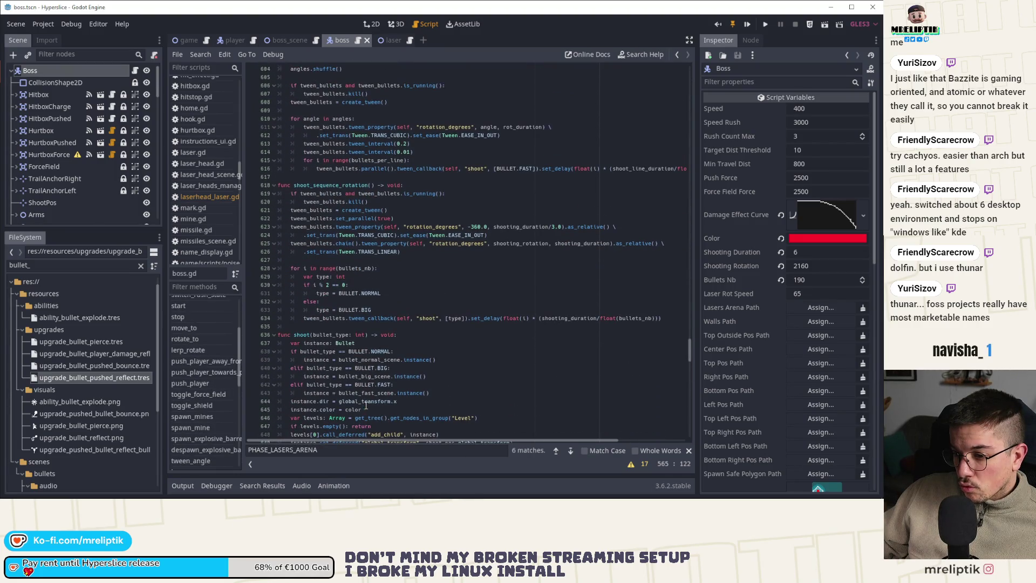
pyautogui.scroll(-9, 270, 399)
pyautogui.scroll(-8, 202, 400)
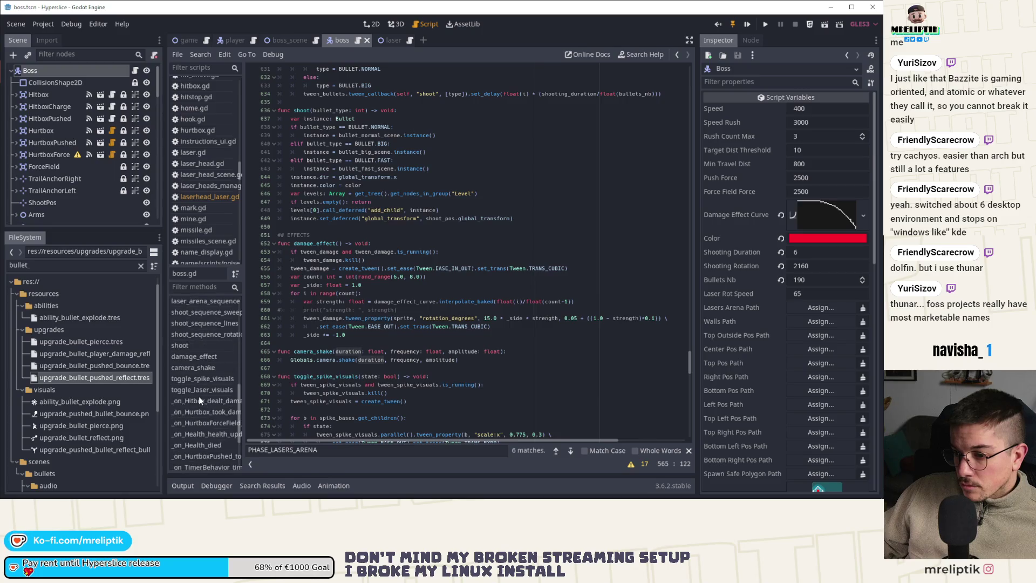
pyautogui.scroll(1, 203, 400)
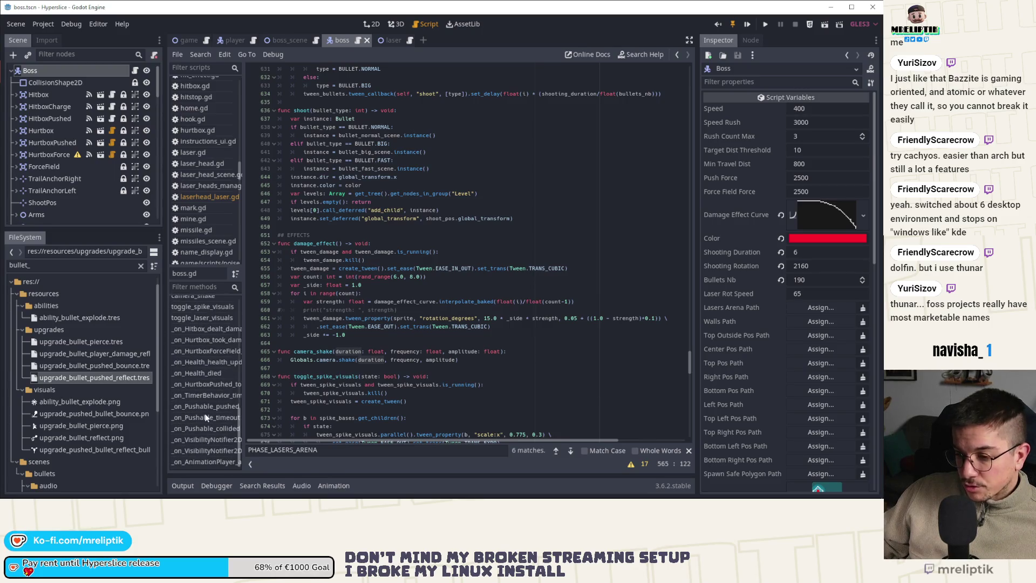
pyautogui.scroll(4, 205, 414)
pyautogui.scroll(5, 208, 383)
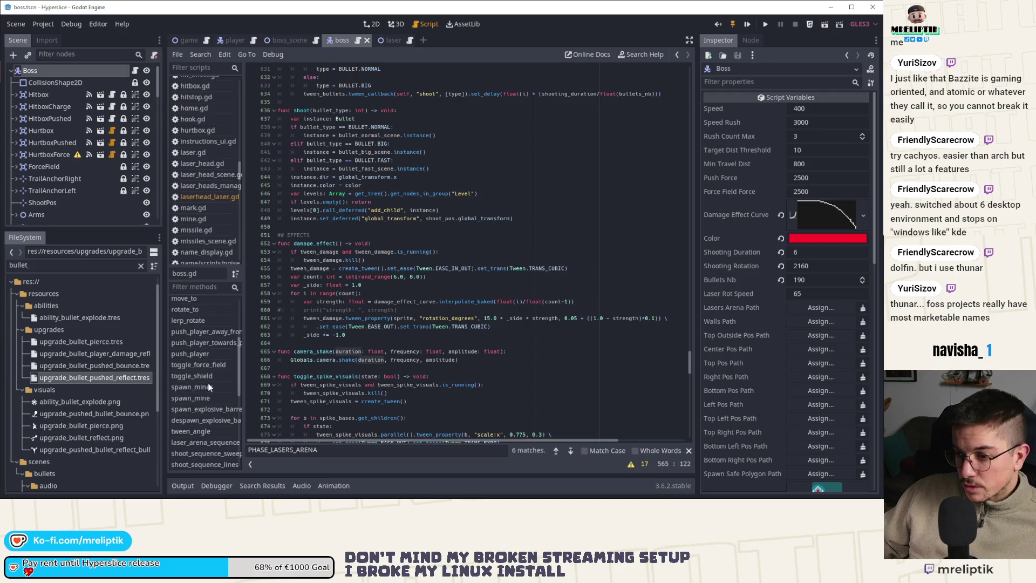
pyautogui.click(205, 362)
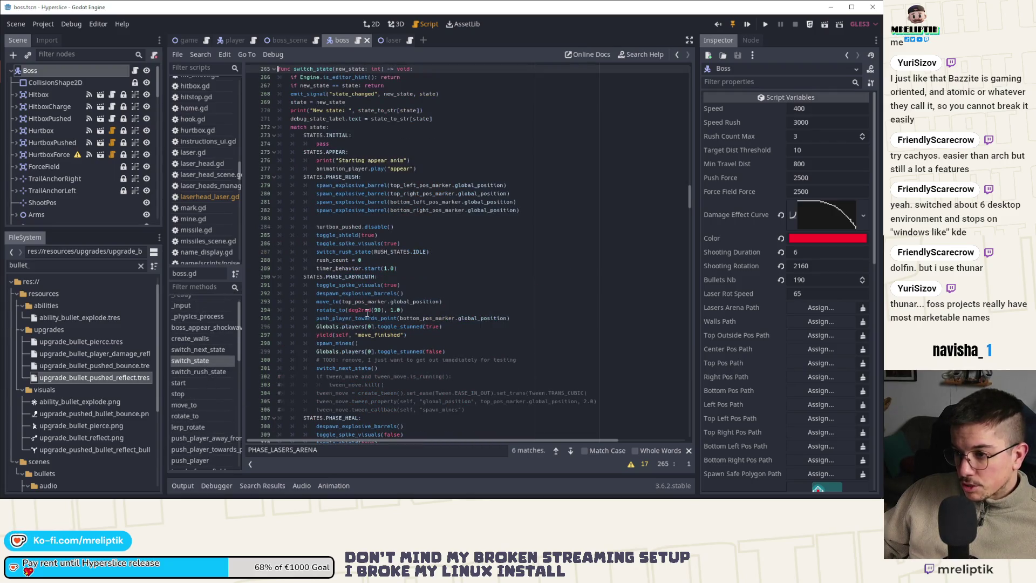
pyautogui.scroll(-10, 353, 216)
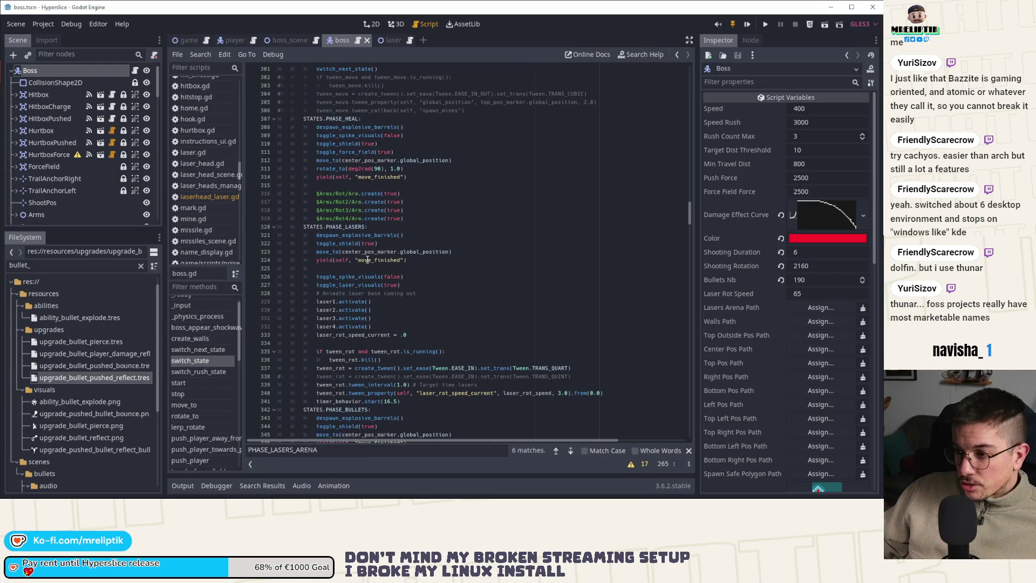
pyautogui.click(410, 352)
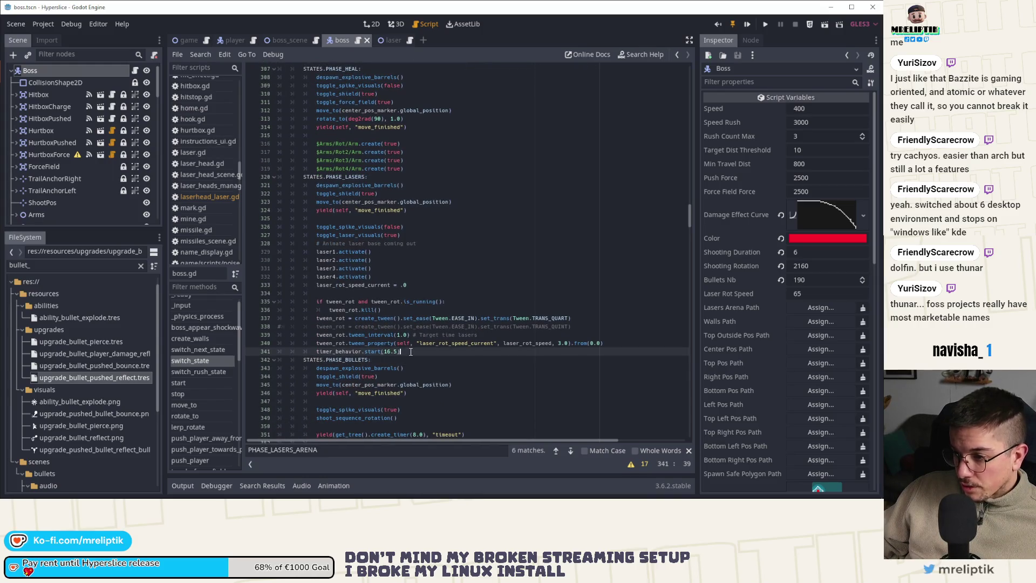
# Step: Comment out timer_behavior.start(15.0) in PHASE_LASERS_ARENA and save boss.gd
pyautogui.scroll(-7, 392, 272)
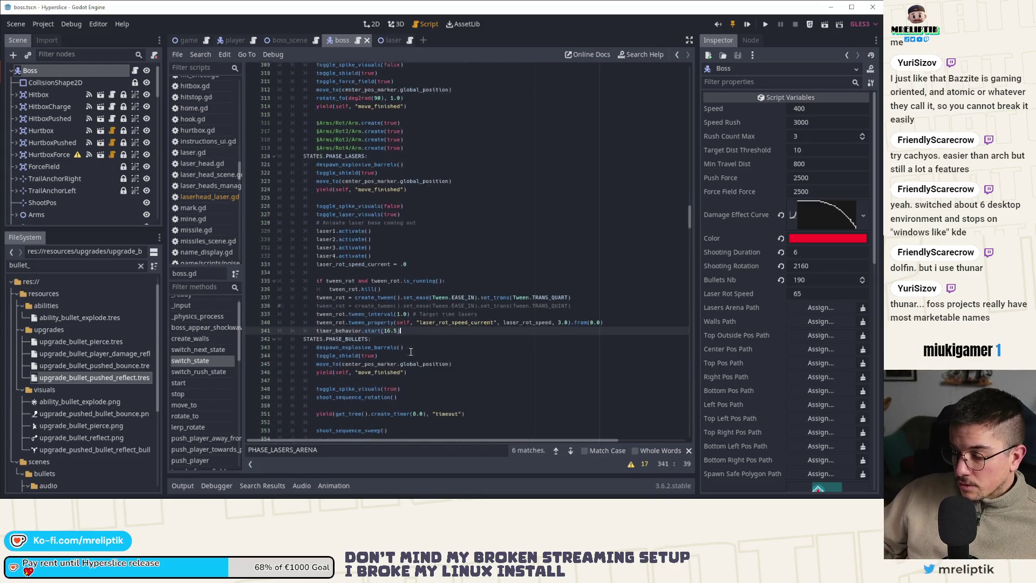
pyautogui.click(413, 326)
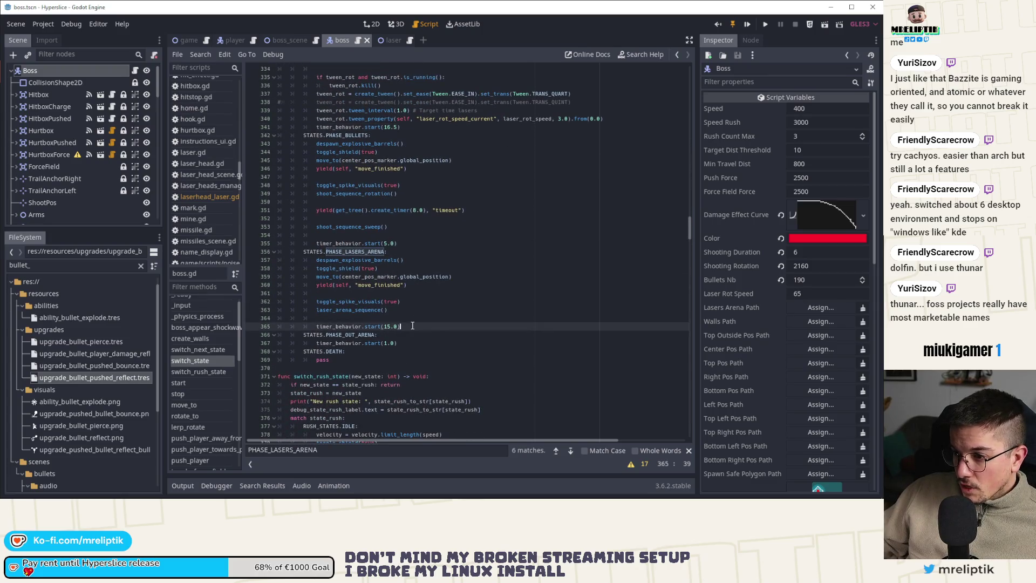
pyautogui.hotkey('ctrl', 'k')
pyautogui.hotkey('ctrl', 's')
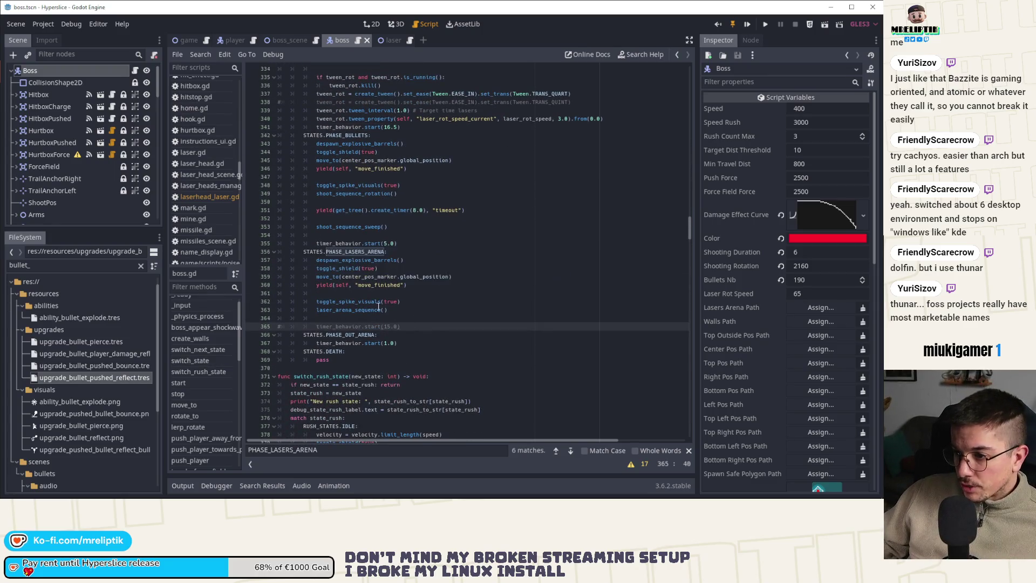
pyautogui.doubleClick(350, 311)
pyautogui.click(402, 293)
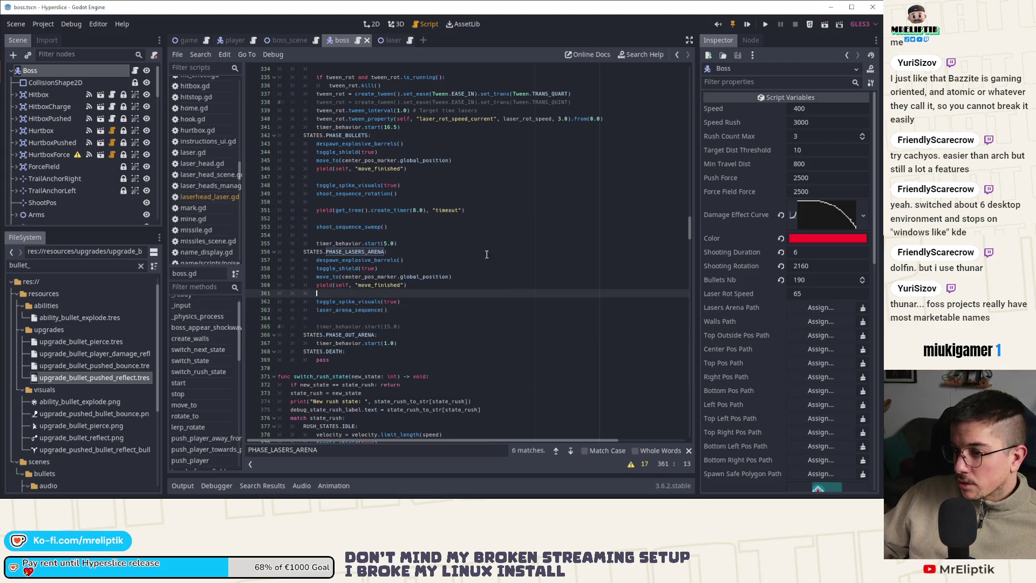
# Step: Run the debug build and move from the upgrades menu to ship selection to reach the laser arena
pyautogui.press('F5')
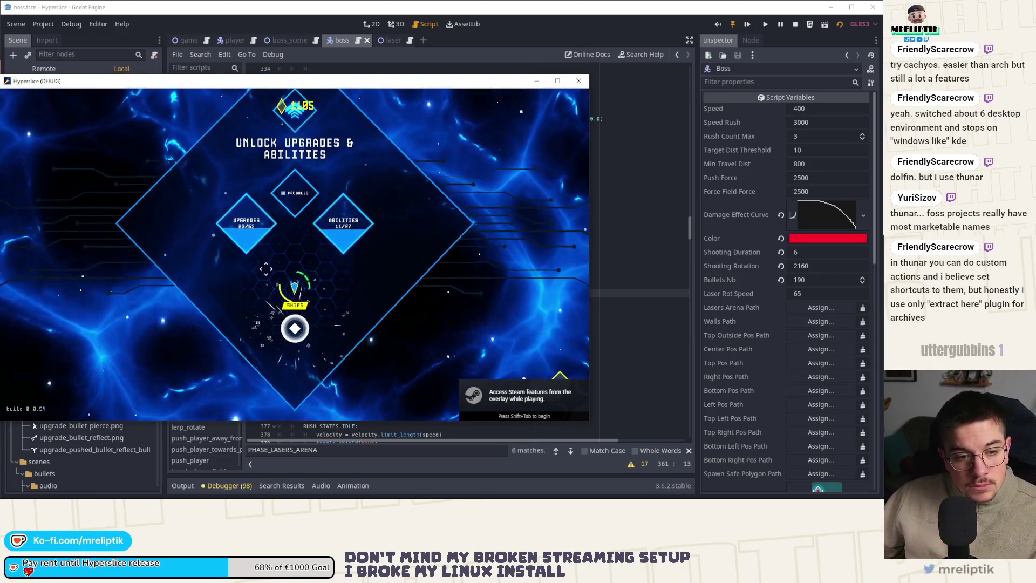
pyautogui.click(279, 382)
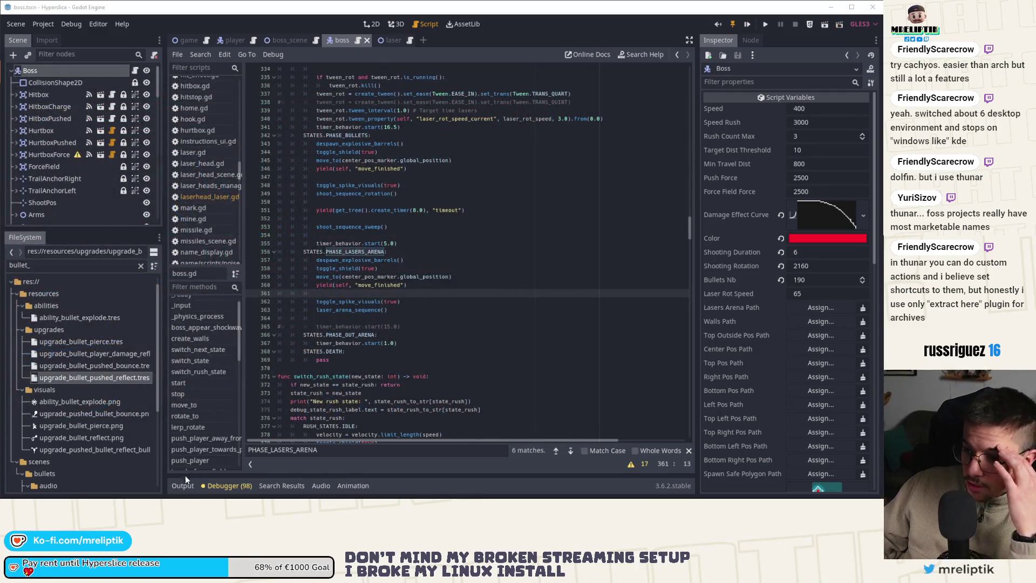
pyautogui.click(183, 484)
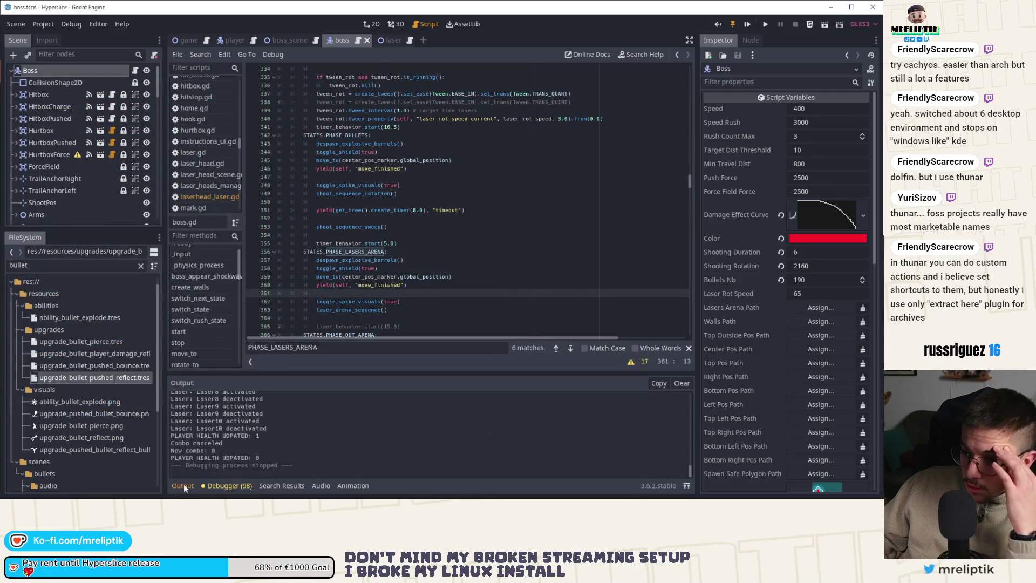
pyautogui.scroll(1, 287, 434)
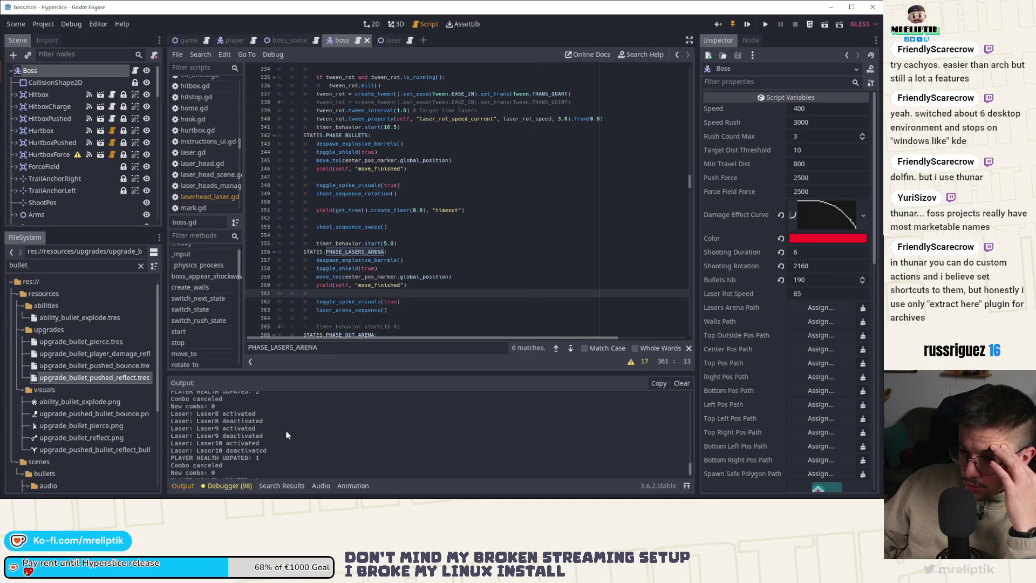
pyautogui.scroll(5, 287, 435)
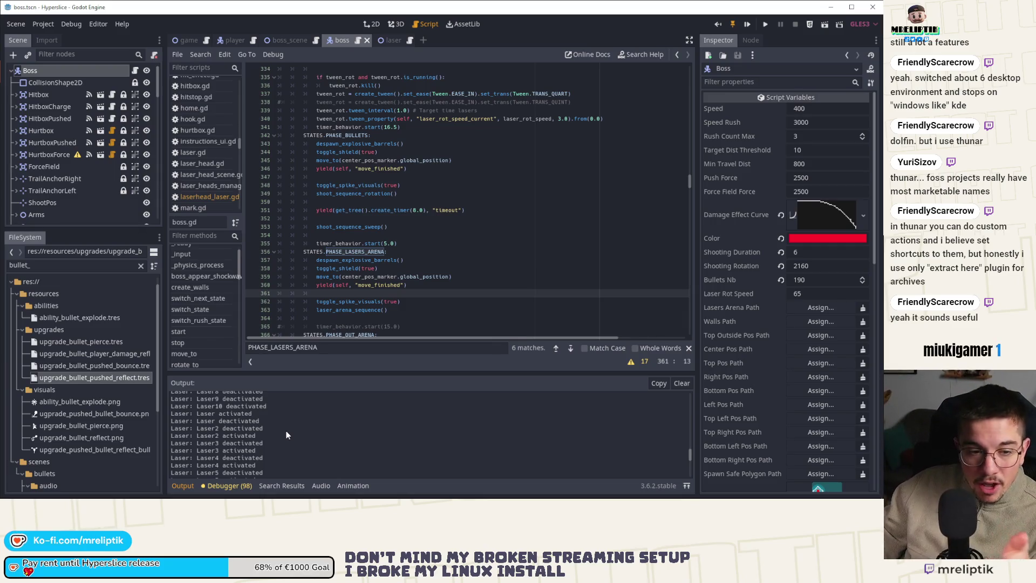
pyautogui.scroll(1, 286, 435)
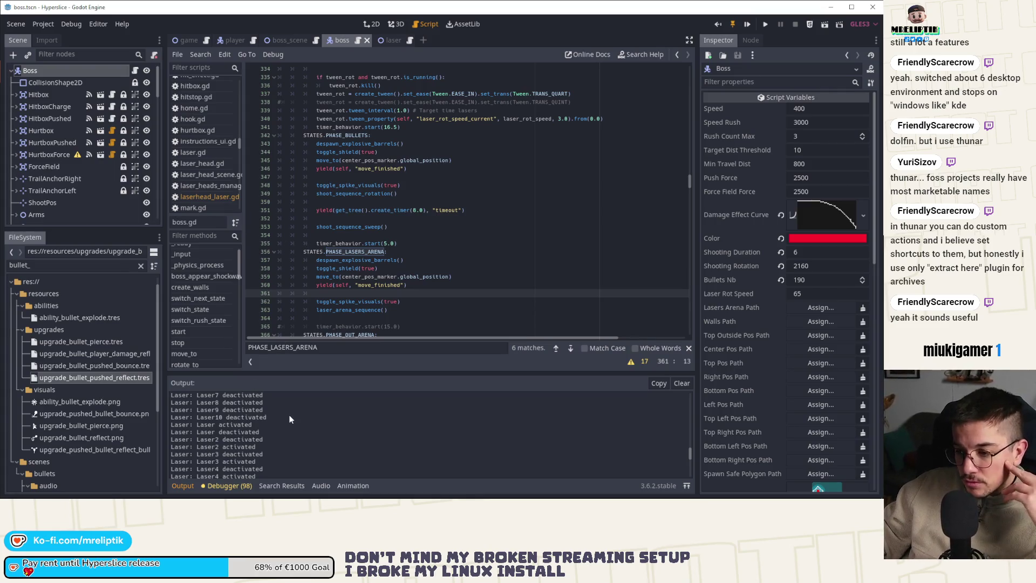
pyautogui.scroll(-2, 264, 430)
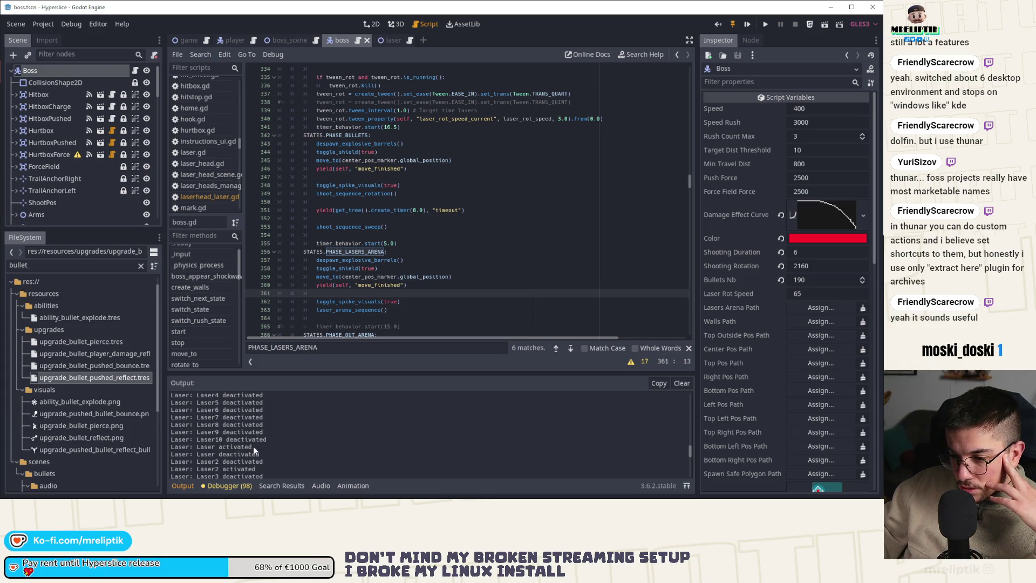
pyautogui.scroll(-1, 255, 447)
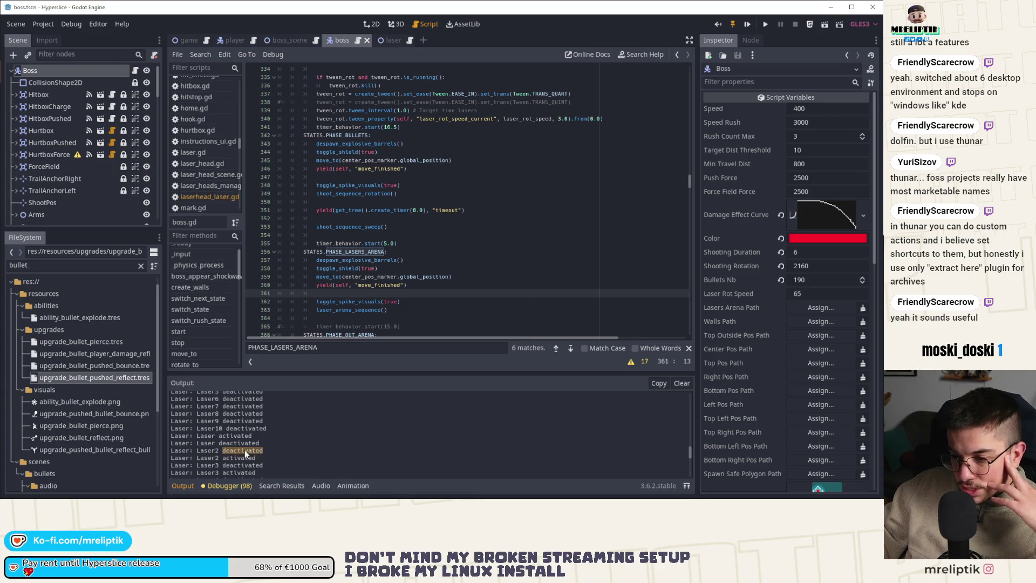
pyautogui.scroll(-2, 274, 455)
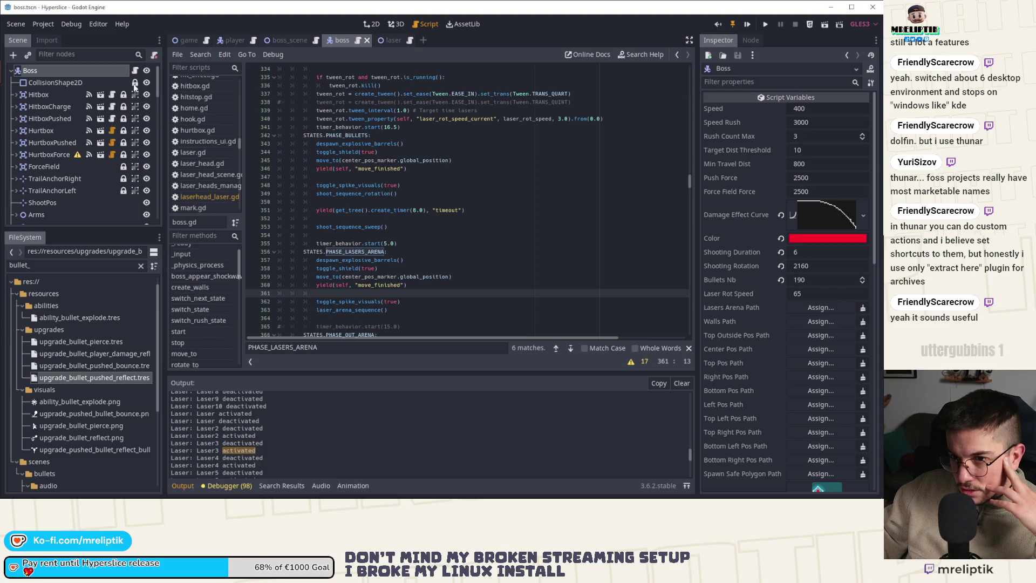
# Step: Inspect the boss script's details, then switch to the laser script and back to boss.gd
pyautogui.click(265, 214)
pyautogui.scroll(-20, 402, 241)
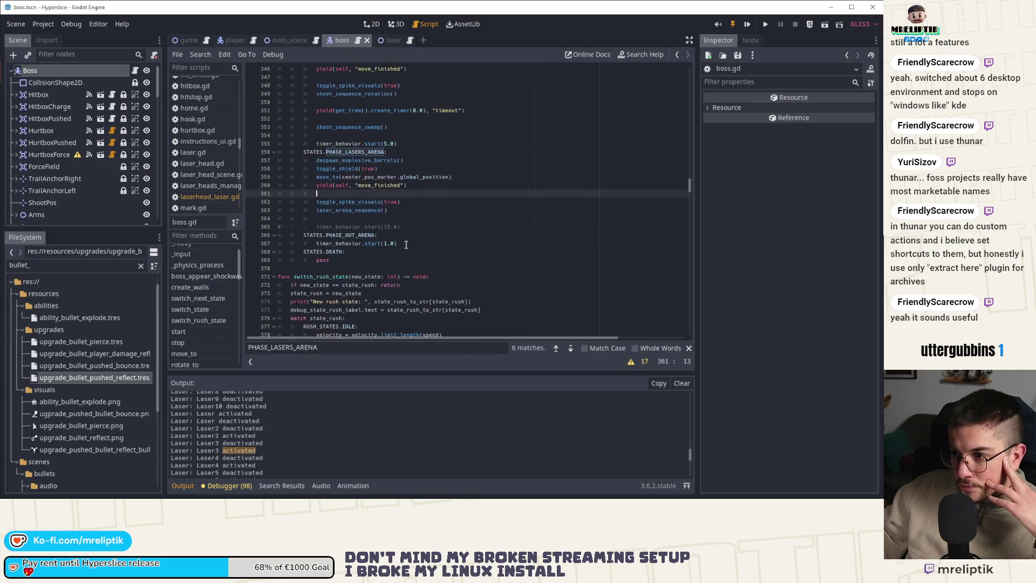
pyautogui.scroll(-8, 405, 245)
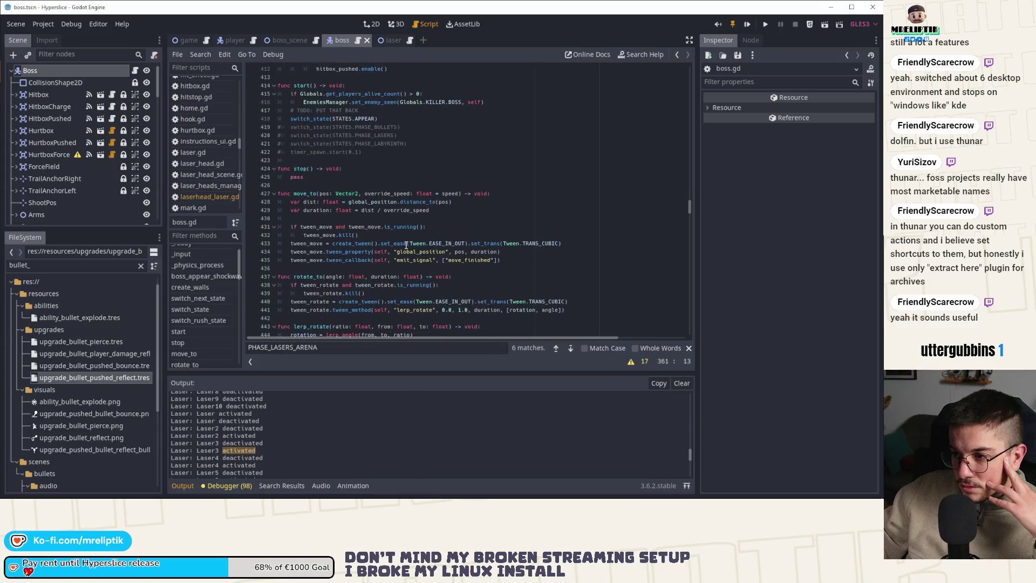
pyautogui.click(381, 40)
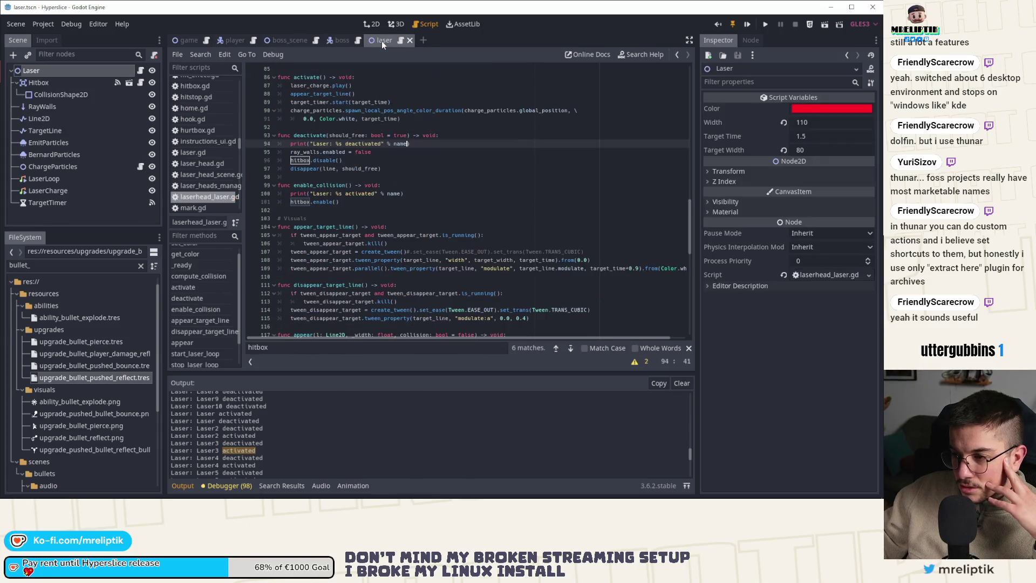
pyautogui.click(343, 41)
# Step: Browse damage_effect and shoot, ending at shoot_sequence_sweep's 190.0 sweep over 1.25 seconds
pyautogui.scroll(-5, 205, 311)
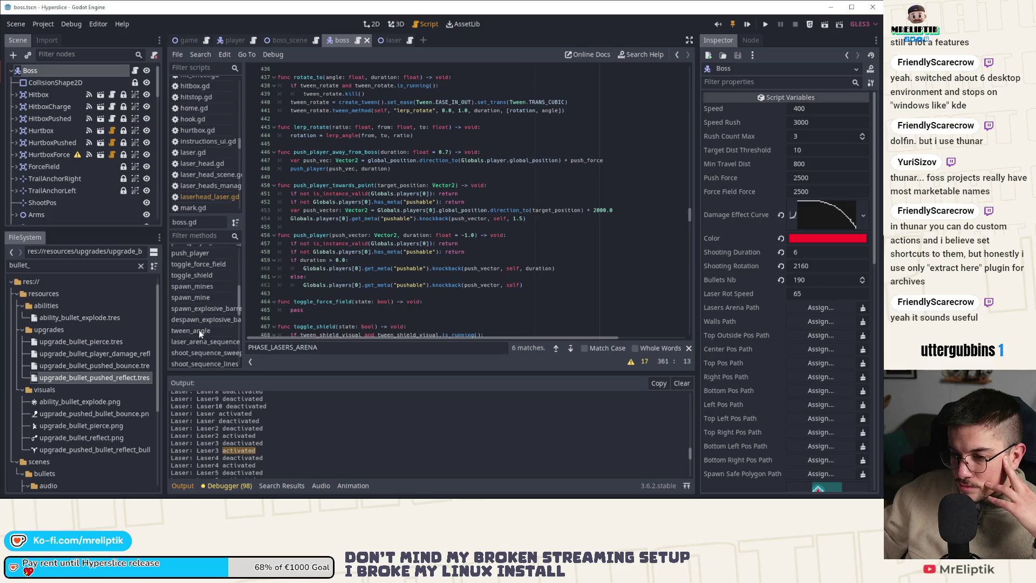
pyautogui.scroll(-3, 200, 329)
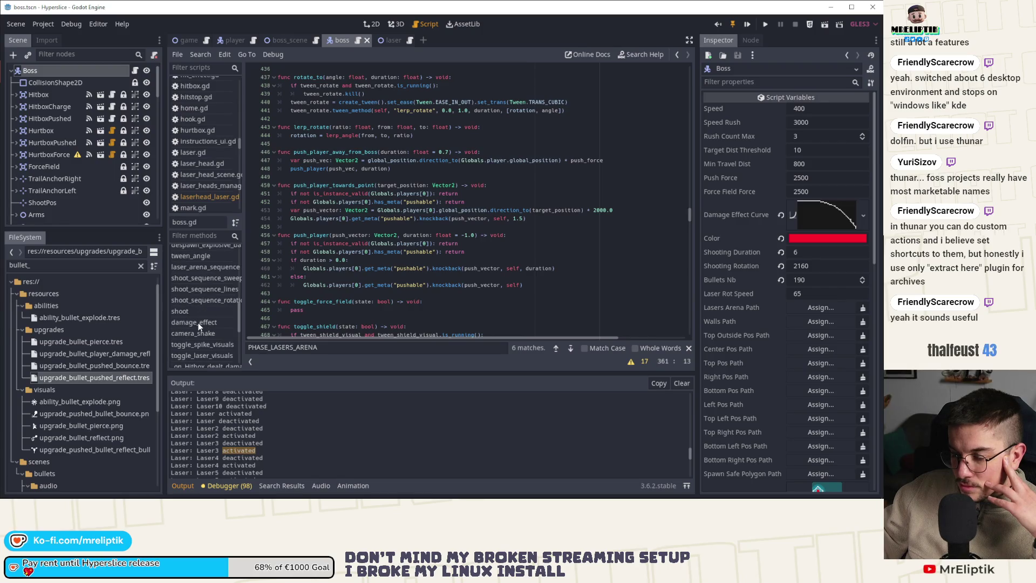
pyautogui.scroll(-2, 202, 324)
pyautogui.scroll(1, 206, 280)
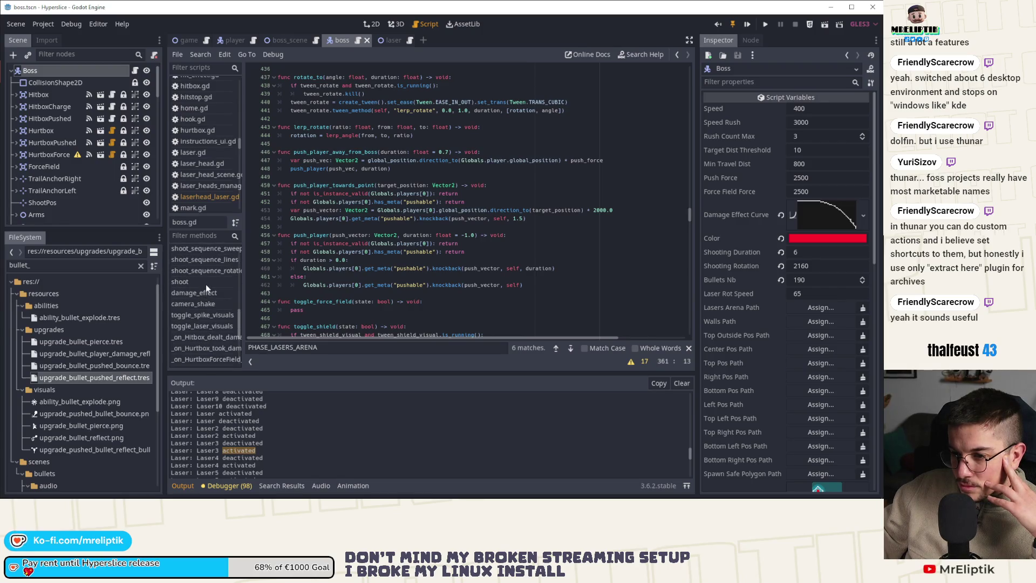
pyautogui.click(207, 294)
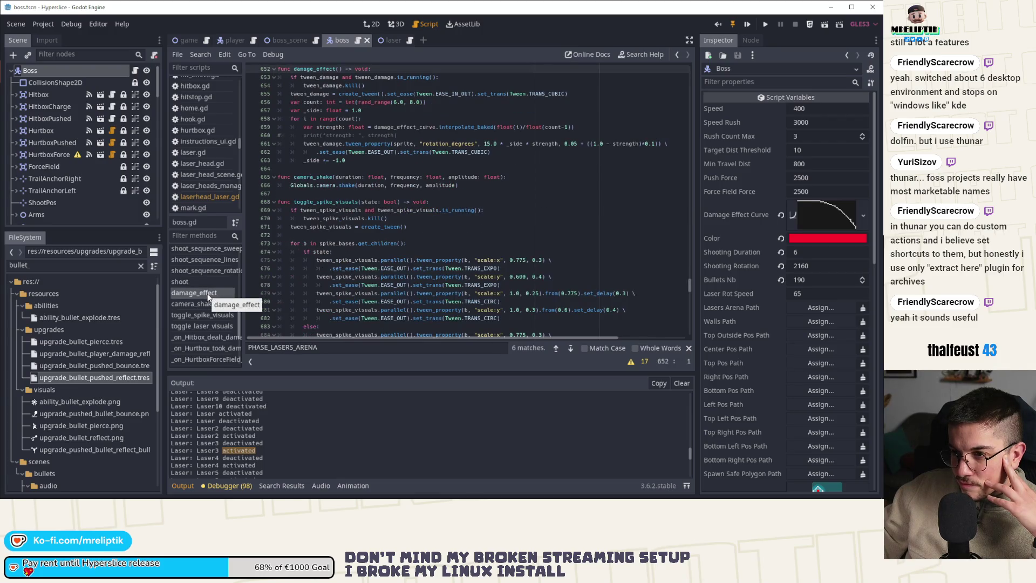
pyautogui.click(207, 282)
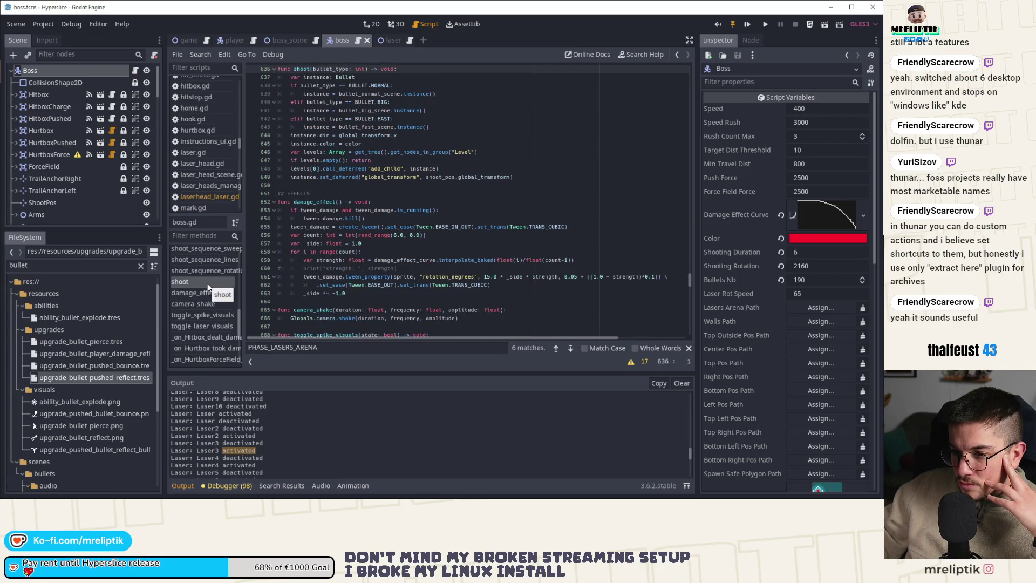
pyautogui.scroll(-3, 209, 306)
pyautogui.scroll(-2, 208, 305)
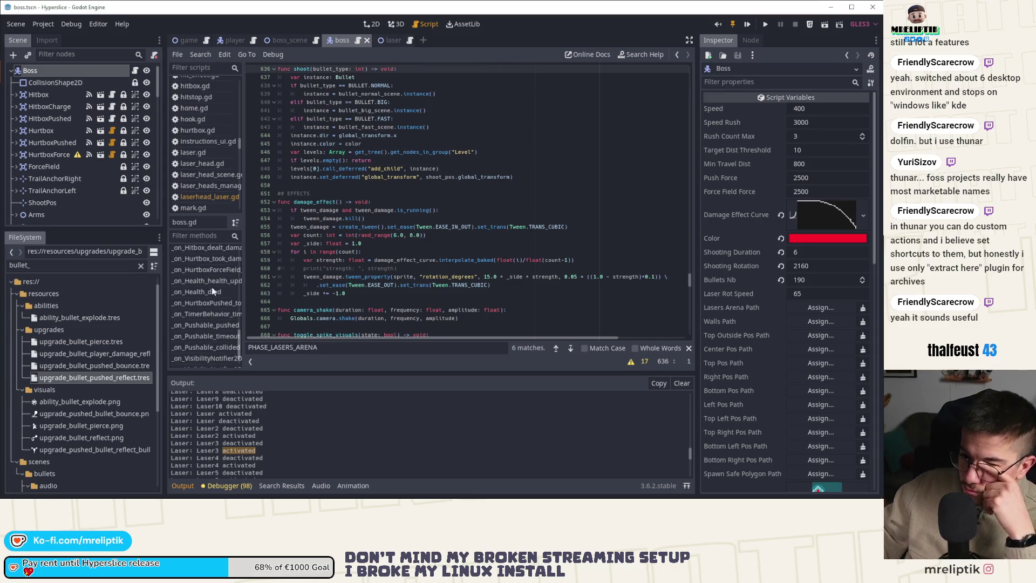
pyautogui.scroll(2, 211, 289)
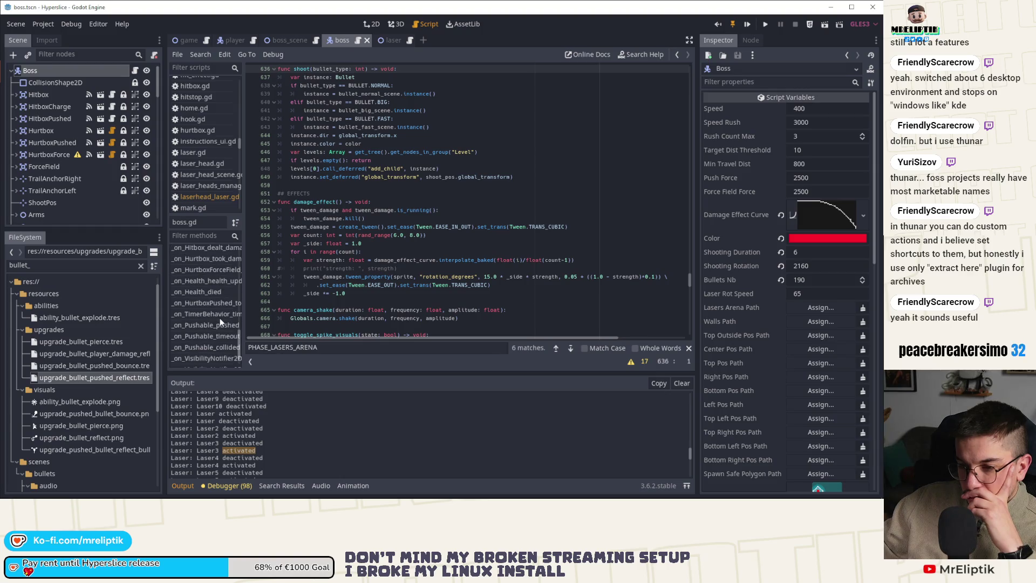
pyautogui.scroll(2, 220, 318)
pyautogui.scroll(-5, 221, 315)
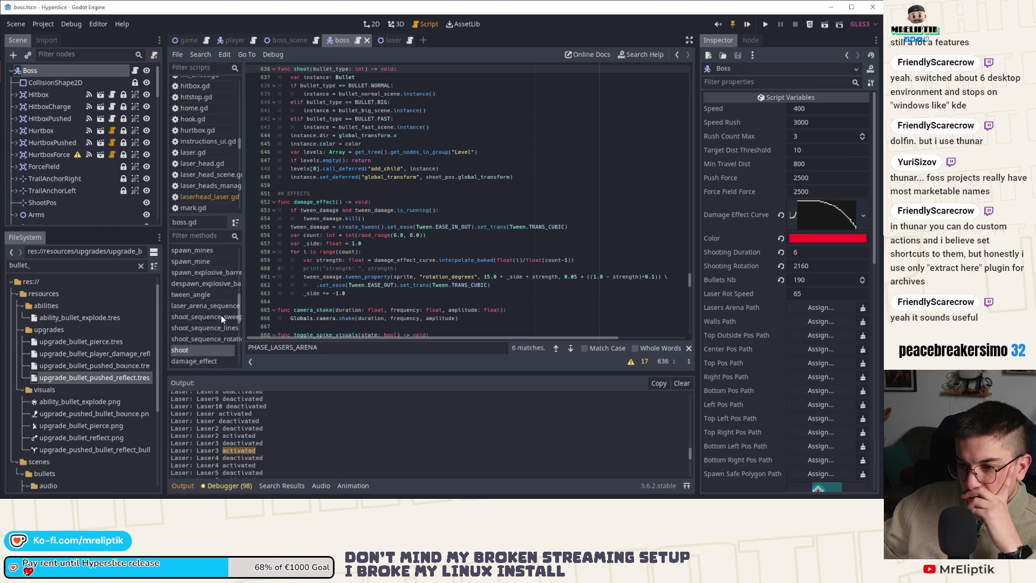
pyautogui.click(215, 317)
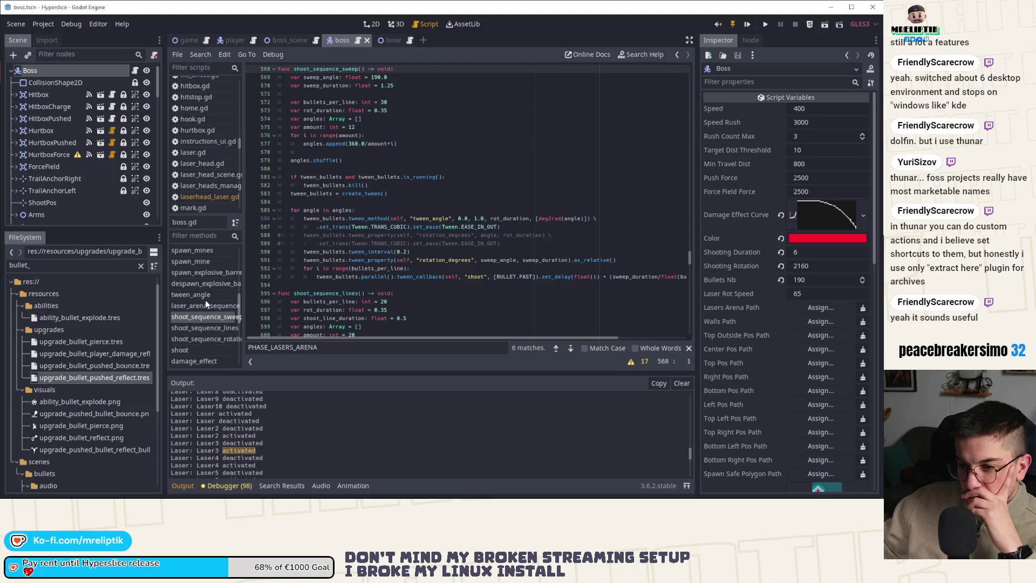
# Step: Review laser_arena_sequence's delay 0.3 and duration 1.0 timings against the Laser8–Laser10 log entries
pyautogui.click(205, 306)
pyautogui.scroll(-5, 390, 288)
pyautogui.scroll(-3, 389, 287)
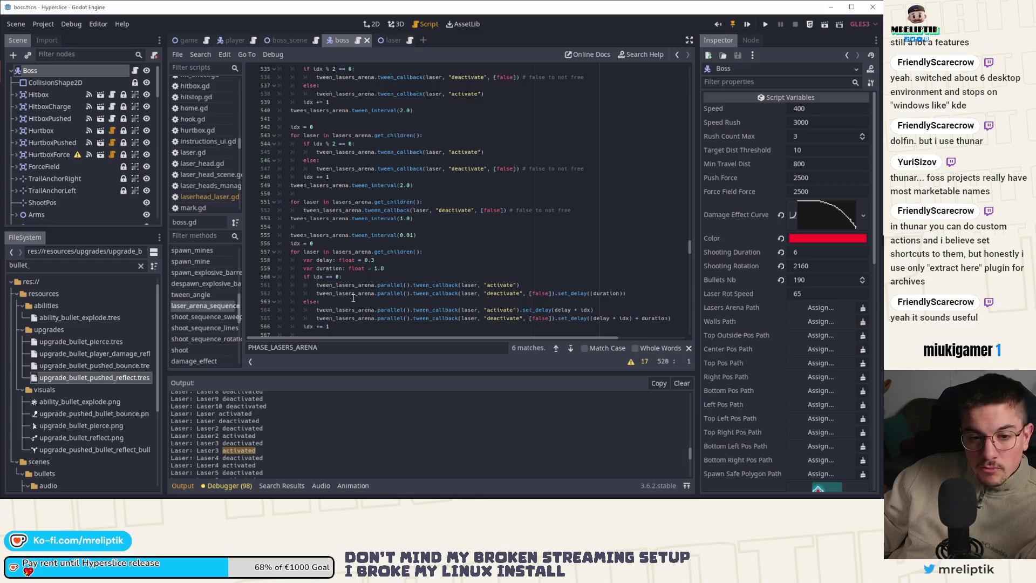
pyautogui.scroll(-2, 254, 462)
pyautogui.scroll(2, 254, 461)
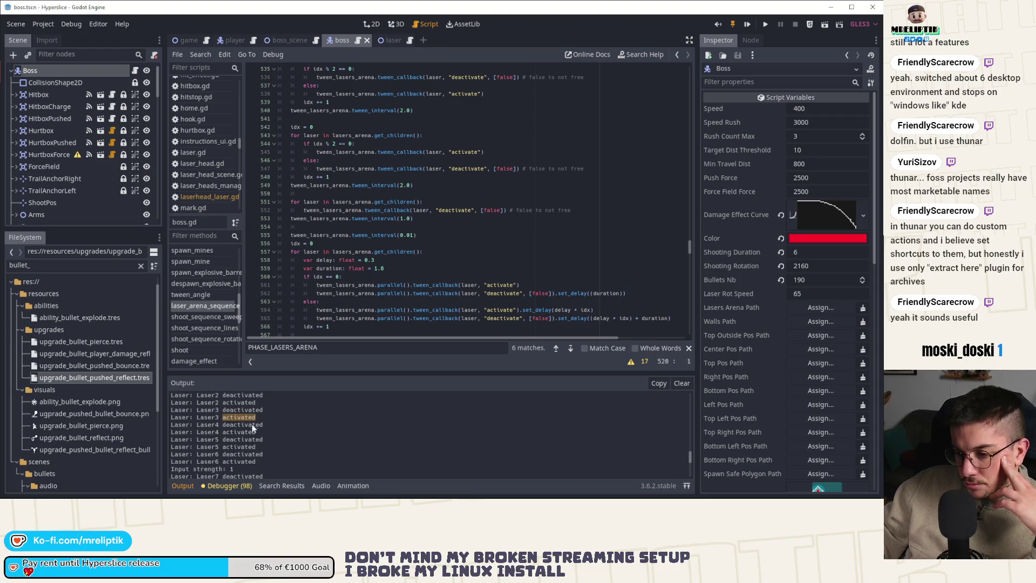
pyautogui.scroll(-5, 229, 435)
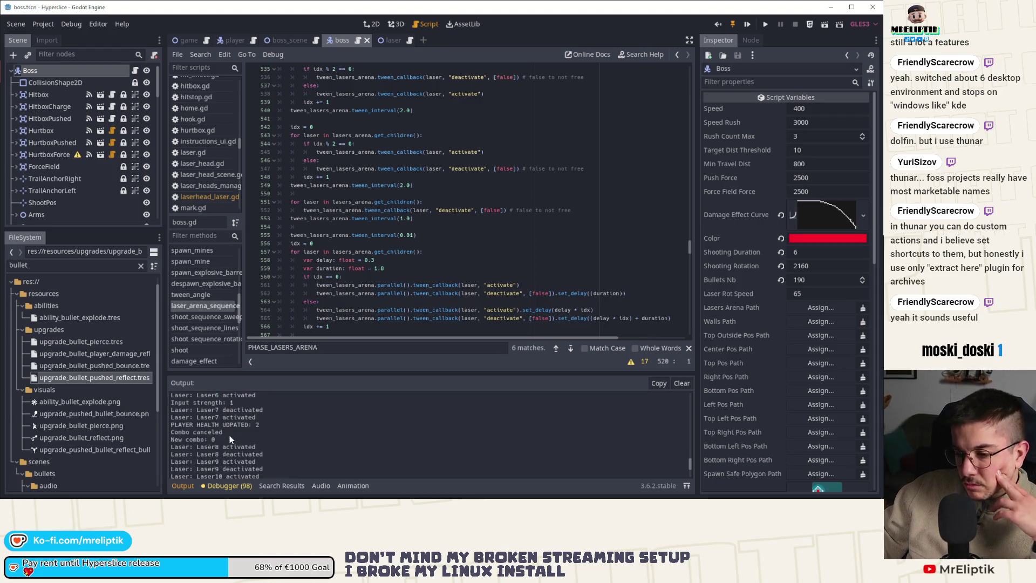
pyautogui.scroll(3, 228, 435)
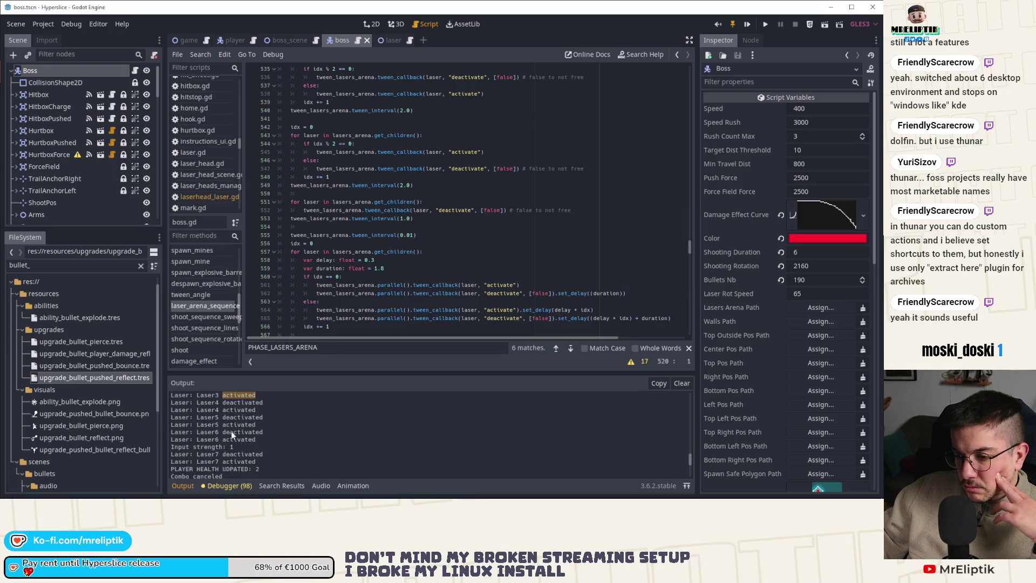
pyautogui.scroll(-1, 243, 434)
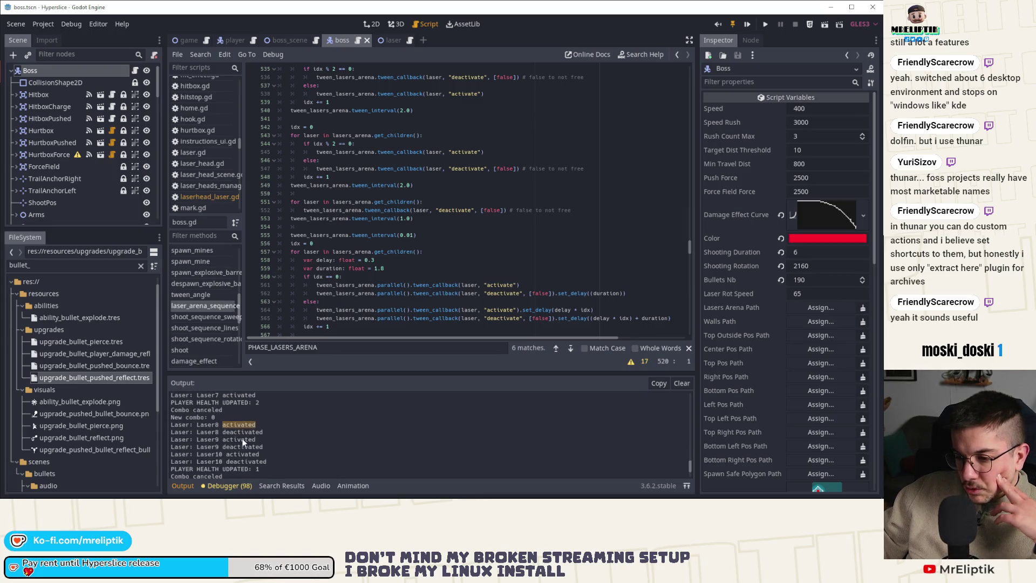
pyautogui.doubleClick(239, 433)
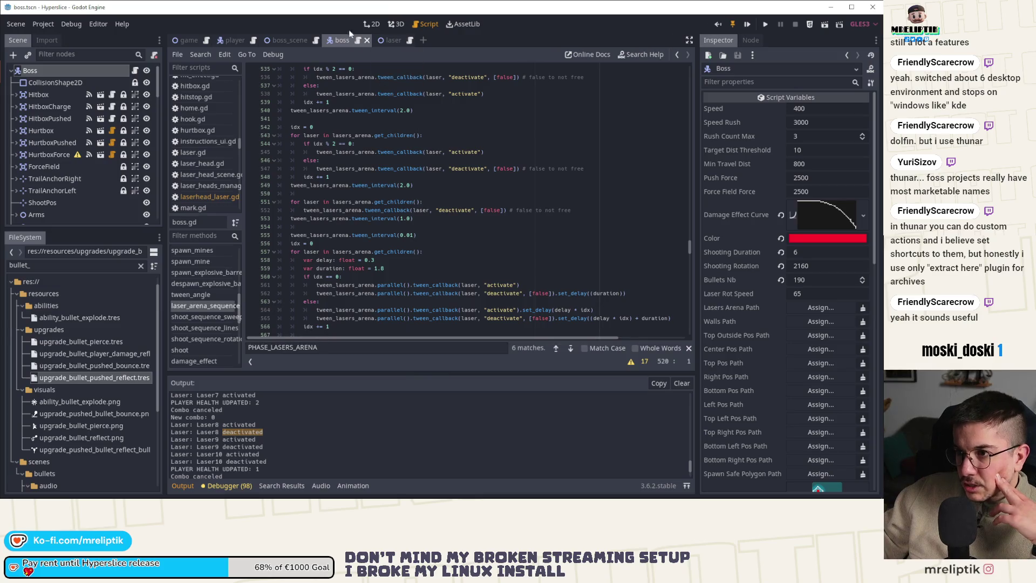
pyautogui.click(384, 40)
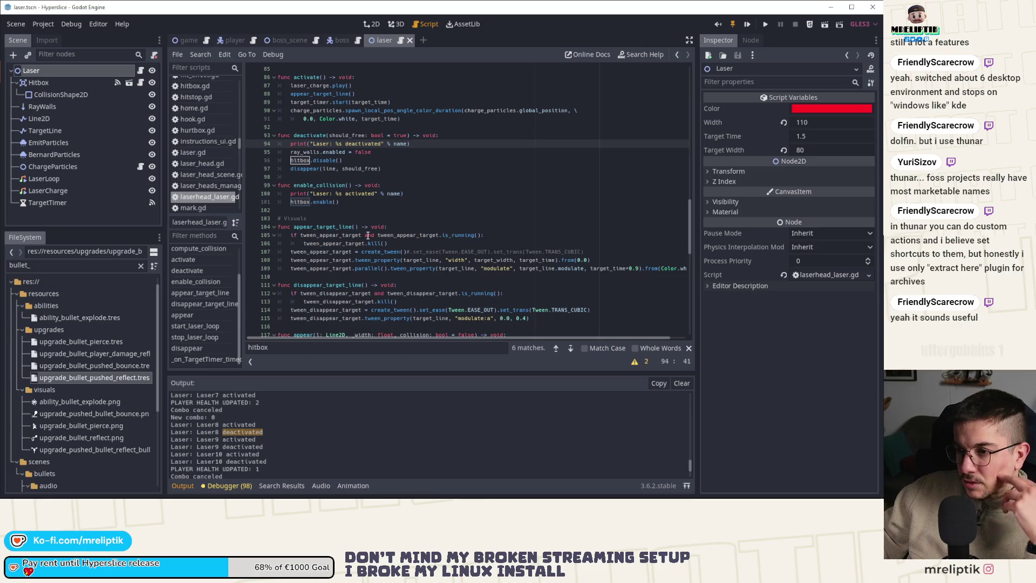
pyautogui.doubleClick(319, 186)
pyautogui.scroll(-8, 388, 216)
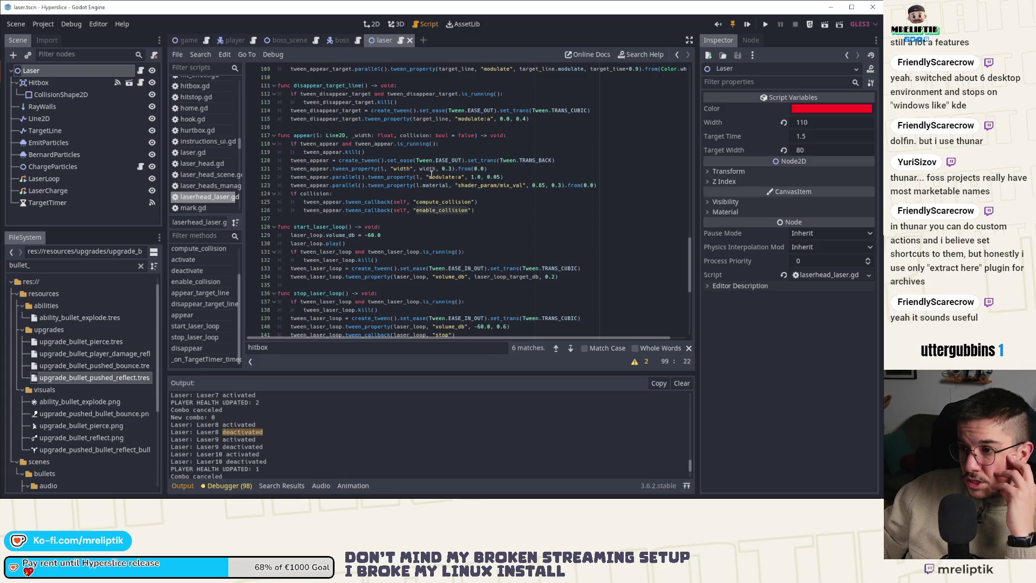
pyautogui.doubleClick(448, 169)
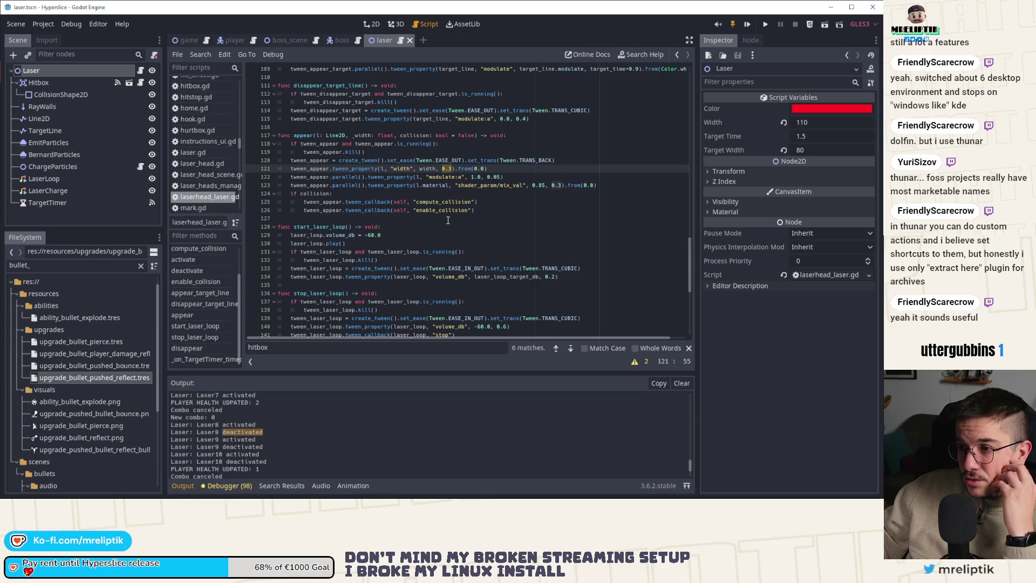
pyautogui.click(336, 42)
pyautogui.scroll(-3, 465, 273)
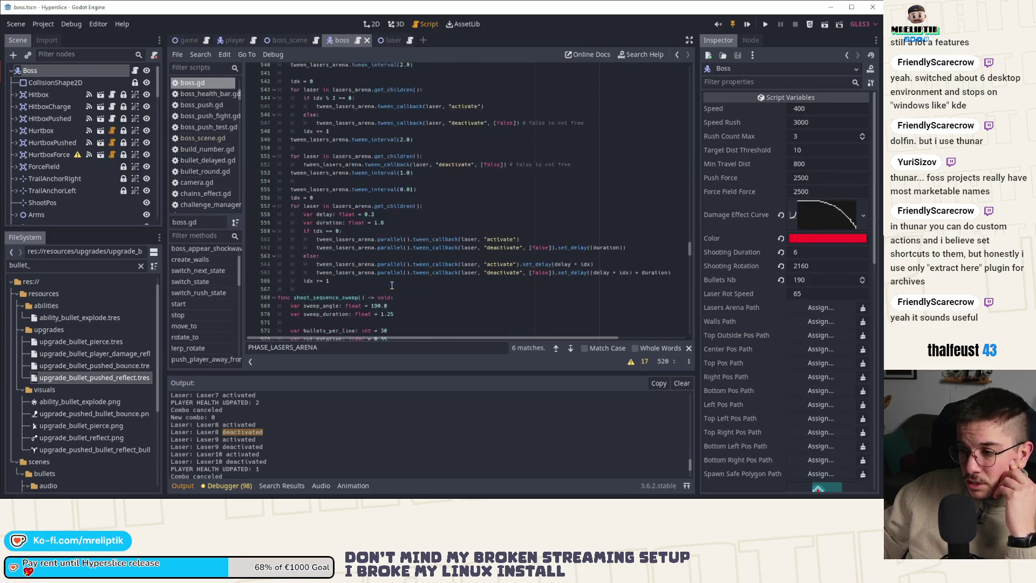
pyautogui.doubleClick(326, 185)
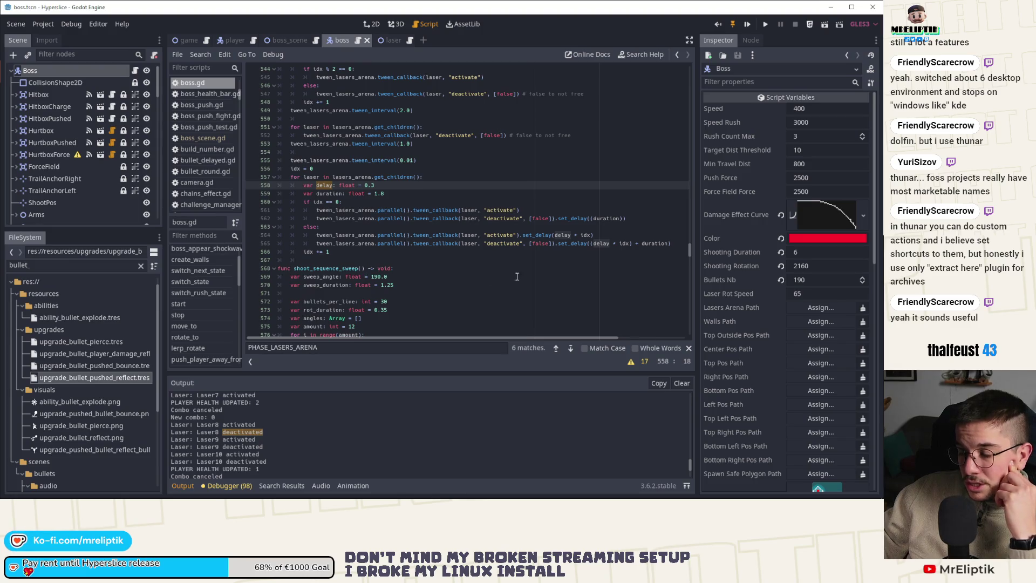
pyautogui.doubleClick(330, 193)
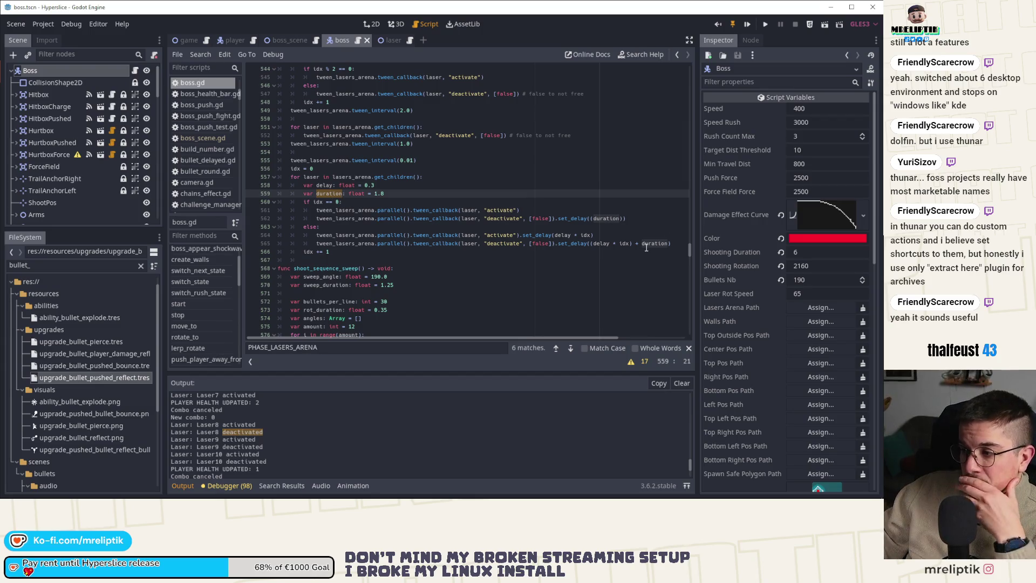
pyautogui.click(500, 244)
pyautogui.doubleClick(500, 244)
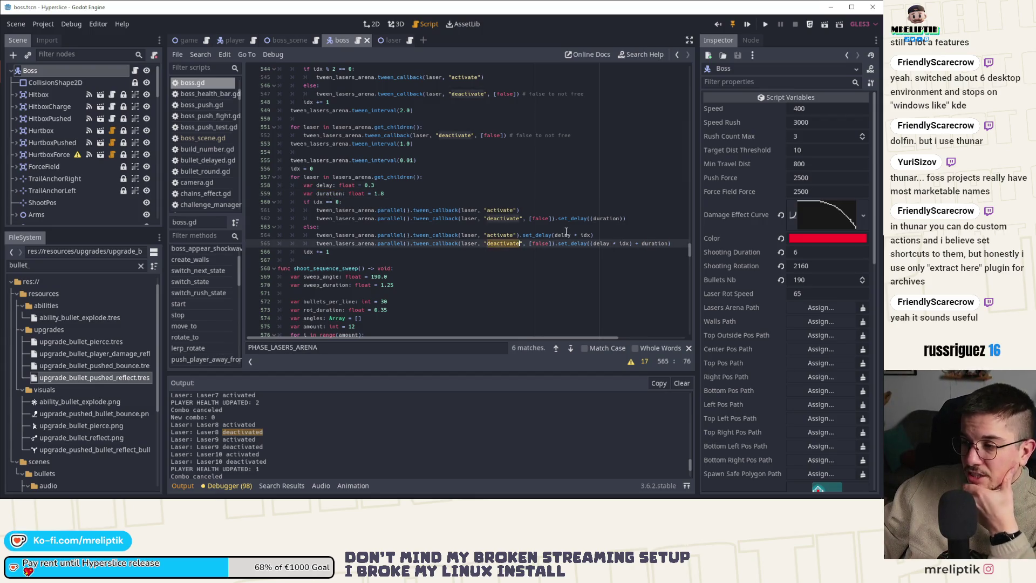
pyautogui.doubleClick(599, 218)
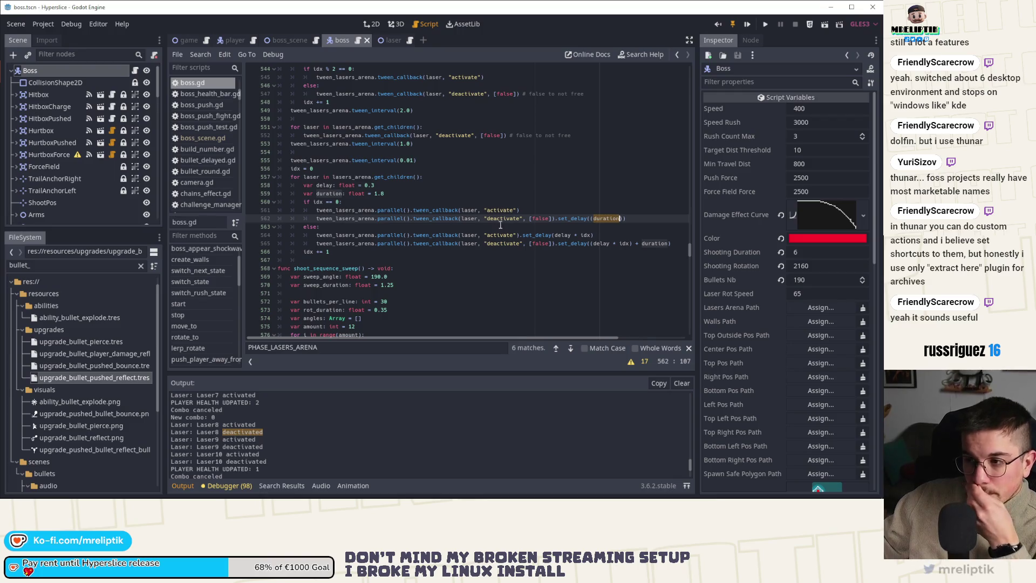
pyautogui.scroll(1, 450, 202)
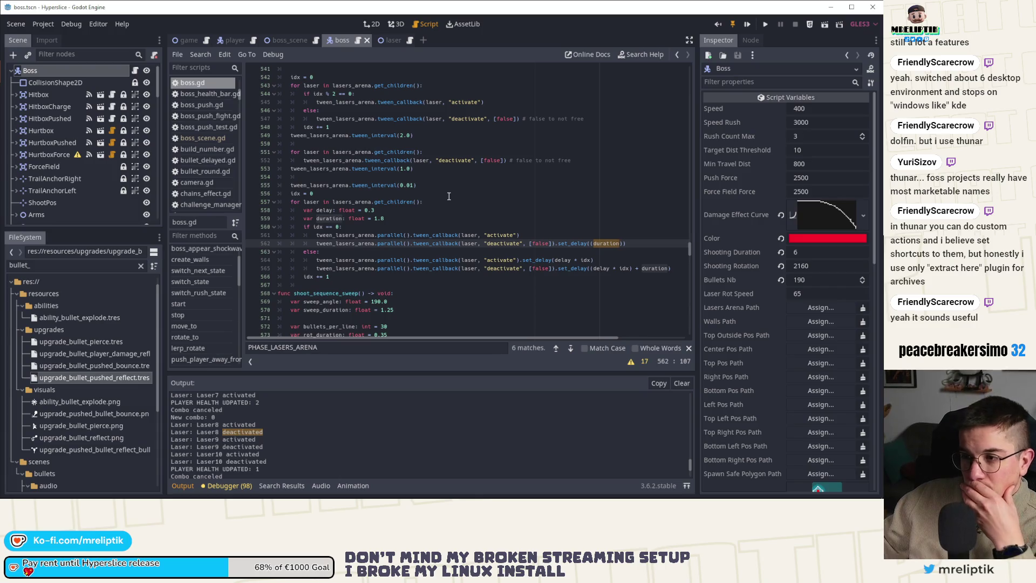
pyautogui.scroll(10, 449, 196)
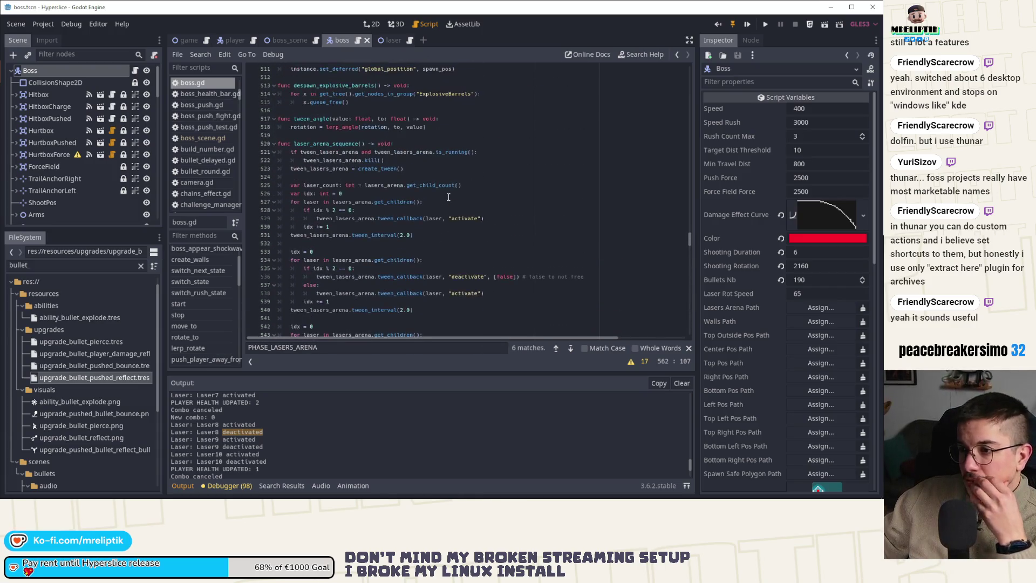
pyautogui.click(333, 169)
pyautogui.doubleClick(333, 168)
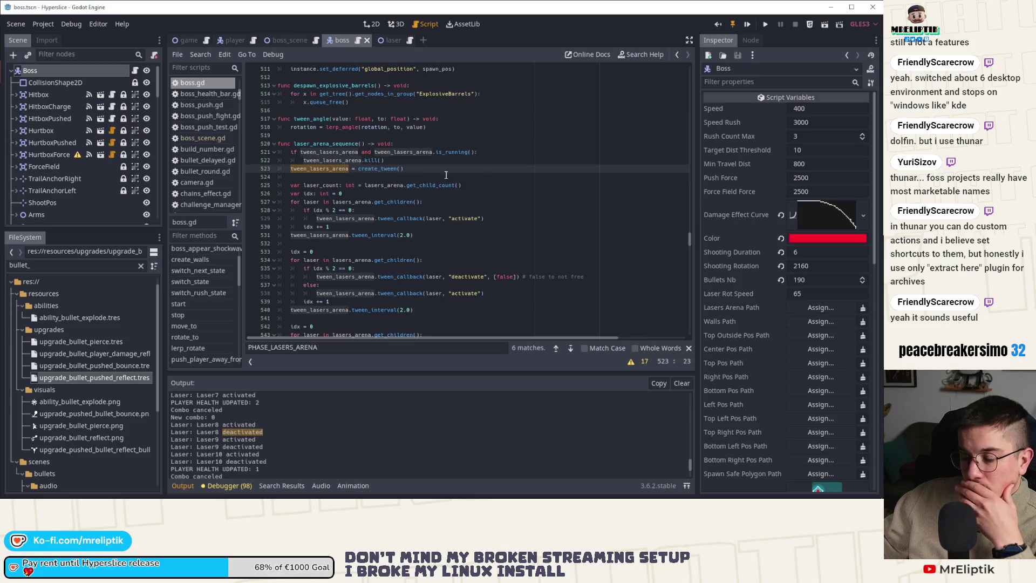
pyautogui.scroll(-8, 510, 174)
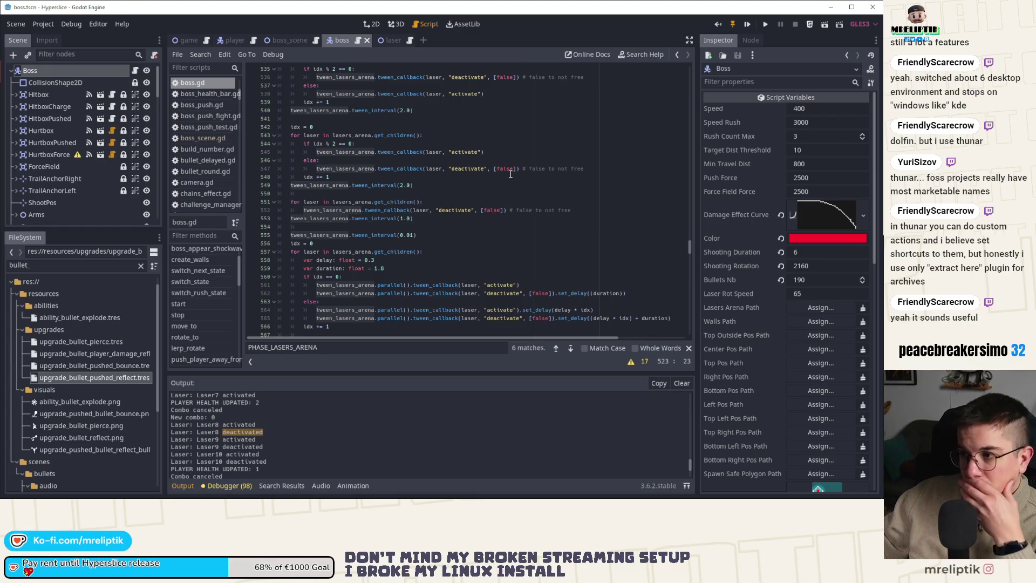
pyautogui.scroll(2, 511, 173)
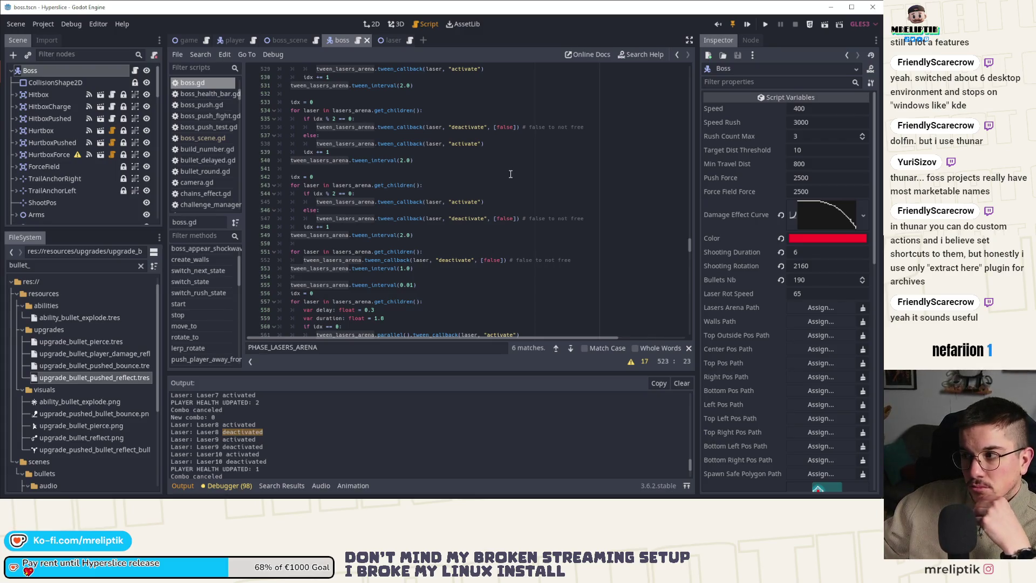
pyautogui.scroll(-2, 511, 174)
pyautogui.scroll(-1, 511, 174)
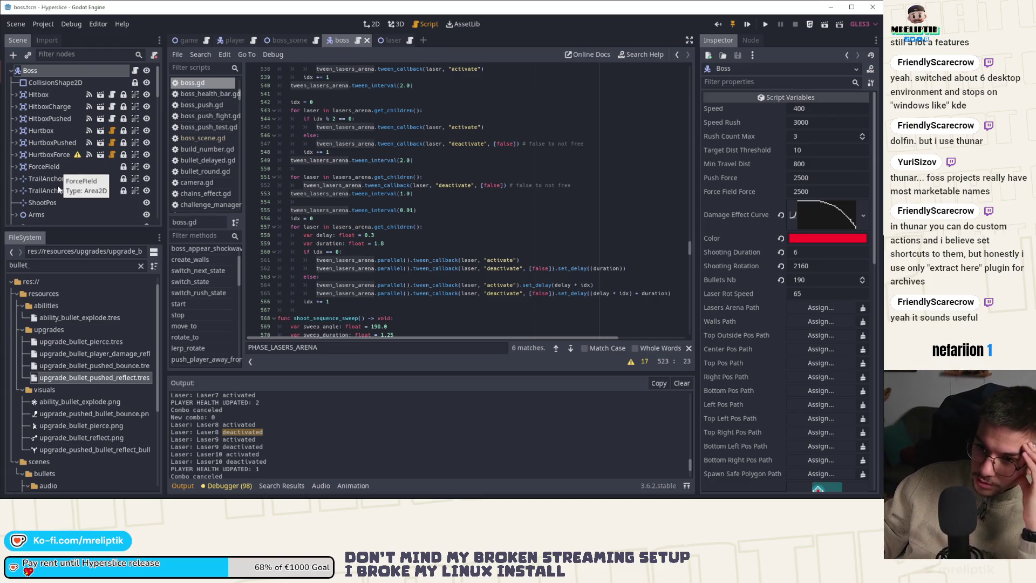
pyautogui.scroll(-2, 60, 192)
pyautogui.scroll(3, 60, 193)
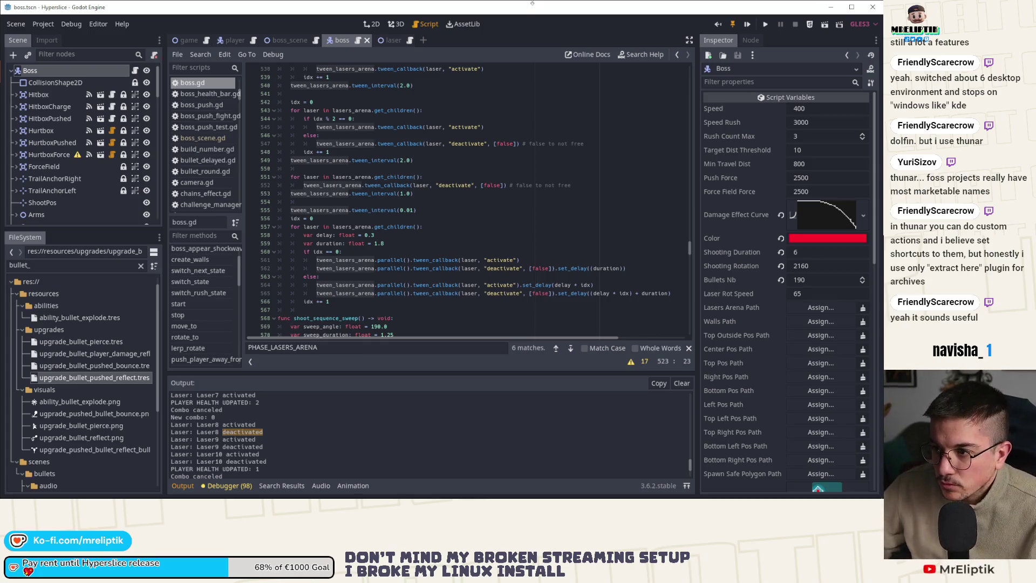
# Step: Change the 2.0 tween intervals on lines 540 and 531 to 2.5 and save boss.gd
pyautogui.click(412, 85)
pyautogui.press('BackSpace')
pyautogui.write('5')
pyautogui.press('Down')
pyautogui.press('Down')
pyautogui.press('Down')
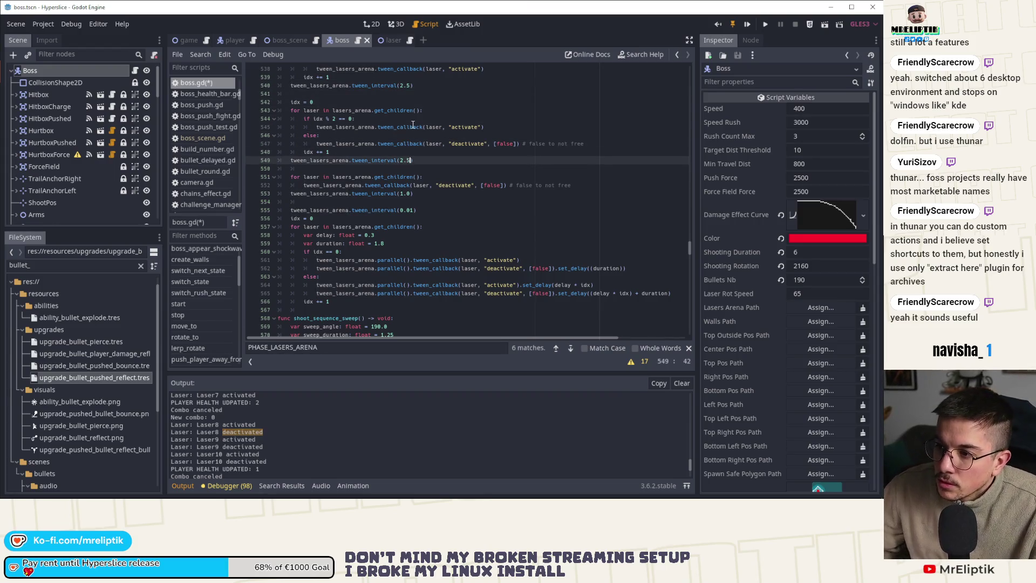
pyautogui.scroll(6, 413, 125)
pyautogui.click(411, 161)
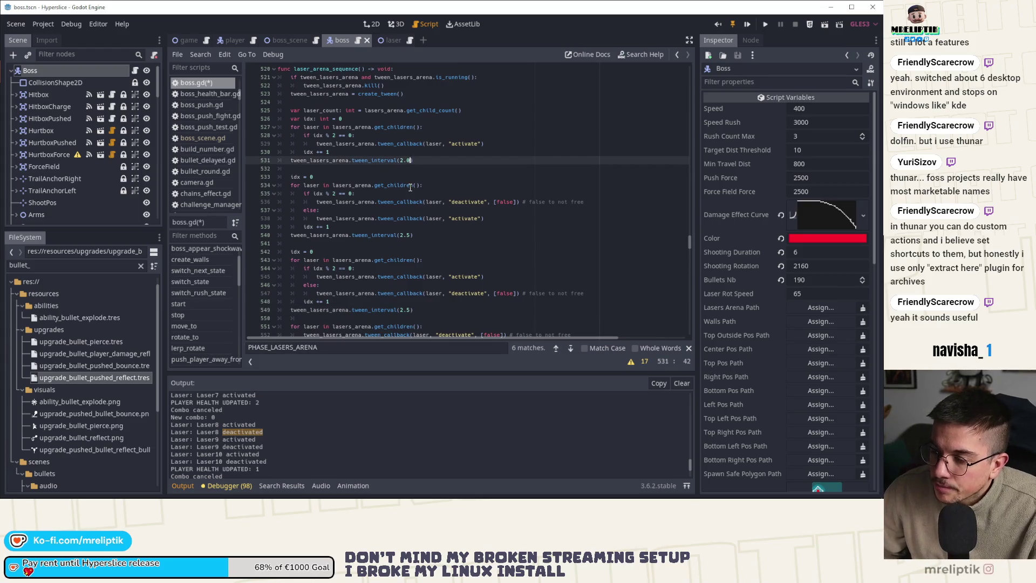
pyautogui.press('BackSpace')
pyautogui.write('5')
pyautogui.hotkey('ctrl', 's')
# Step: Set the laser duration on line 559 to 2.1 and save the script
pyautogui.scroll(-3, 60, 171)
pyautogui.scroll(-3, 60, 170)
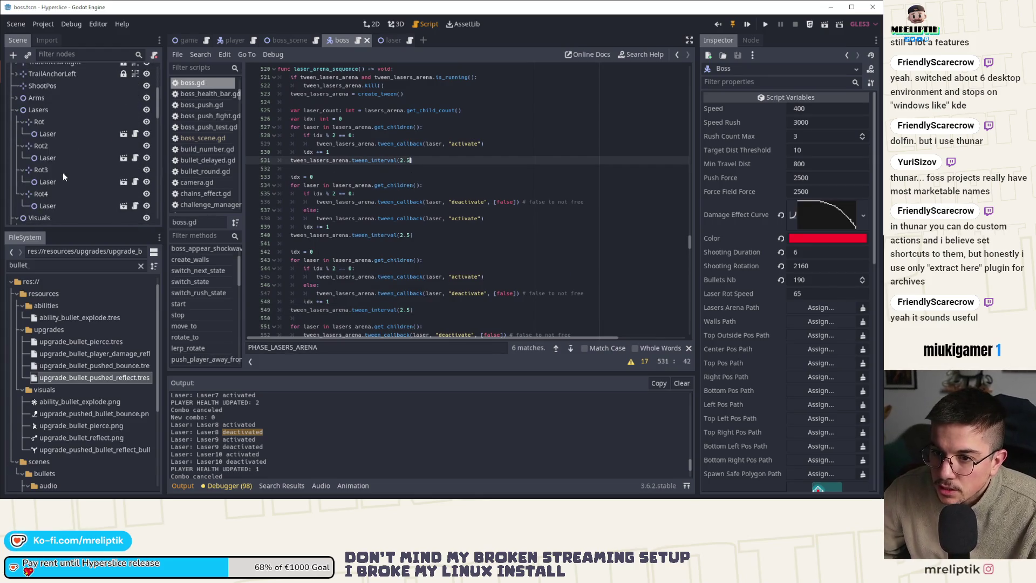
pyautogui.click(57, 137)
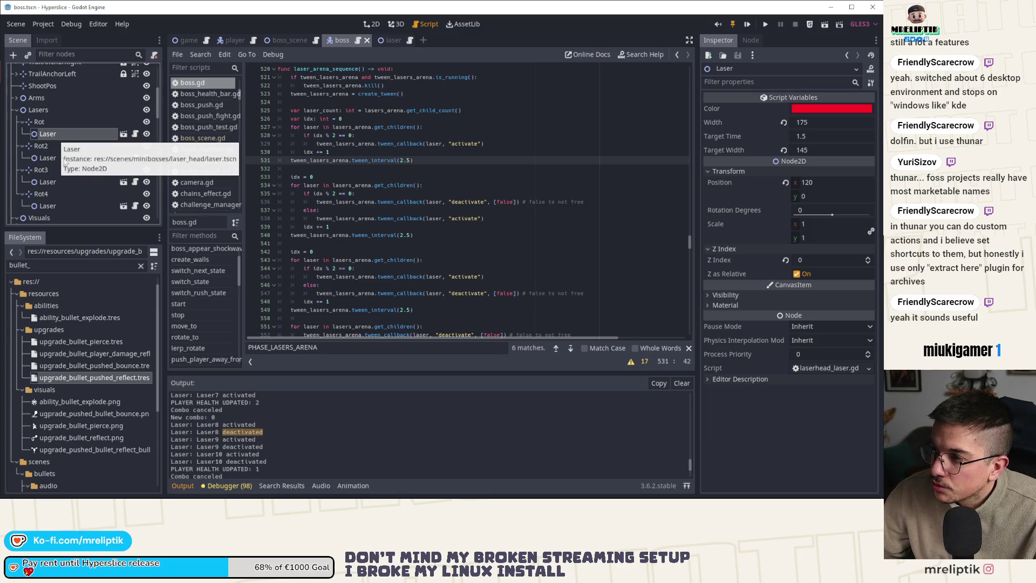
pyautogui.scroll(-8, 473, 272)
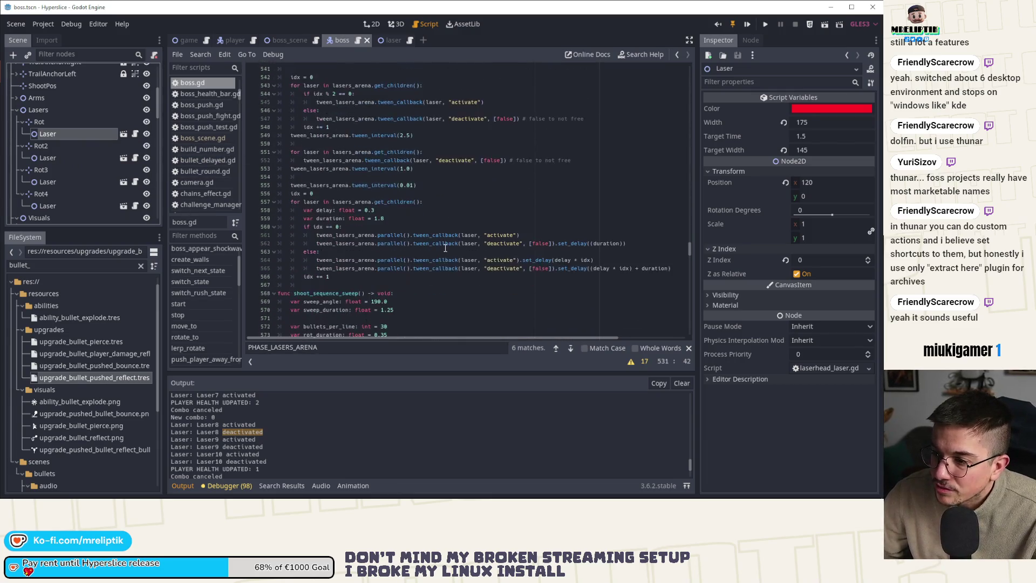
pyautogui.click(385, 193)
pyautogui.write('2')
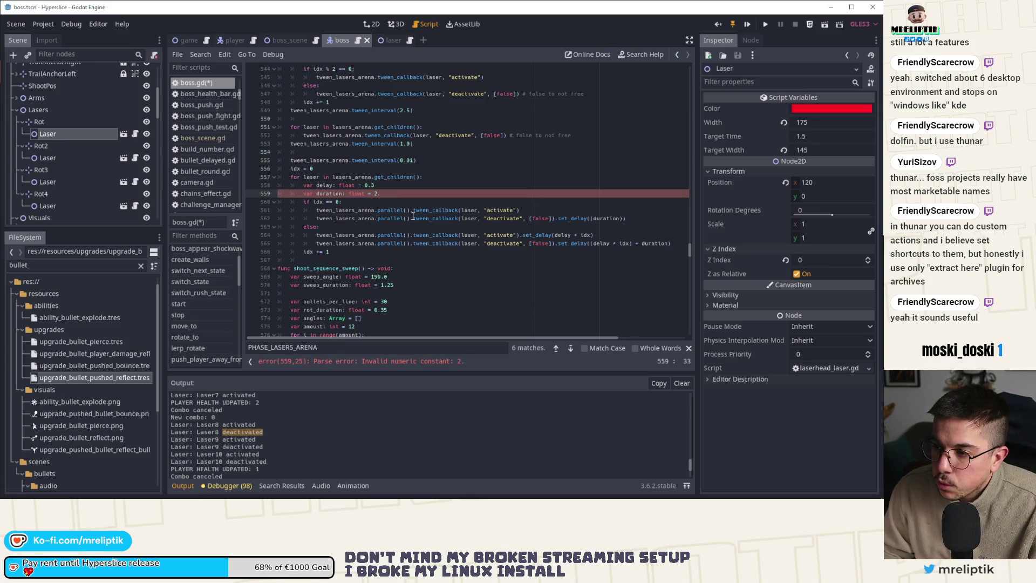
pyautogui.write('1')
pyautogui.hotkey('ctrl', 's')
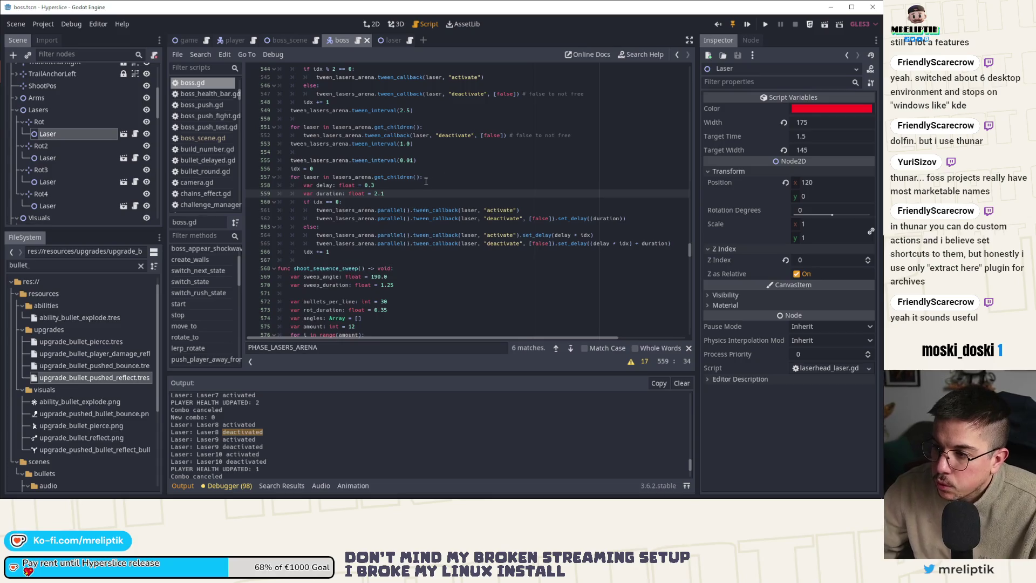
pyautogui.scroll(10, 429, 234)
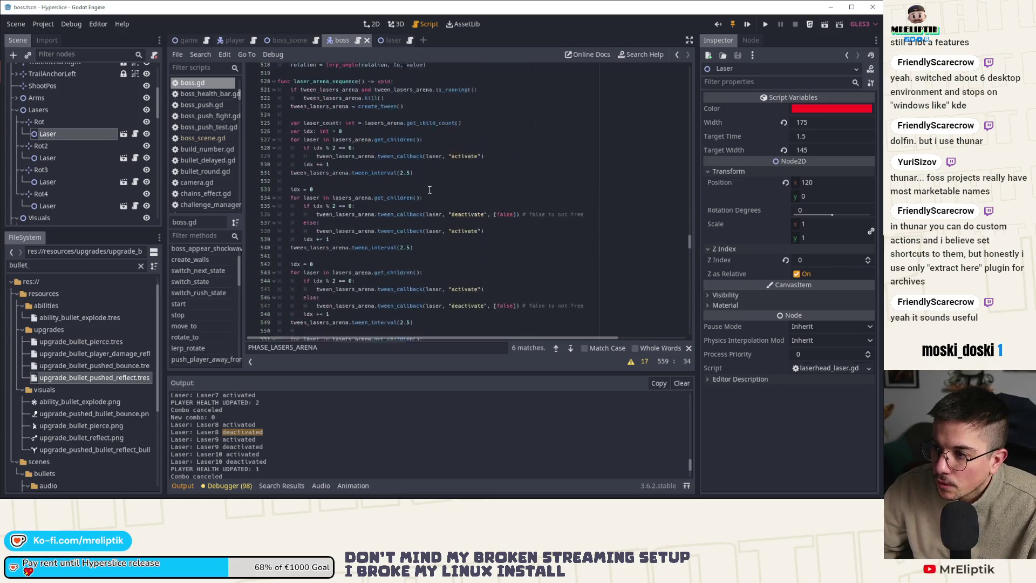
pyautogui.click(745, 26)
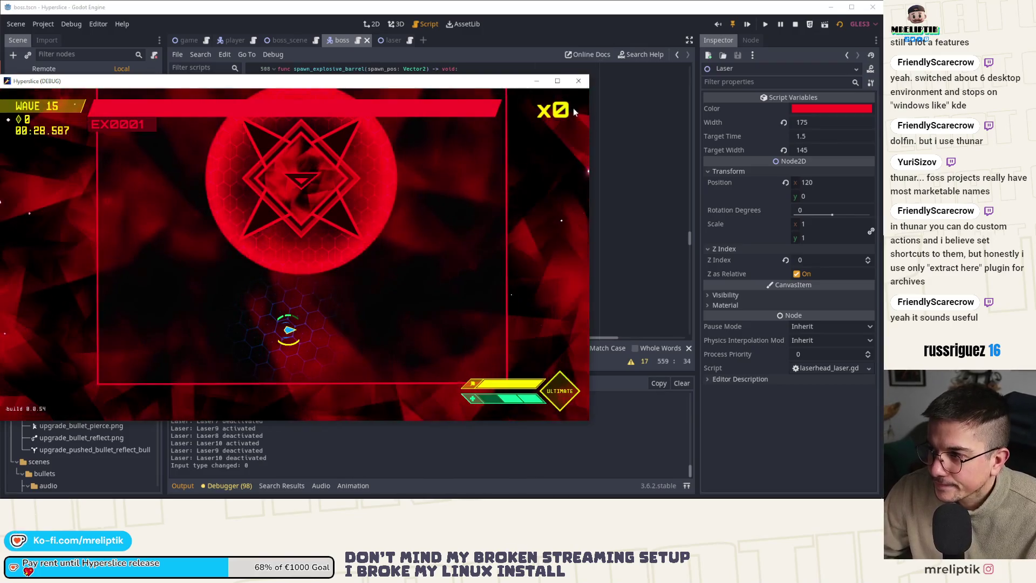
pyautogui.click(578, 80)
pyautogui.scroll(-10, 390, 289)
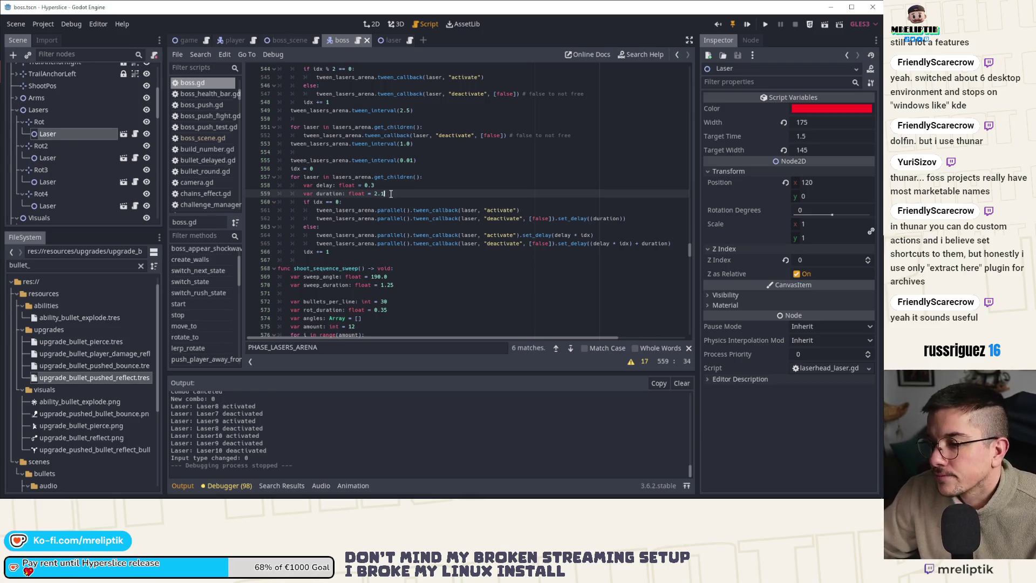
# Step: Shorten the laser duration on line 559 to 1.9 and save
pyautogui.click(398, 186)
pyautogui.write('2')
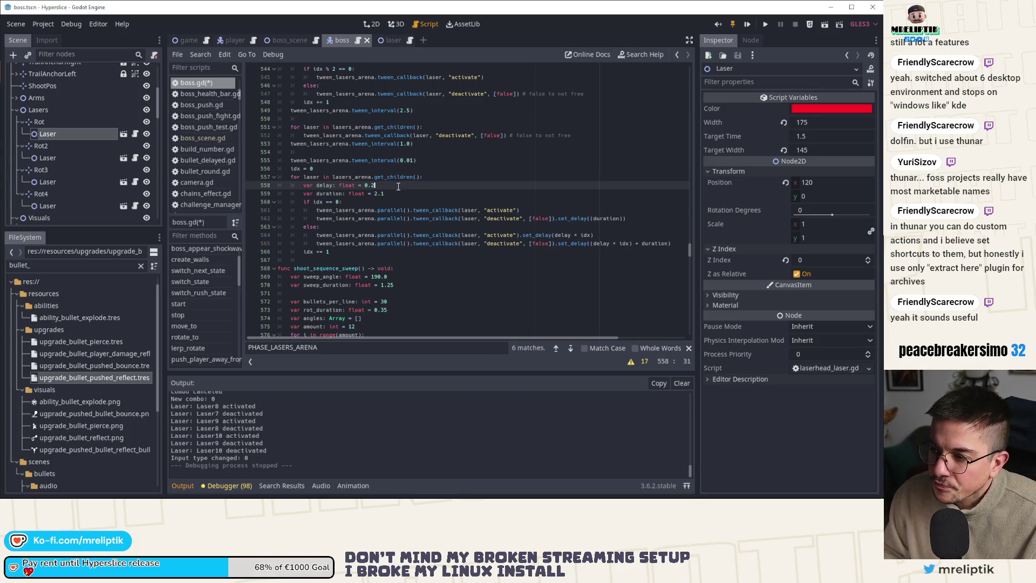
pyautogui.press('Down')
pyautogui.press('End')
pyautogui.press('BackSpace')
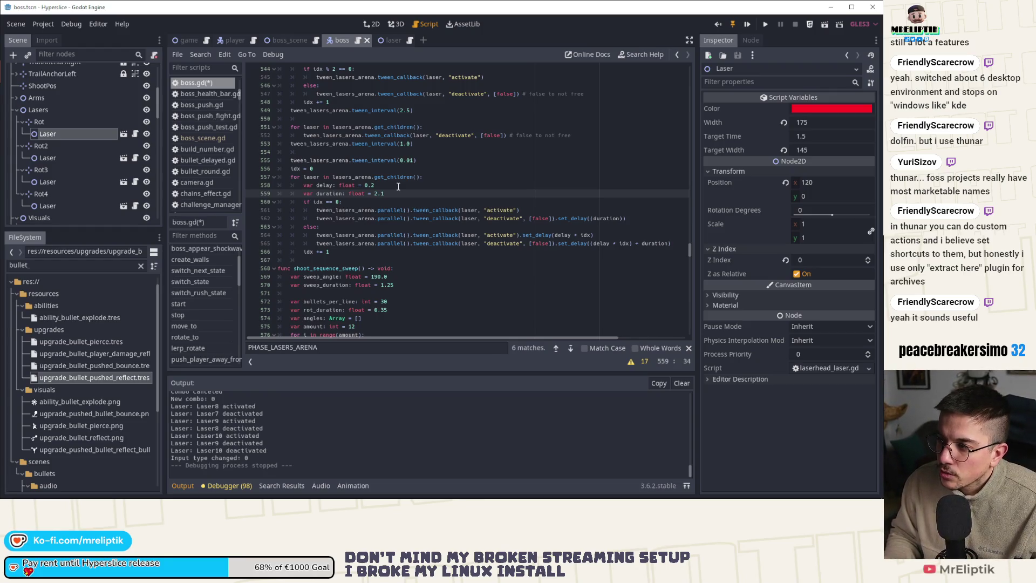
pyautogui.press('BackSpace')
pyautogui.press('BackSpace')
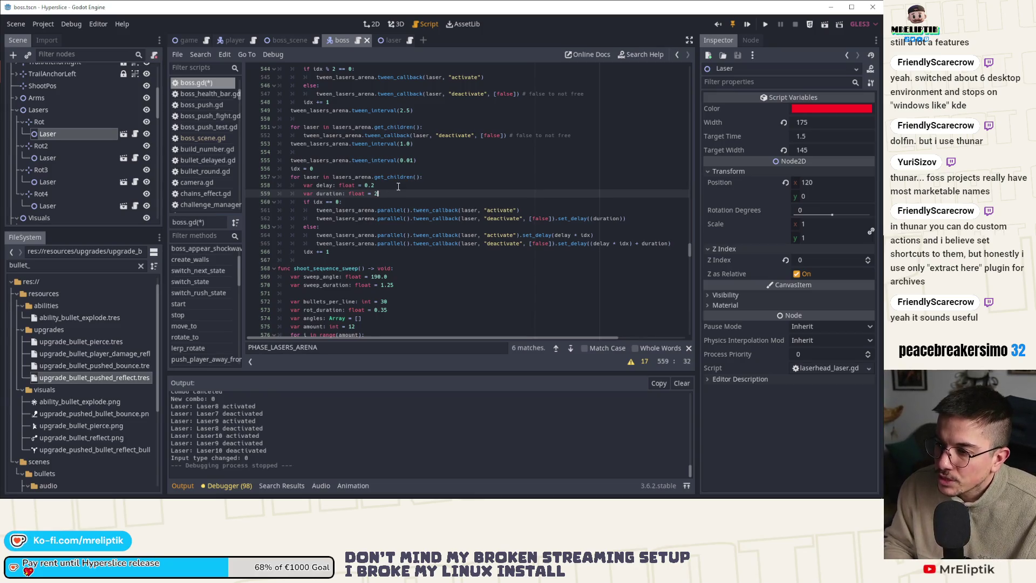
pyautogui.write('1.9')
pyautogui.hotkey('ctrl', 's')
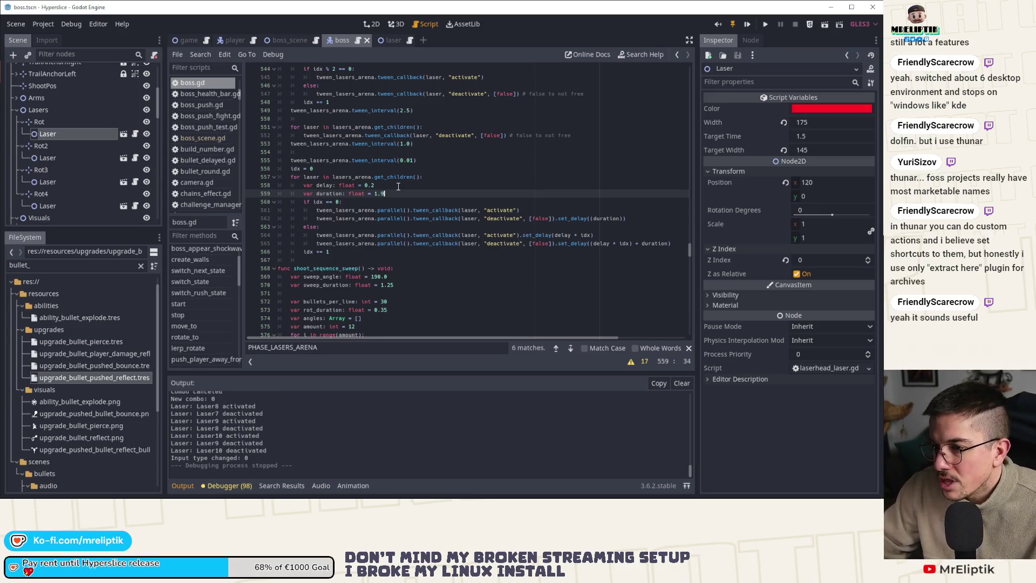
# Step: Restore the delay on line 558 to 0.3 and save boss.gd
pyautogui.click(410, 178)
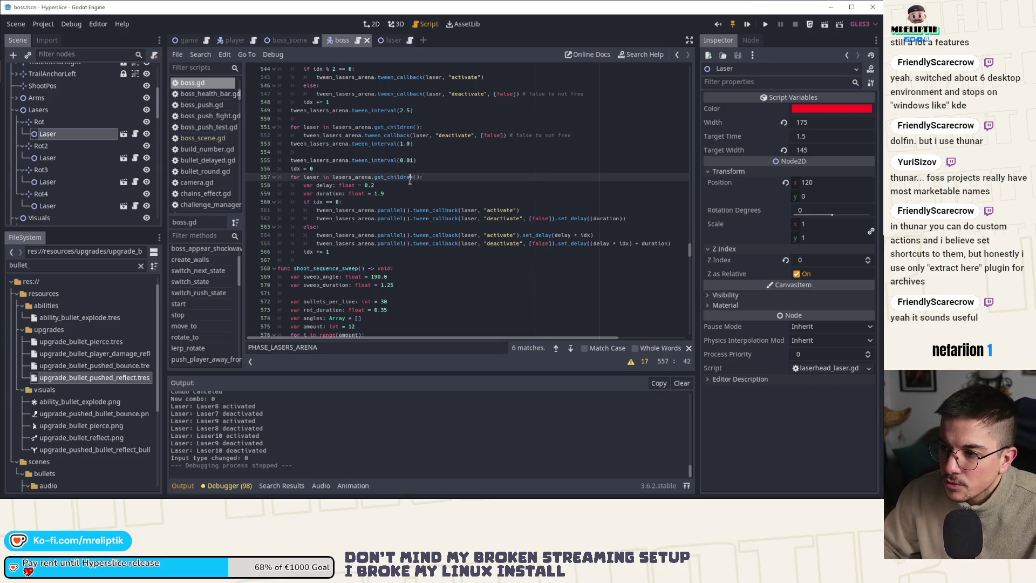
pyautogui.press('Down')
pyautogui.press('BackSpace')
pyautogui.write('3')
pyautogui.hotkey('ctrl', 's')
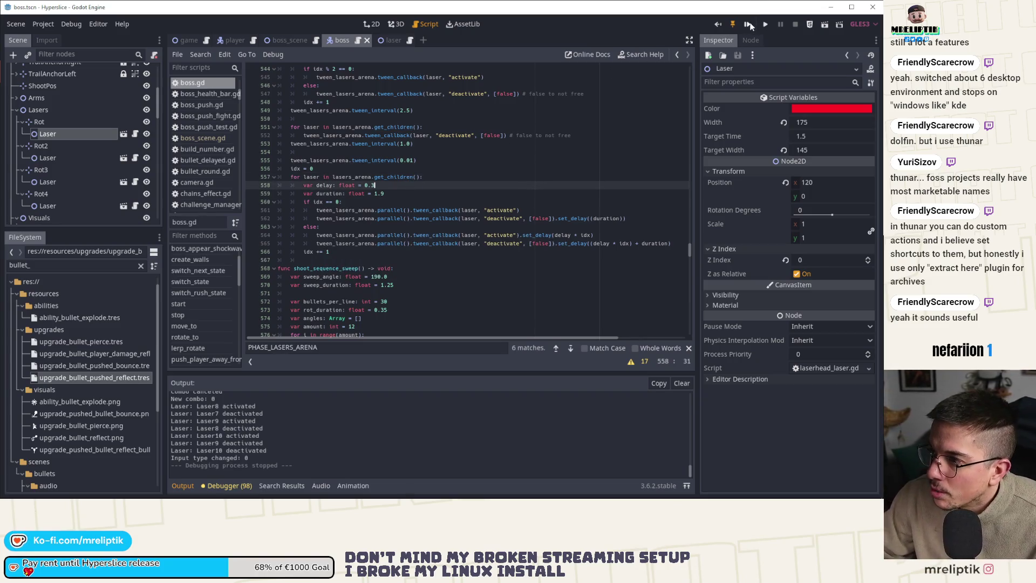
# Step: Run a debug build, pause it, then close the game window
pyautogui.press('F5')
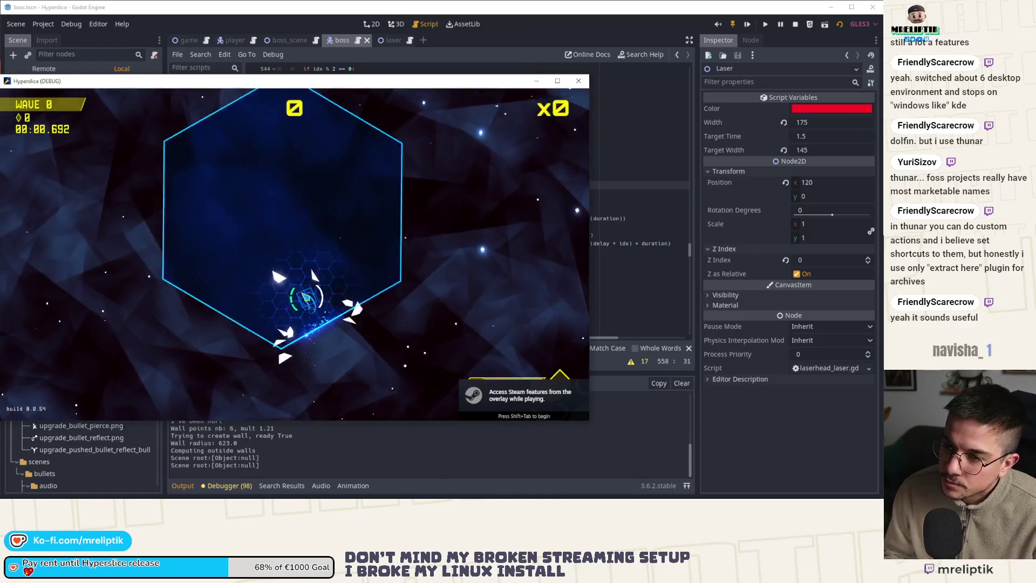
pyautogui.press('Escape')
pyautogui.click(486, 64)
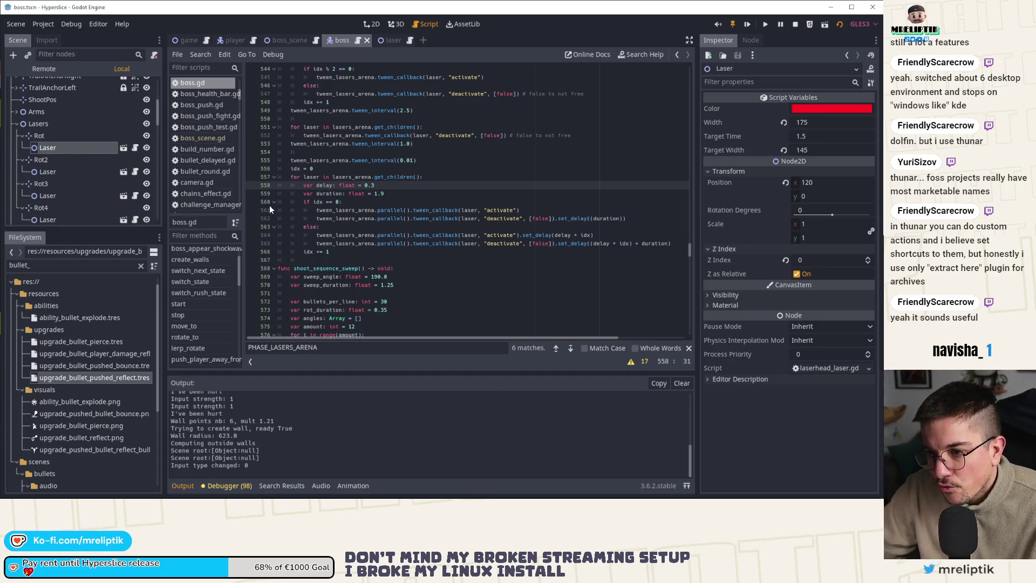
# Step: Collapse the output log, check the Boss and Lasers nodes, and bring up boss.gd's laser-arena code
pyautogui.click(182, 483)
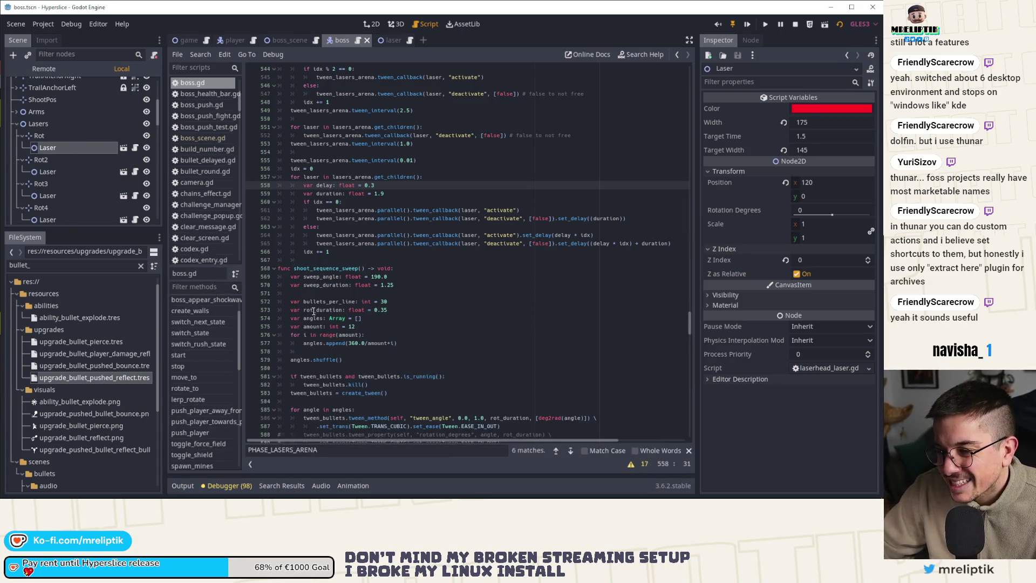
pyautogui.click(287, 40)
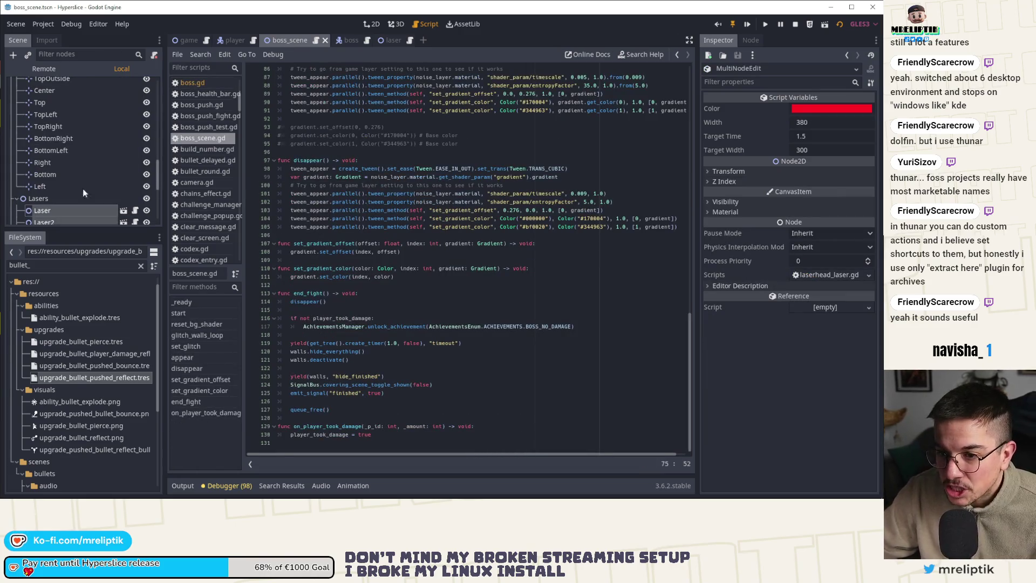
pyautogui.scroll(-5, 80, 189)
pyautogui.click(53, 177)
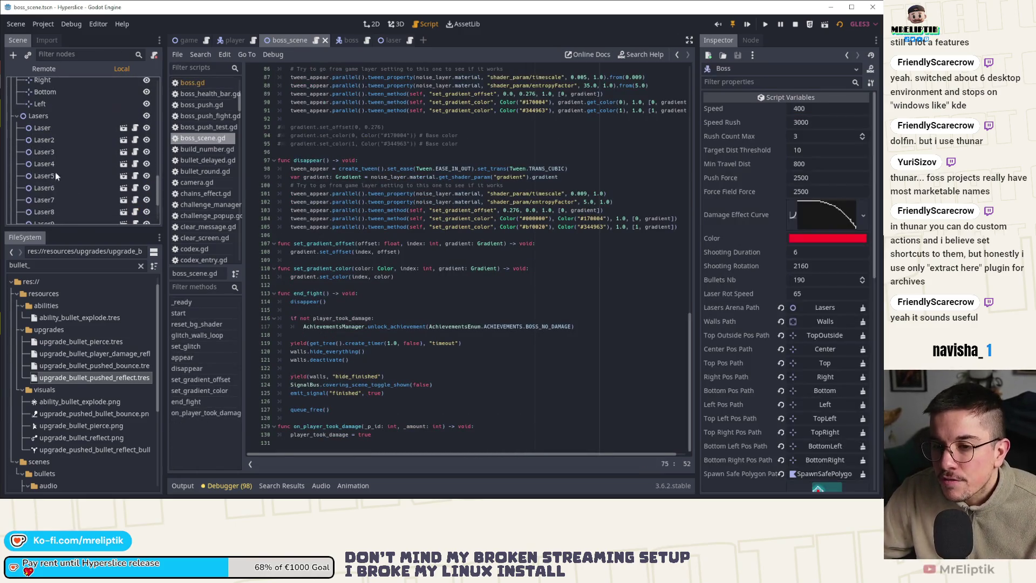
pyautogui.click(18, 124)
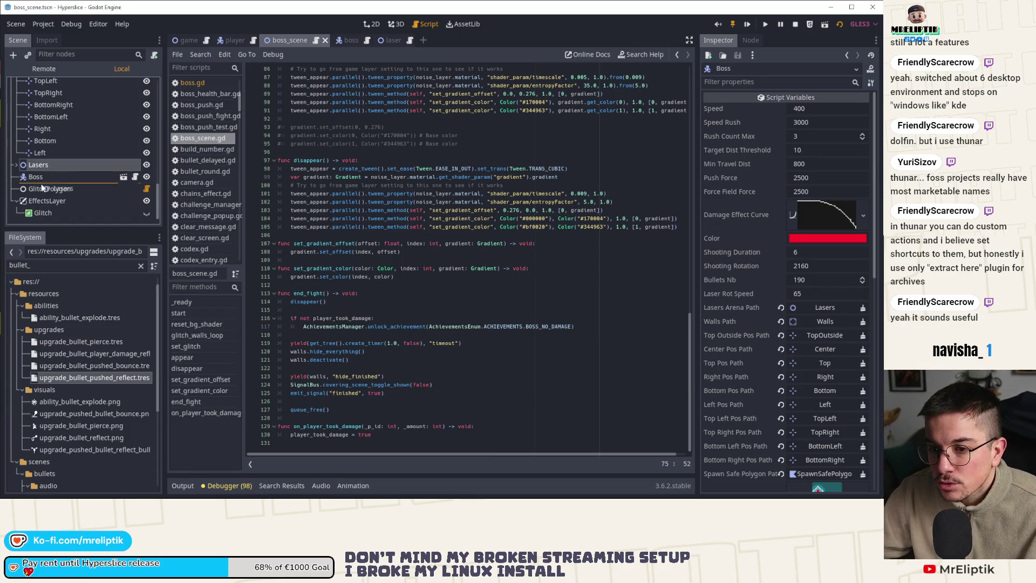
pyautogui.moveTo(44, 166)
pyautogui.mouseDown()
pyautogui.moveTo(335, 243)
pyautogui.moveTo(351, 54)
pyautogui.moveTo(64, 164)
pyautogui.mouseUp()
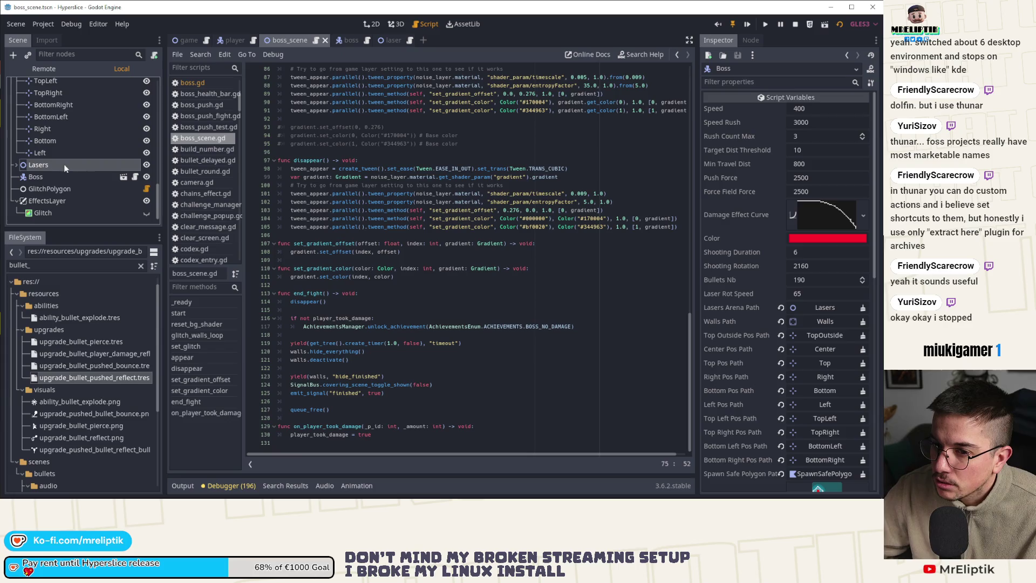
pyautogui.click(343, 43)
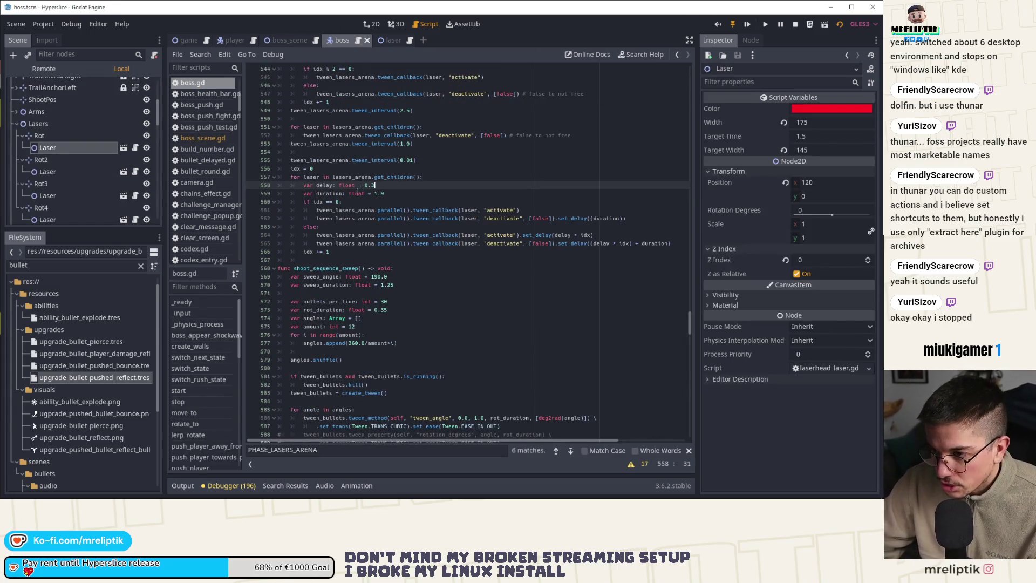
# Step: Replace center_pos_marker with top_outside_pos_marker on line 359, then run the game
pyautogui.scroll(10, 328, 253)
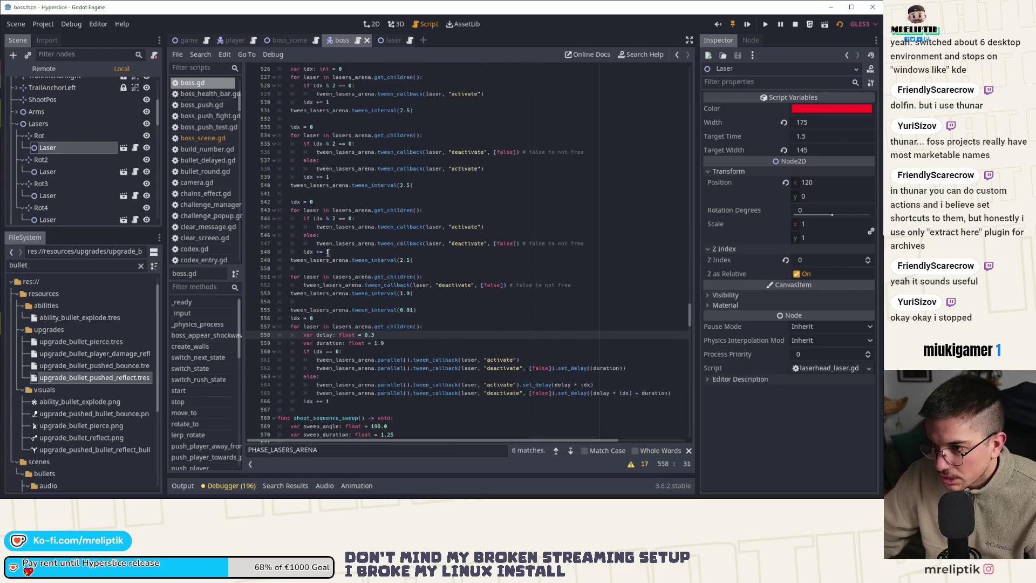
pyautogui.doubleClick(319, 143)
pyautogui.hotkey('ctrl', 'f')
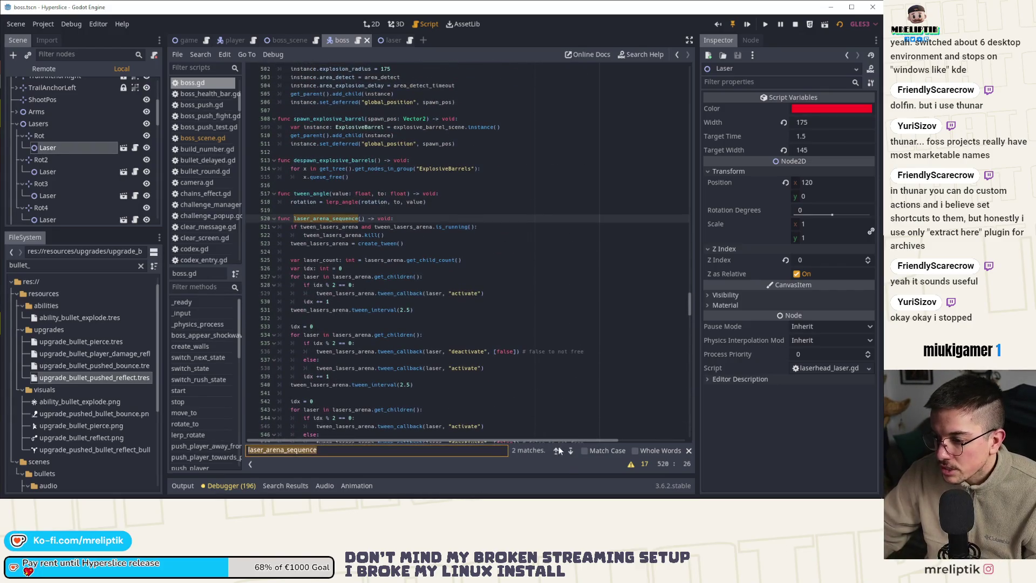
pyautogui.click(570, 451)
pyautogui.click(397, 210)
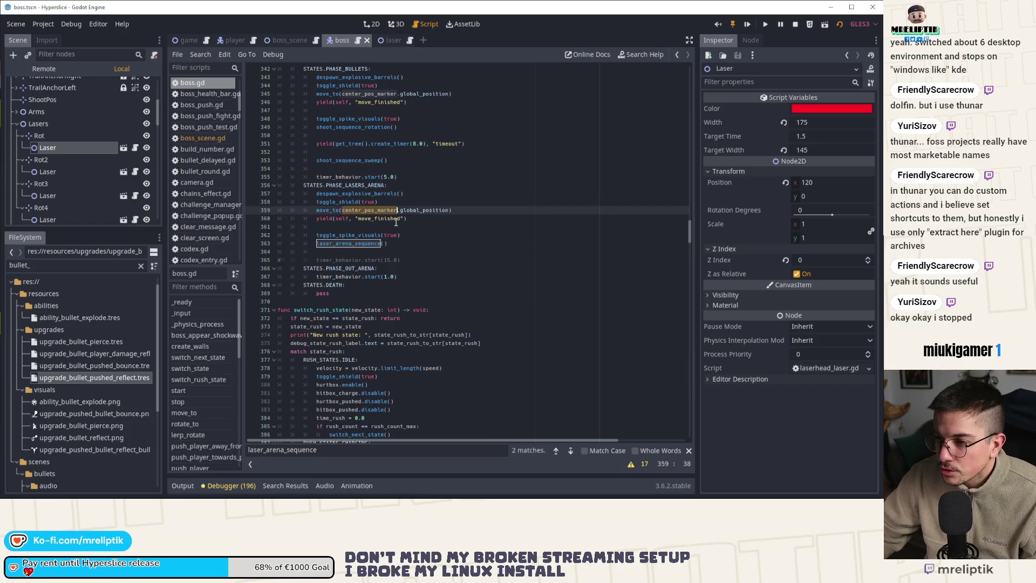
pyautogui.write('top')
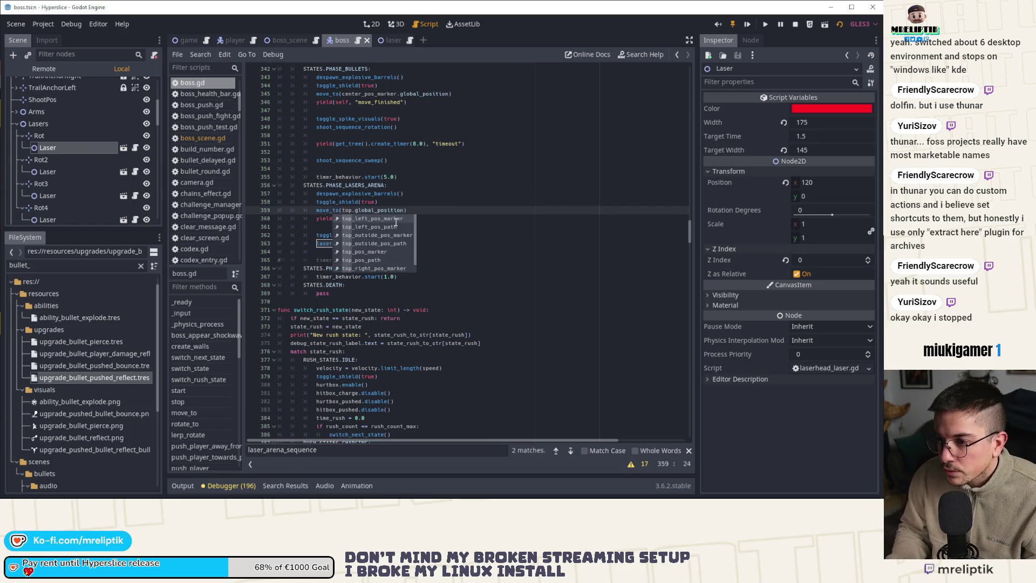
pyautogui.write('_outside_pos_marker')
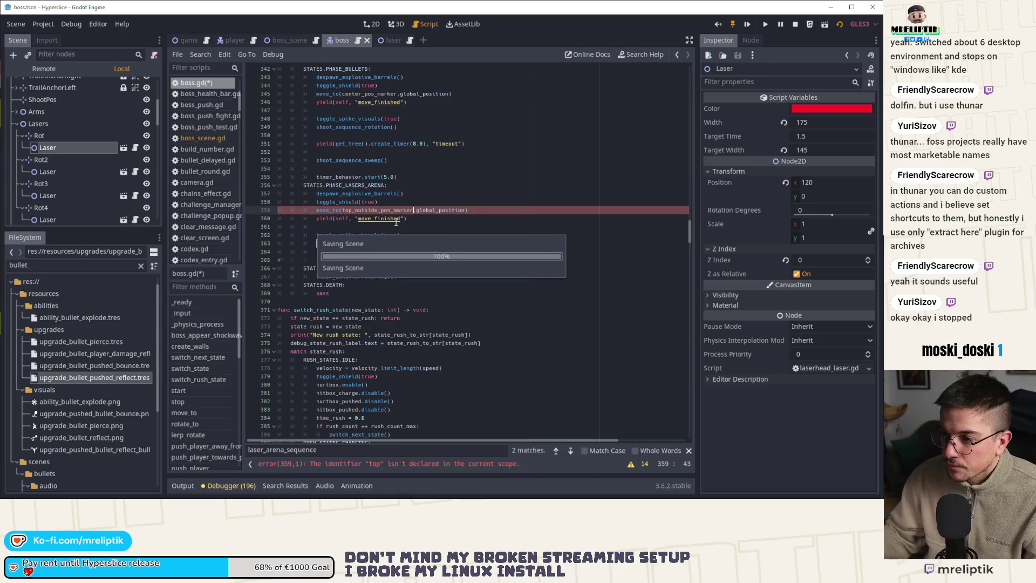
pyautogui.press('Return')
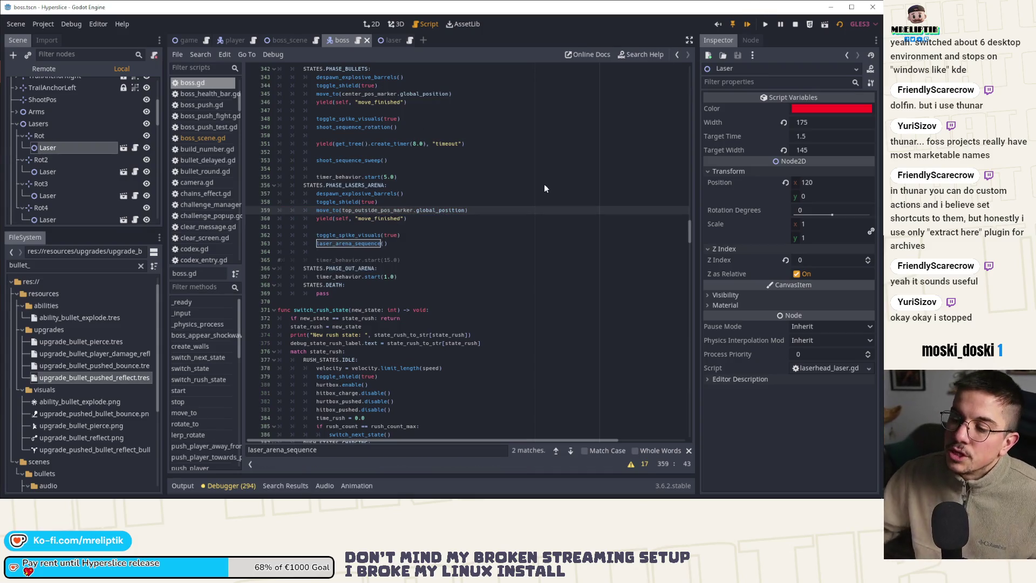
pyautogui.press('F5')
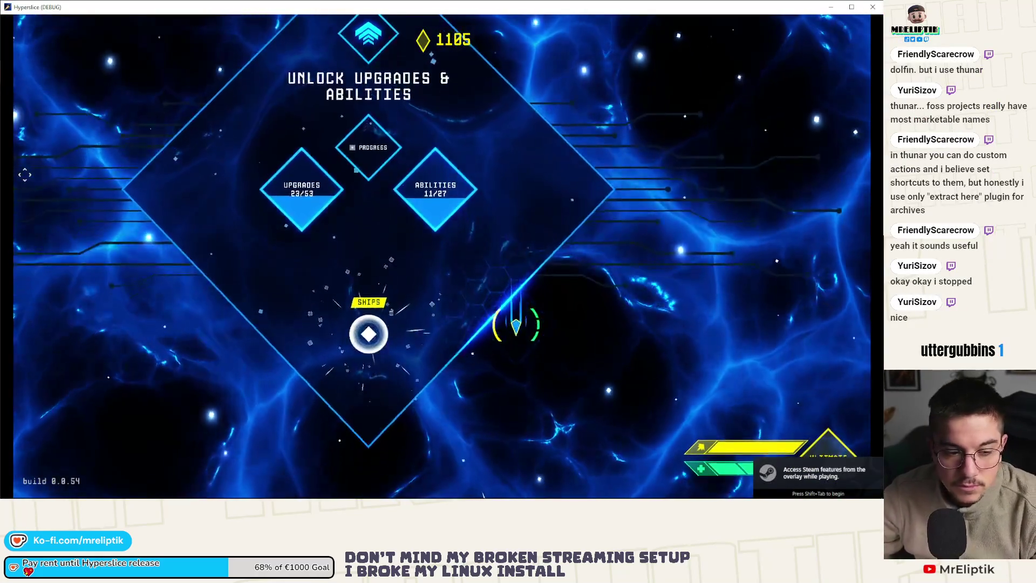
# Step: Pick a ship, pause and resume, fight the wave-15 boss, then stop the game with F8
pyautogui.click(364, 367)
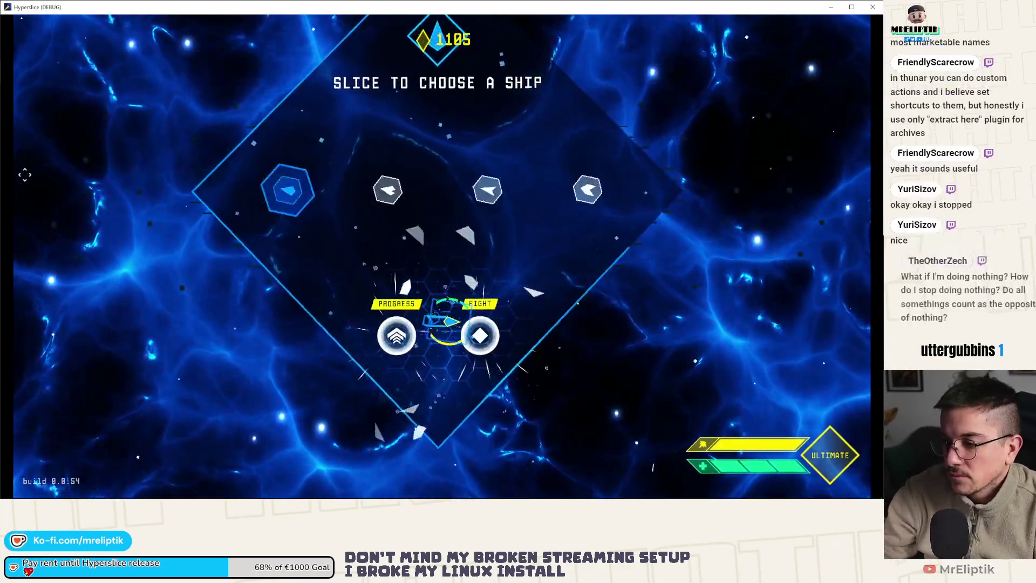
pyautogui.click(277, 185)
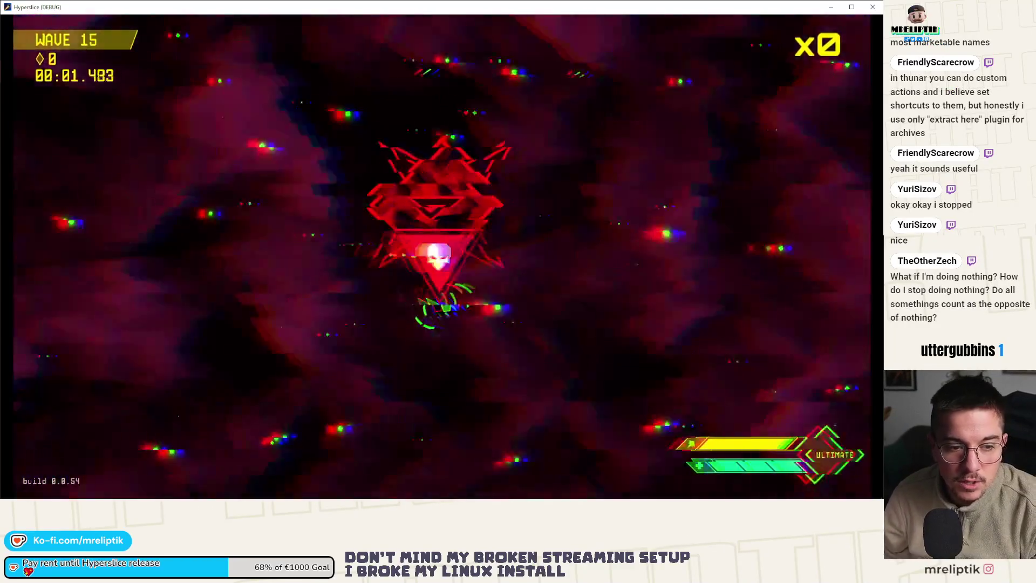
pyautogui.press('Escape')
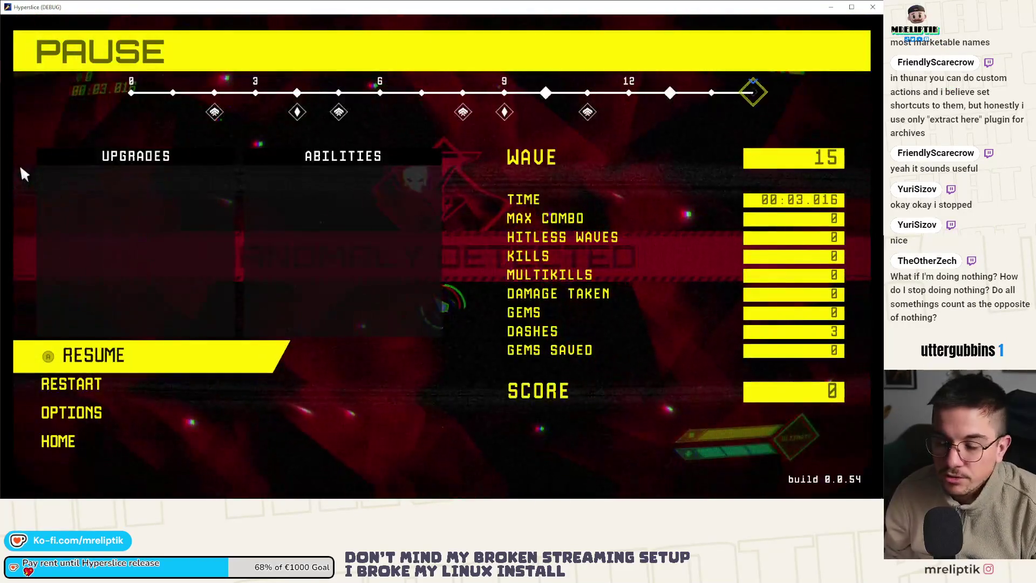
pyautogui.press('Escape')
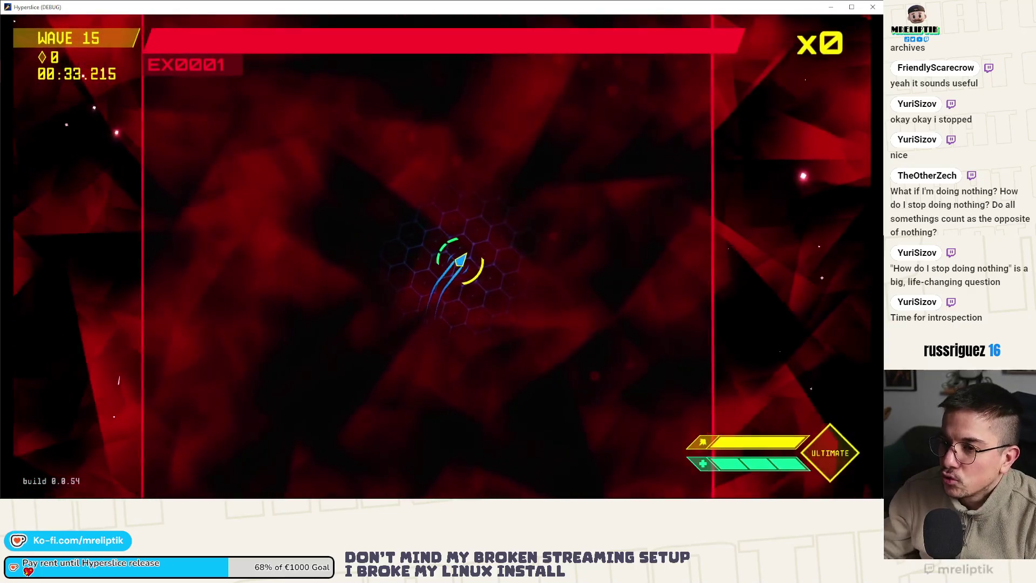
pyautogui.press('F8')
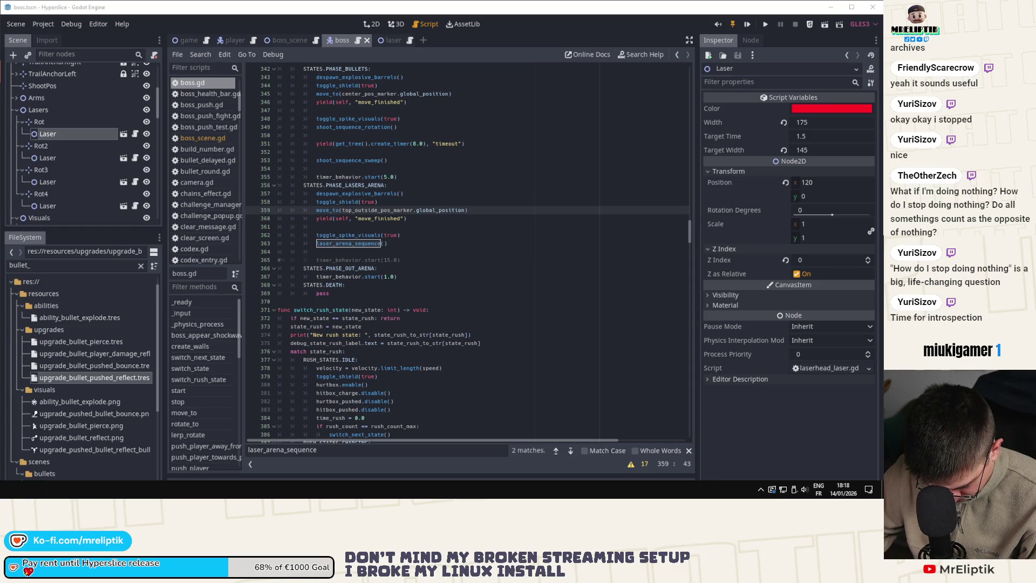
# Step: Rerun the game, then switch over to the Chrome window showing Reddit
pyautogui.press('F5')
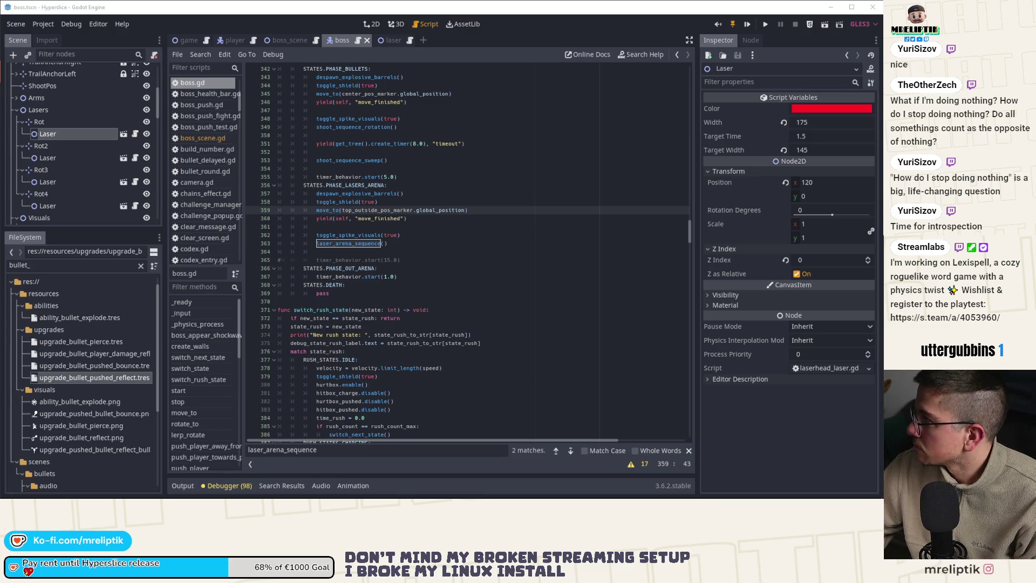
pyautogui.hotkey('alt', 'Tab')
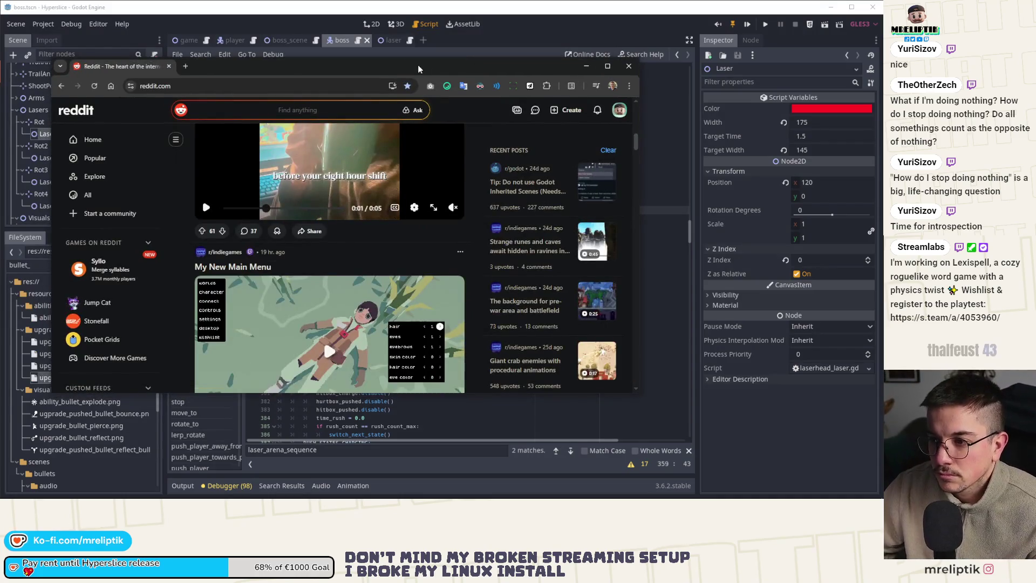
# Step: Maximize Chrome and open the My New Main Menu and I Revived my 2 year old game posts
pyautogui.doubleClick(425, 66)
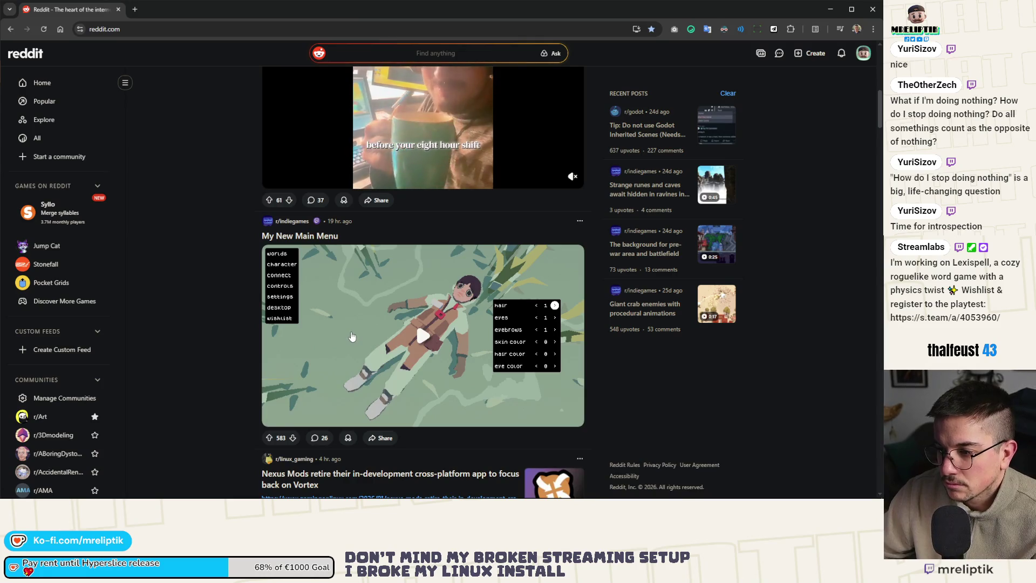
pyautogui.scroll(-2, 410, 307)
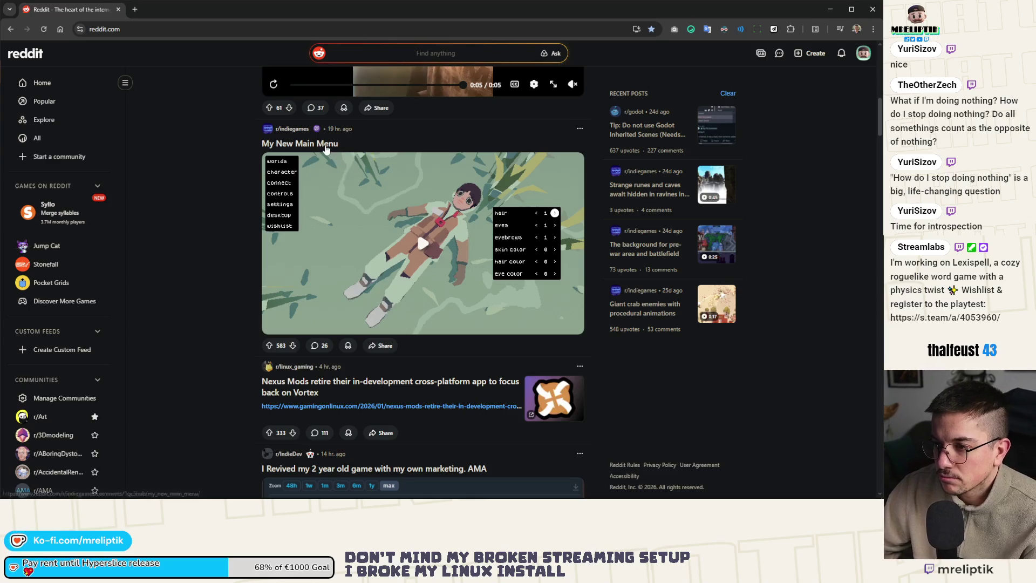
pyautogui.middleClick(357, 191)
pyautogui.scroll(-3, 305, 236)
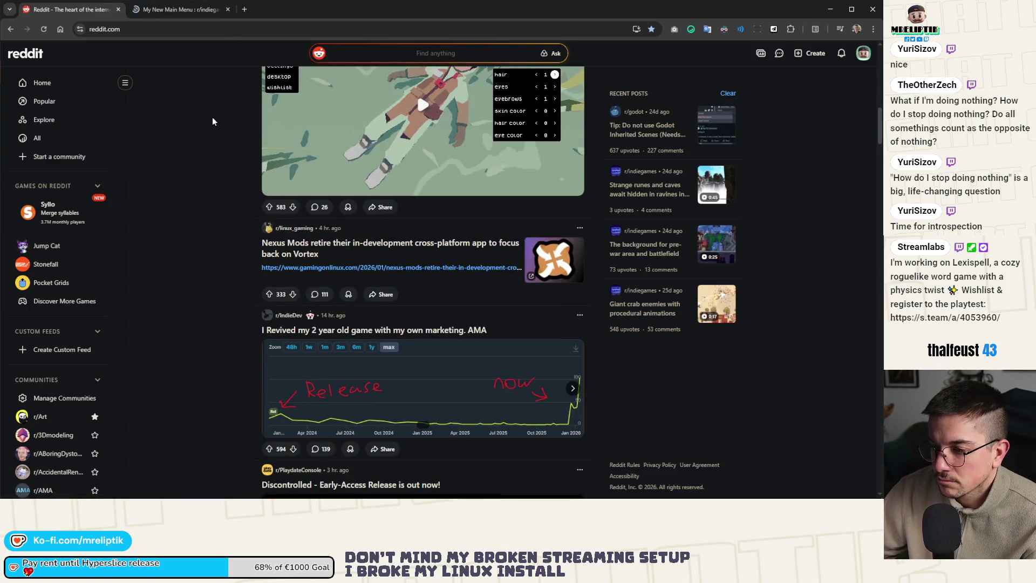
pyautogui.click(410, 330)
# Step: Upvote the My New Main Menu post and close its tab
pyautogui.hotkey('ctrl', 'Tab')
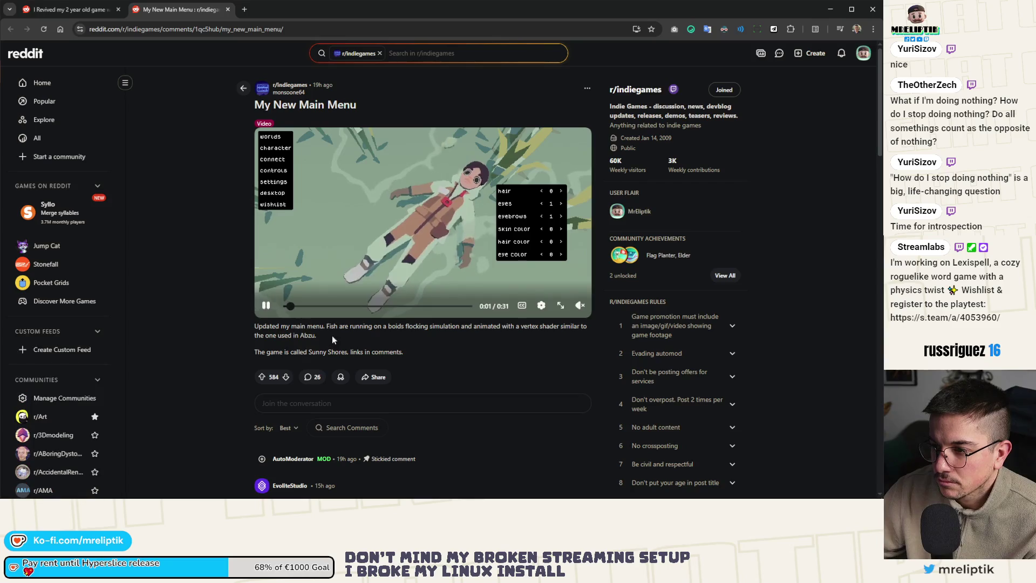
pyautogui.click(262, 376)
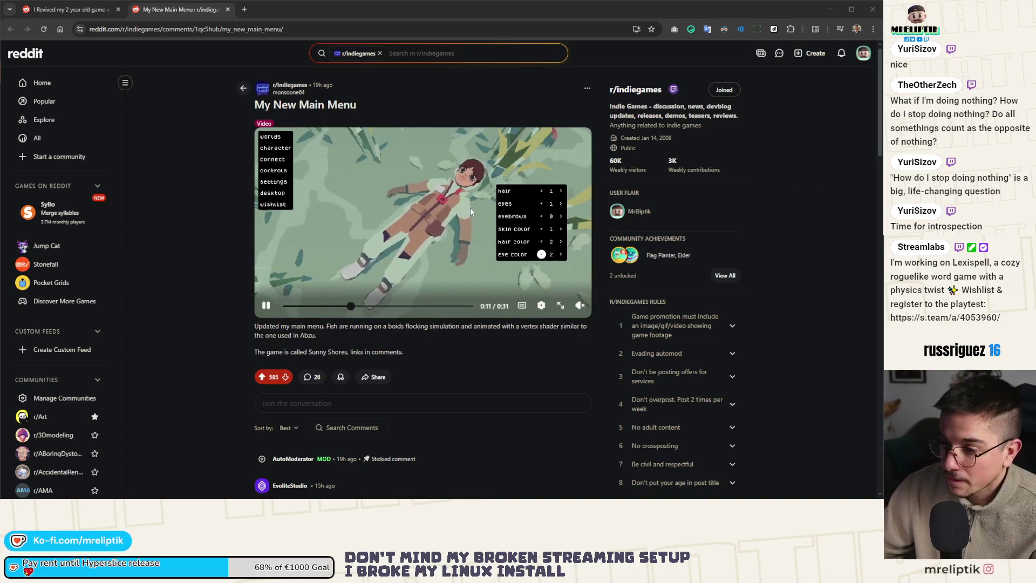
pyautogui.scroll(-3, 471, 207)
pyautogui.scroll(3, 470, 207)
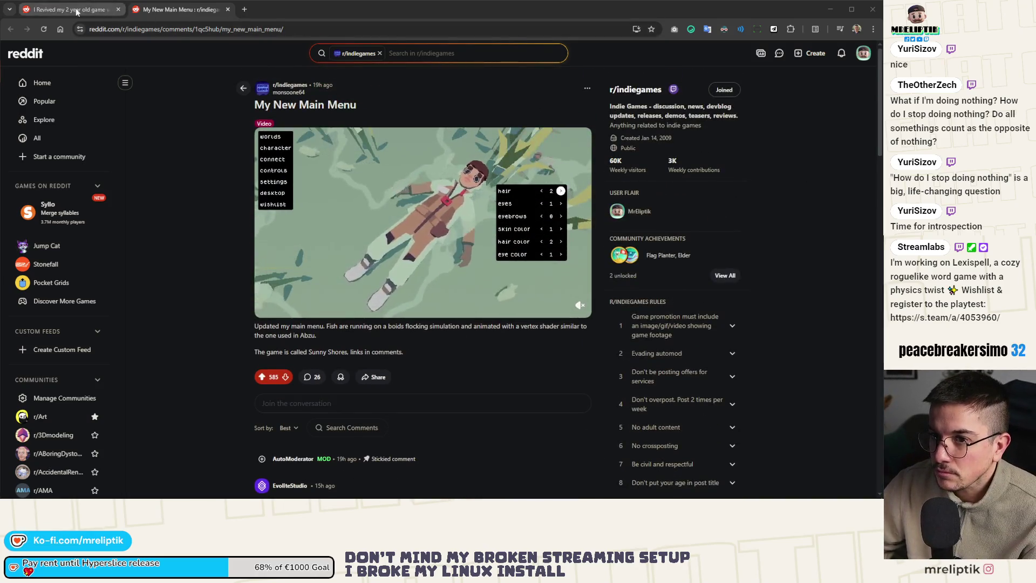
pyautogui.hotkey('ctrl', 'w')
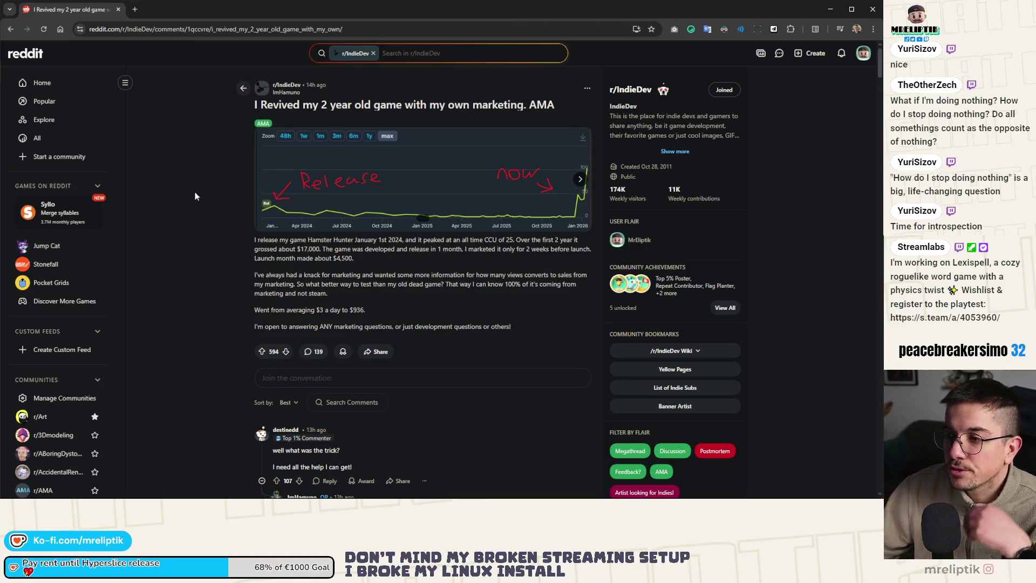